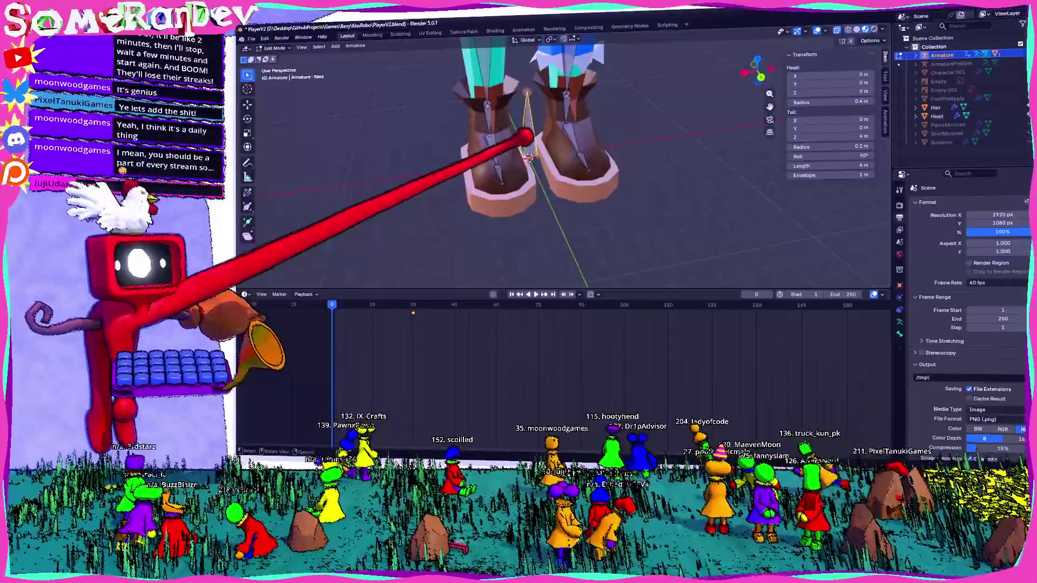
# Step: Leave armature Edit Mode for Object Mode and orbit around the character to inspect it
pyautogui.moveTo(664, 290); pyautogui.dragTo(653, 333)
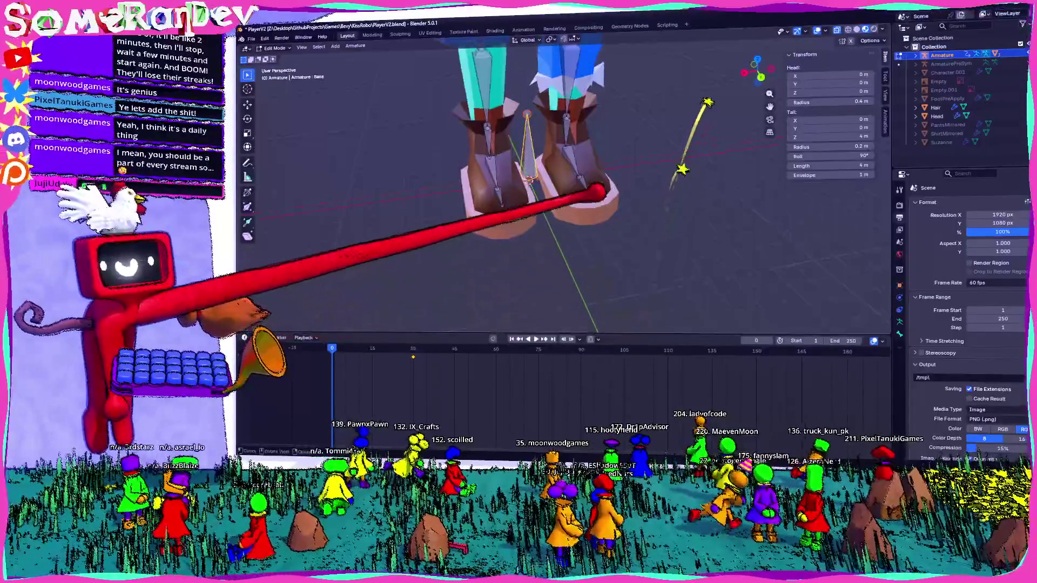
pyautogui.moveTo(590, 185); pyautogui.dragTo(497, 267, button='middle')
pyautogui.click(272, 49)
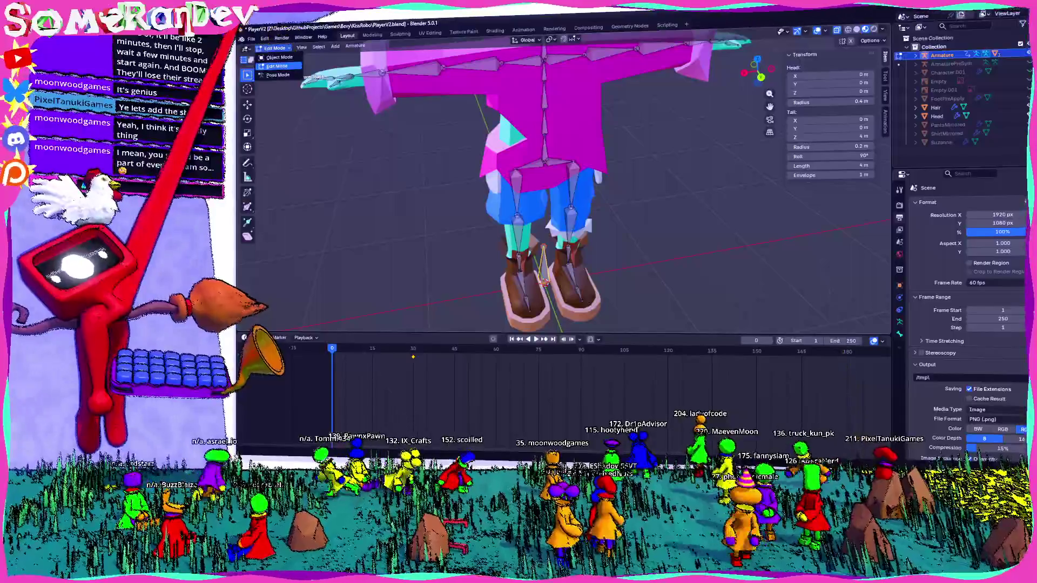
pyautogui.click(275, 57)
pyautogui.moveTo(502, 162); pyautogui.dragTo(494, 243, button='middle')
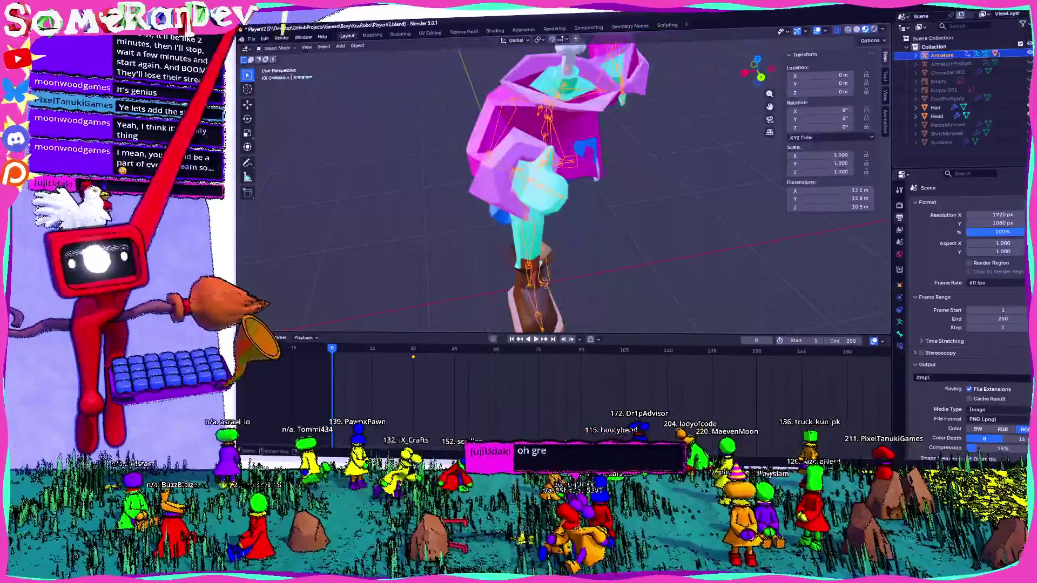
pyautogui.moveTo(454, 211)
pyautogui.mouseDown(button='middle')
pyautogui.moveTo(490, 199)
pyautogui.moveTo(440, 225)
pyautogui.moveTo(477, 199)
pyautogui.mouseUp(button='middle')
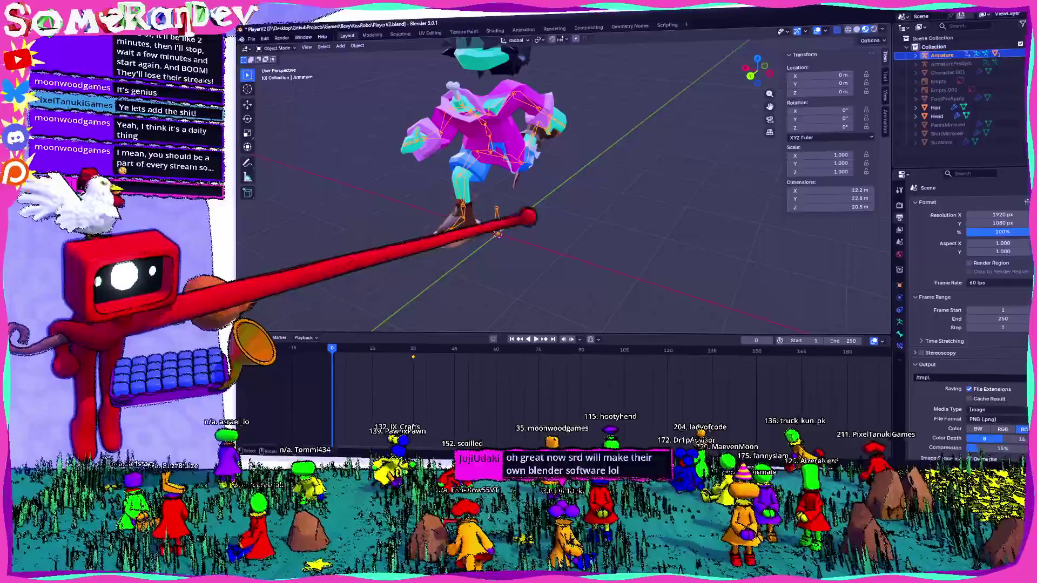
pyautogui.moveTo(487, 227)
pyautogui.mouseDown(button='middle')
pyautogui.moveTo(624, 204)
pyautogui.moveTo(572, 192)
pyautogui.mouseUp(button='middle')
pyautogui.moveTo(502, 162); pyautogui.dragTo(487, 166, button='middle')
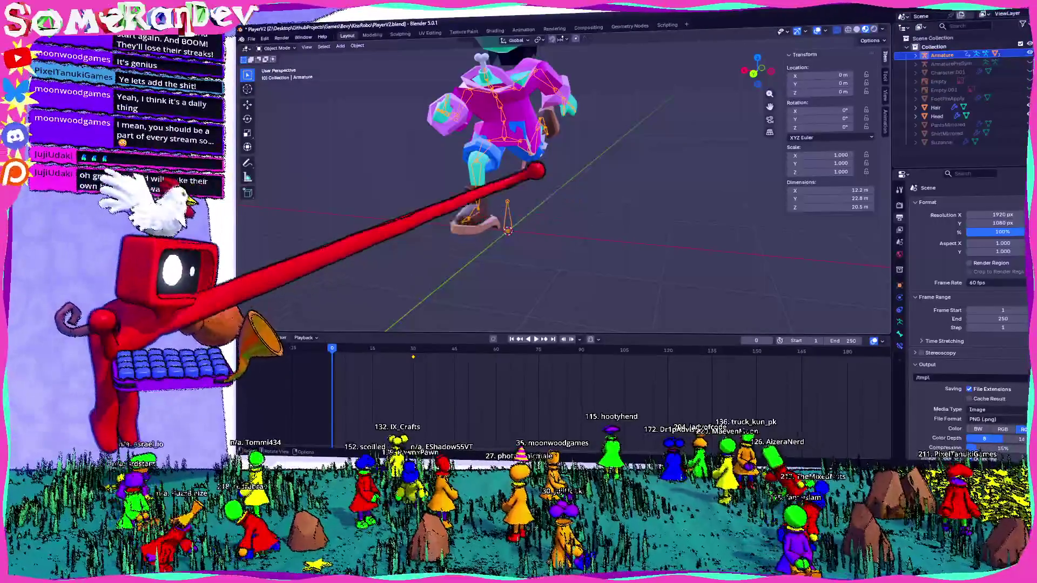
pyautogui.moveTo(545, 172); pyautogui.dragTo(543, 202, button='middle')
pyautogui.scroll(1, 544, 203)
pyautogui.scroll(2, 546, 195)
pyautogui.scroll(3, 551, 183)
pyautogui.scroll(2, 559, 169)
pyautogui.moveTo(563, 164)
pyautogui.mouseDown(button='middle')
pyautogui.moveTo(548, 203)
pyautogui.moveTo(590, 250)
pyautogui.moveTo(550, 110)
pyautogui.mouseUp(button='middle')
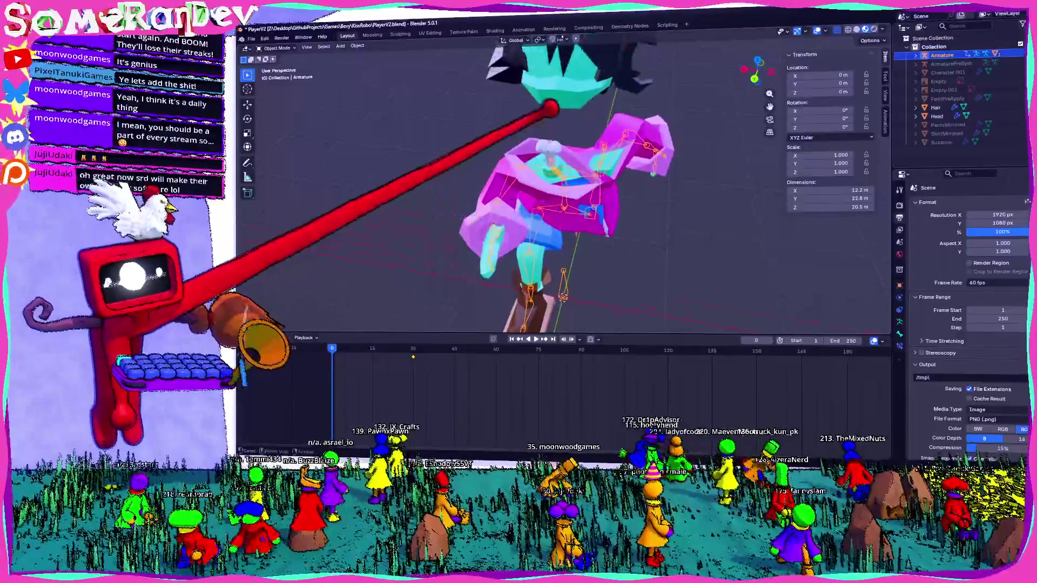
# Step: Select the Character mesh and apply Shade Auto Smooth from its context menu
pyautogui.click(550, 162)
pyautogui.rightClick(527, 138)
pyautogui.click(527, 162)
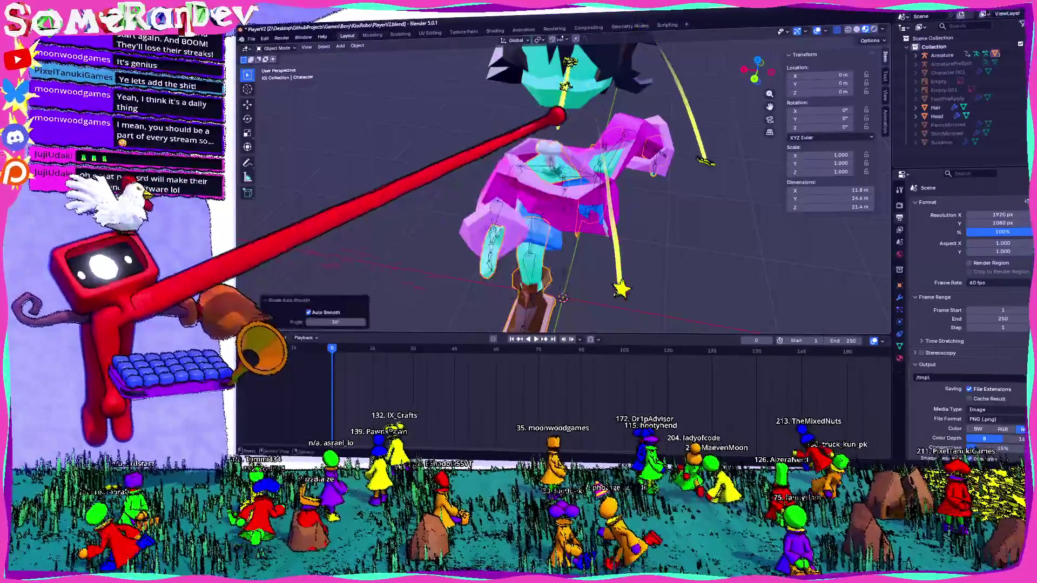
pyautogui.scroll(2, 557, 106)
pyautogui.rightClick(556, 81)
pyautogui.click(541, 97)
pyautogui.moveTo(542, 69)
pyautogui.mouseDown(button='middle')
pyautogui.moveTo(556, 77)
pyautogui.moveTo(509, 65)
pyautogui.mouseUp(button='middle')
pyautogui.rightClick(470, 97)
pyautogui.click(525, 108)
pyautogui.moveTo(525, 108)
pyautogui.mouseDown(button='middle')
pyautogui.moveTo(492, 127)
pyautogui.moveTo(493, 139)
pyautogui.moveTo(543, 174)
pyautogui.moveTo(522, 215)
pyautogui.mouseUp(button='middle')
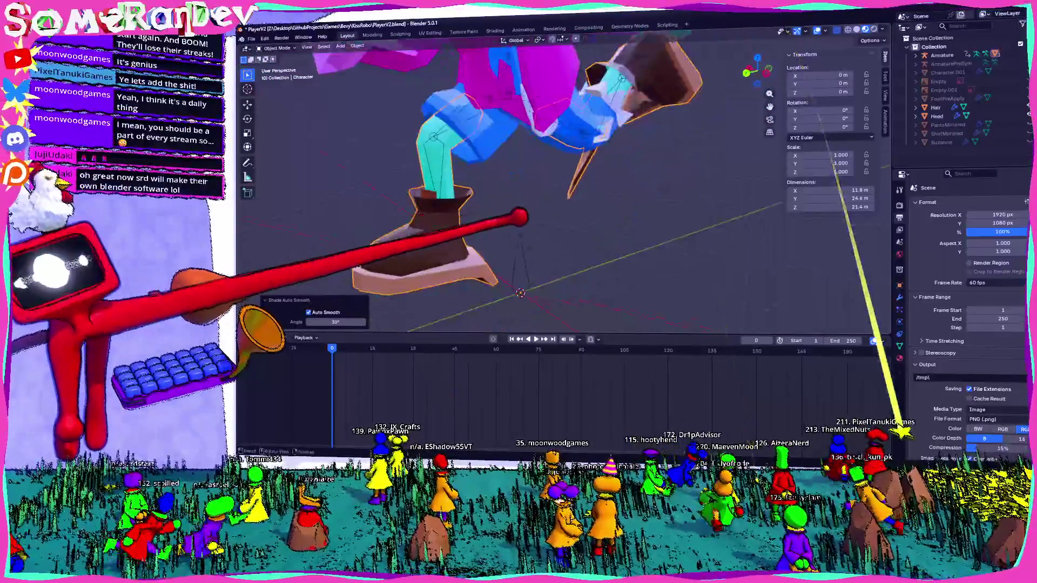
pyautogui.click(276, 48)
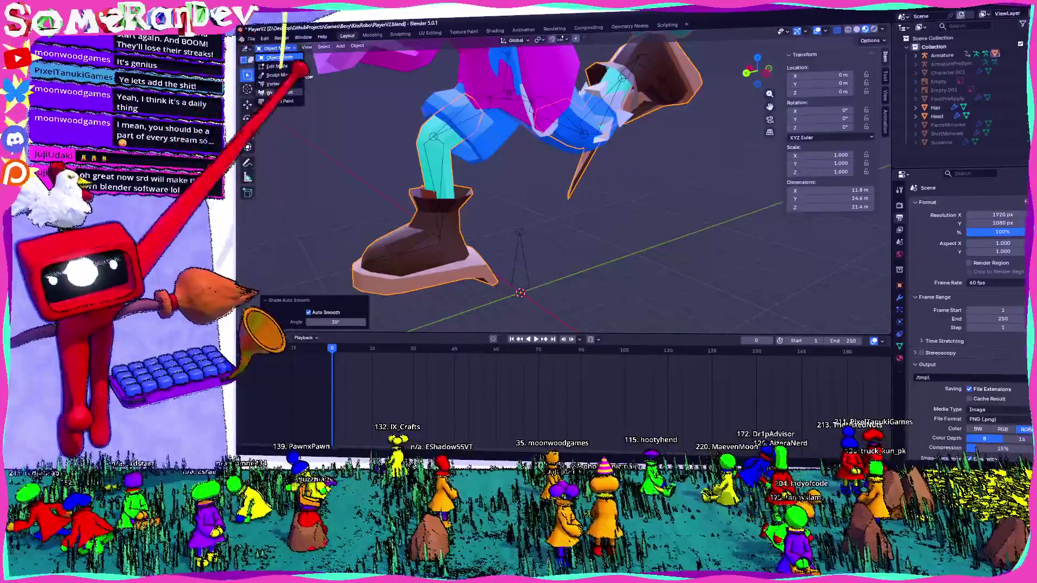
# Step: Enter Weight Paint mode and display the Base vertex group's weights from Object Data properties
pyautogui.click(279, 93)
pyautogui.moveTo(440, 180)
pyautogui.mouseDown(button='middle')
pyautogui.moveTo(486, 204)
pyautogui.moveTo(652, 232)
pyautogui.moveTo(486, 189)
pyautogui.mouseUp(button='middle')
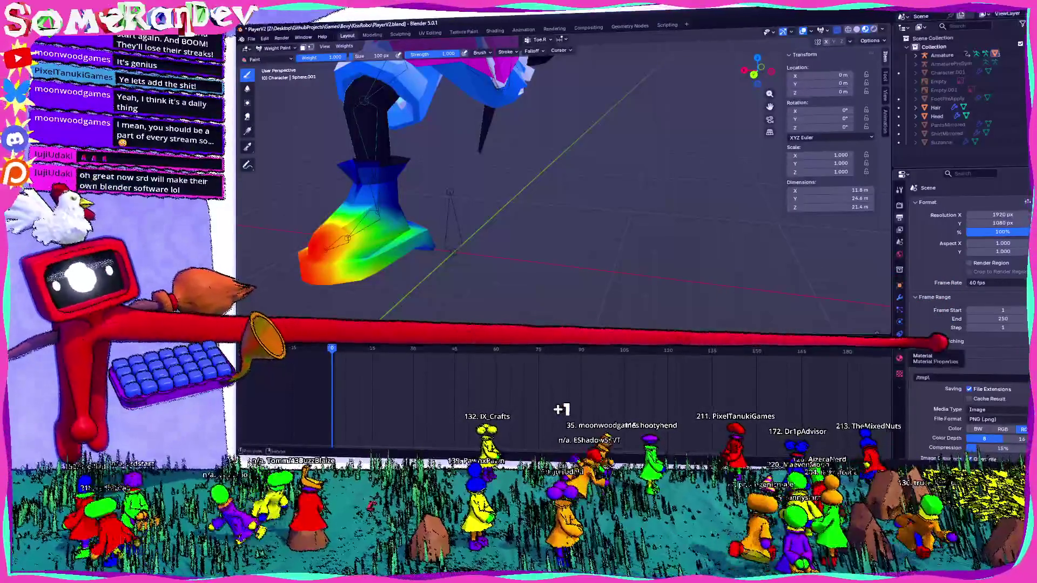
pyautogui.click(899, 320)
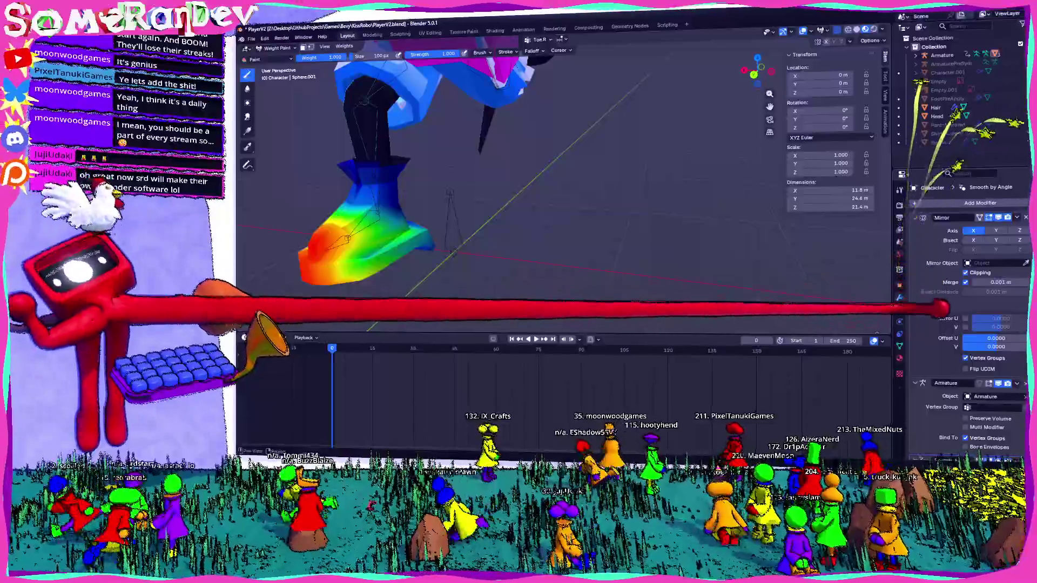
pyautogui.click(900, 346)
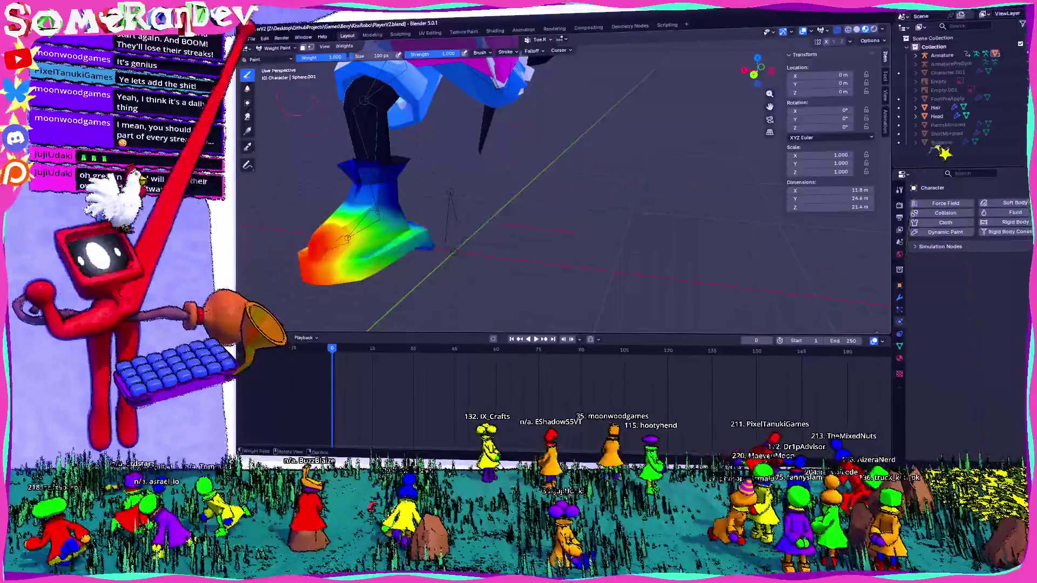
pyautogui.click(899, 360)
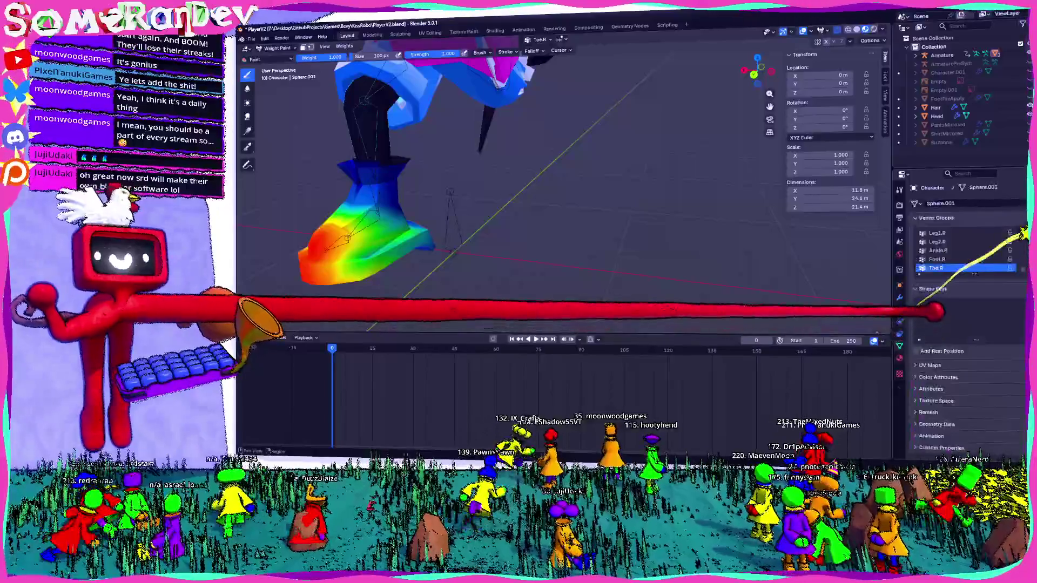
pyautogui.scroll(5, 1004, 236)
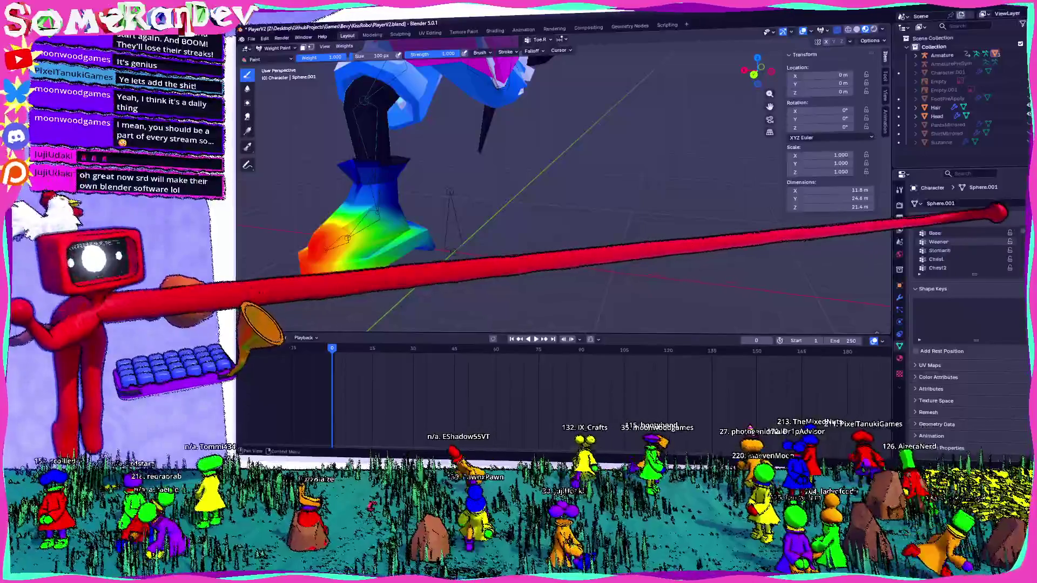
pyautogui.click(972, 233)
pyautogui.moveTo(607, 155)
pyautogui.mouseDown(button='middle')
pyautogui.moveTo(620, 154)
pyautogui.moveTo(526, 136)
pyautogui.moveTo(683, 227)
pyautogui.moveTo(618, 231)
pyautogui.moveTo(468, 200)
pyautogui.moveTo(548, 197)
pyautogui.moveTo(440, 231)
pyautogui.mouseUp(button='middle')
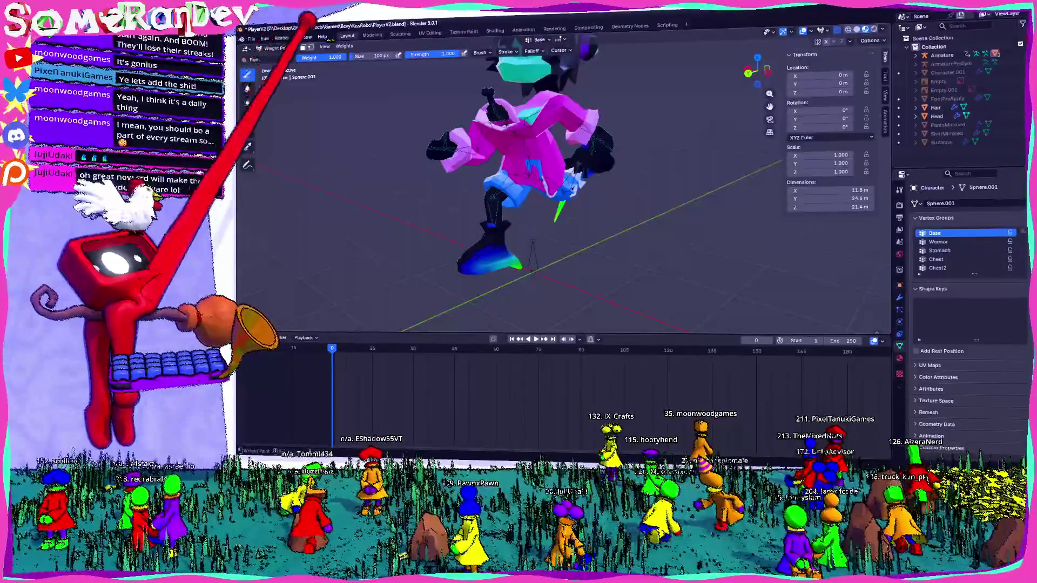
# Step: Return the character from Weight Paint to Object Mode with its normal coloured materials
pyautogui.click(324, 46)
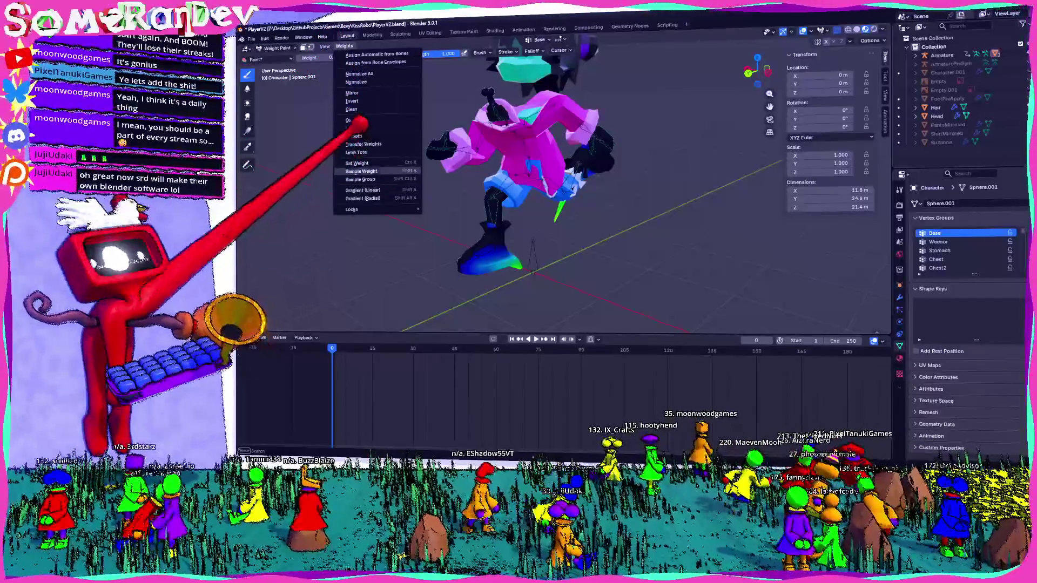
pyautogui.moveTo(485, 162); pyautogui.dragTo(535, 195, button='middle')
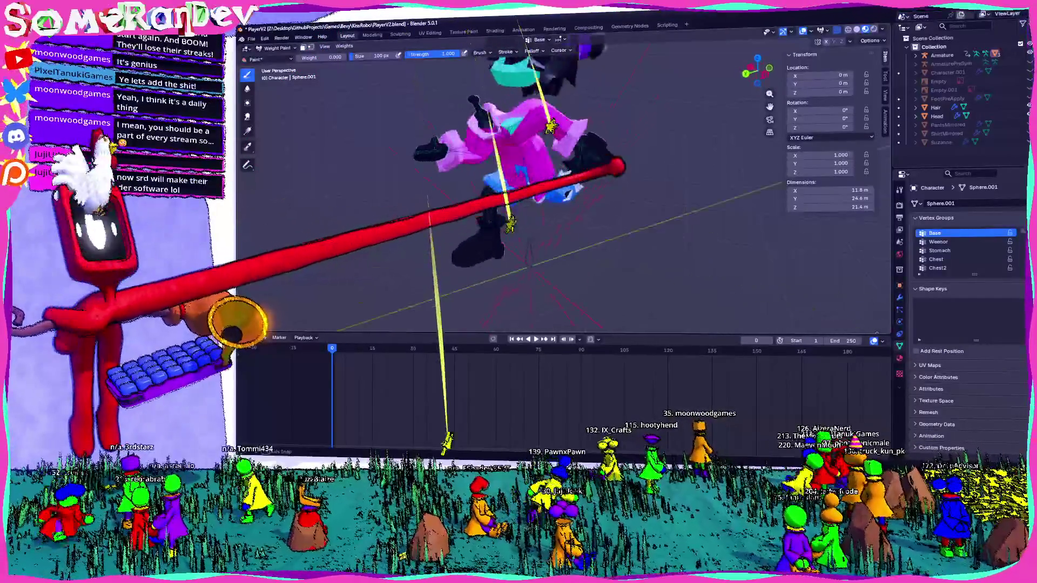
pyautogui.scroll(5, 378, 154)
pyautogui.scroll(-5, 378, 154)
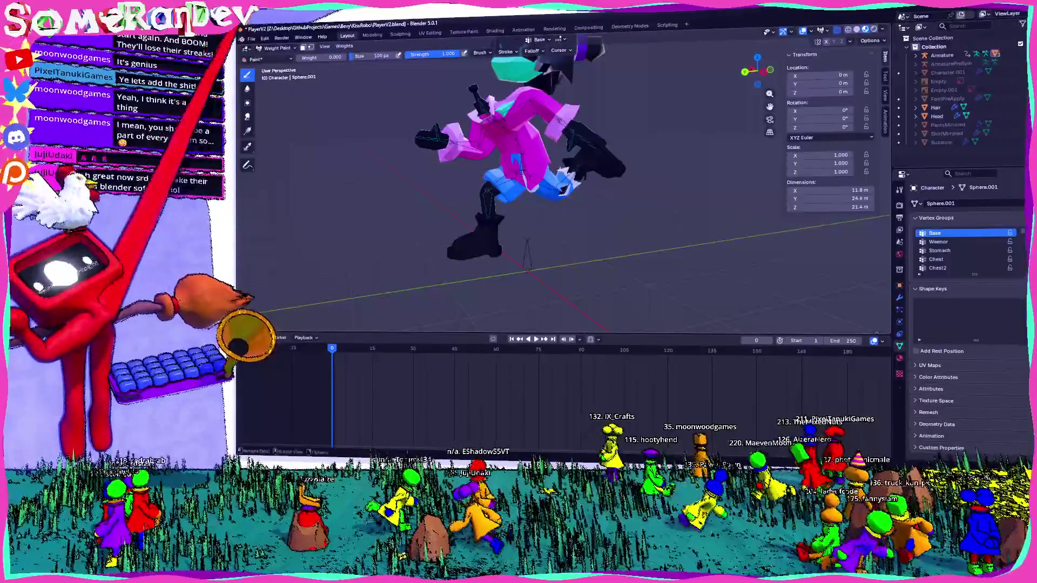
pyautogui.click(271, 60)
pyautogui.click(279, 57)
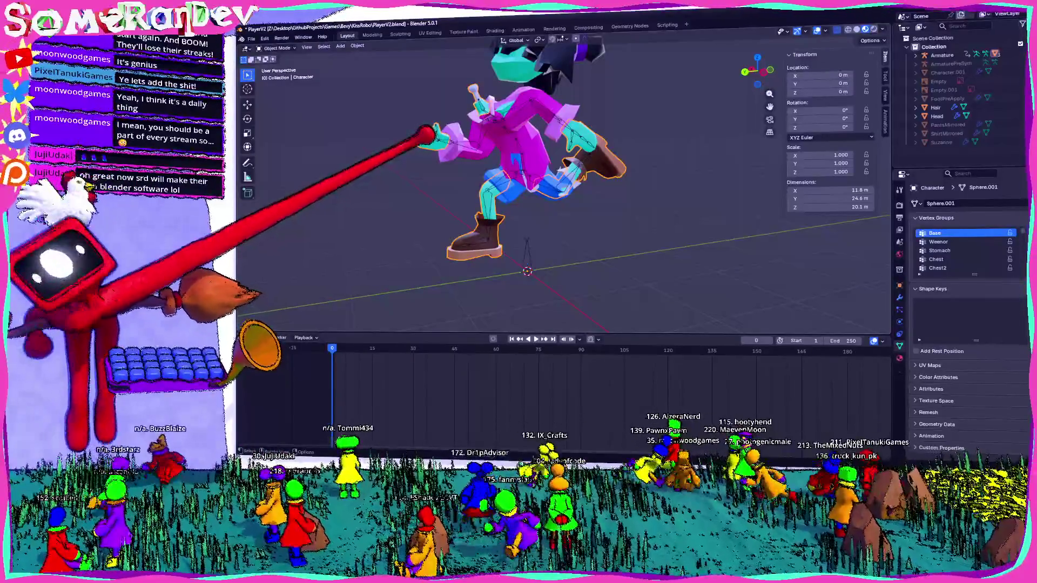
pyautogui.moveTo(416, 137)
pyautogui.mouseDown(button='middle')
pyautogui.moveTo(497, 167)
pyautogui.moveTo(608, 157)
pyautogui.moveTo(705, 220)
pyautogui.moveTo(625, 213)
pyautogui.moveTo(637, 197)
pyautogui.moveTo(484, 197)
pyautogui.mouseUp(button='middle')
pyautogui.scroll(4, 603, 172)
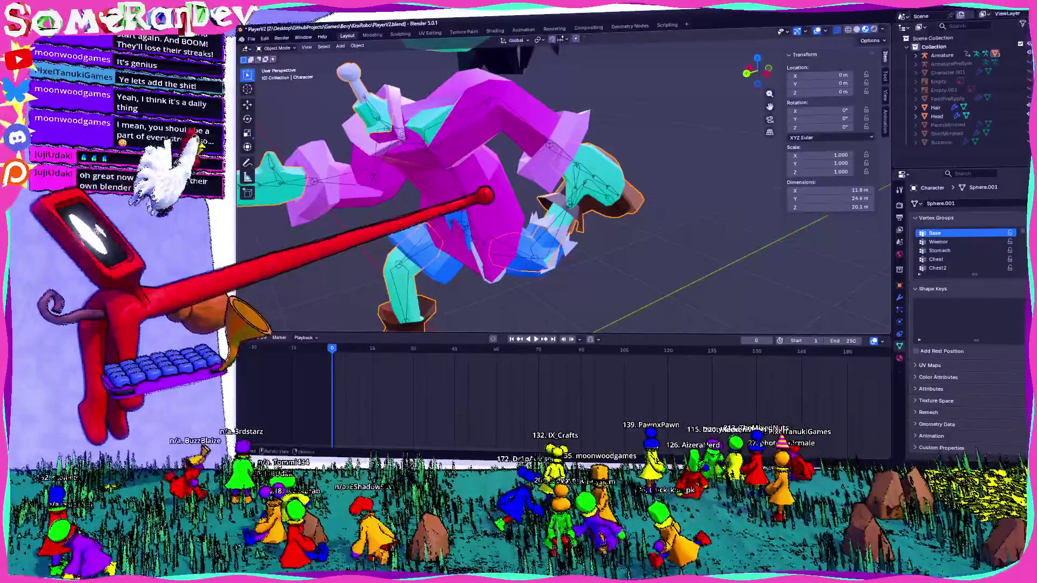
# Step: Scale part of the Pants mesh to 0.5 in Edit Mode, exit editing, then select the Armature
pyautogui.moveTo(484, 194)
pyautogui.mouseDown(button='middle')
pyautogui.moveTo(537, 173)
pyautogui.moveTo(510, 179)
pyautogui.moveTo(534, 195)
pyautogui.moveTo(498, 186)
pyautogui.moveTo(578, 197)
pyautogui.moveTo(607, 188)
pyautogui.moveTo(584, 195)
pyautogui.moveTo(578, 173)
pyautogui.moveTo(551, 198)
pyautogui.moveTo(486, 187)
pyautogui.mouseUp(button='middle')
pyautogui.click(542, 167)
pyautogui.press('Tab')
pyautogui.press('Return')
pyautogui.press('Tab')
pyautogui.moveTo(525, 214)
pyautogui.mouseDown(button='middle')
pyautogui.moveTo(475, 204)
pyautogui.moveTo(521, 208)
pyautogui.moveTo(624, 189)
pyautogui.moveTo(556, 189)
pyautogui.moveTo(532, 220)
pyautogui.moveTo(539, 173)
pyautogui.moveTo(608, 162)
pyautogui.moveTo(576, 168)
pyautogui.moveTo(556, 204)
pyautogui.moveTo(521, 220)
pyautogui.moveTo(556, 197)
pyautogui.moveTo(478, 217)
pyautogui.moveTo(535, 179)
pyautogui.moveTo(525, 202)
pyautogui.moveTo(528, 195)
pyautogui.mouseUp(button='middle')
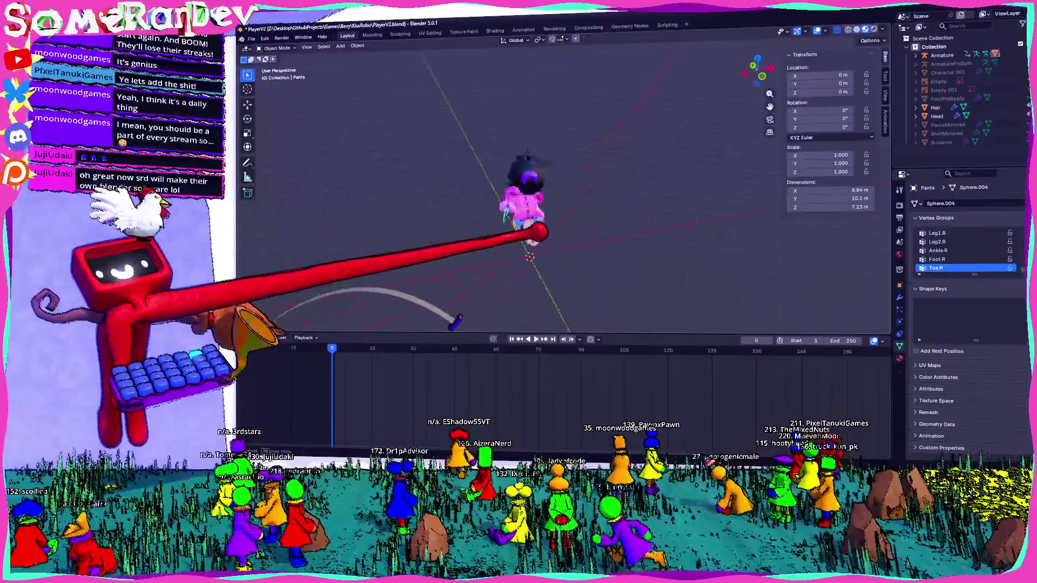
pyautogui.scroll(1, 601, 216)
pyautogui.scroll(2, 671, 189)
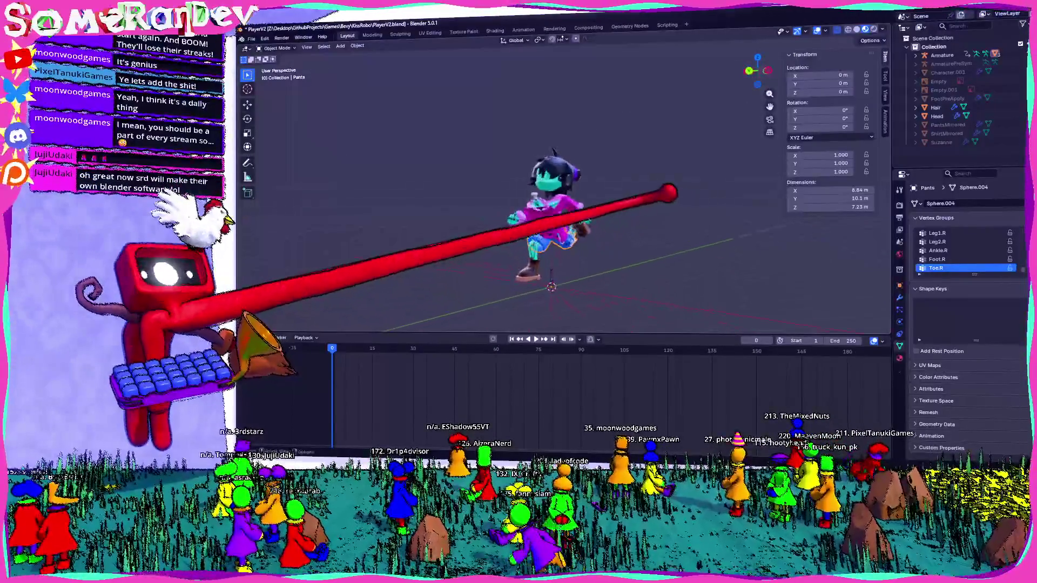
pyautogui.scroll(4, 556, 184)
pyautogui.scroll(-3, 574, 209)
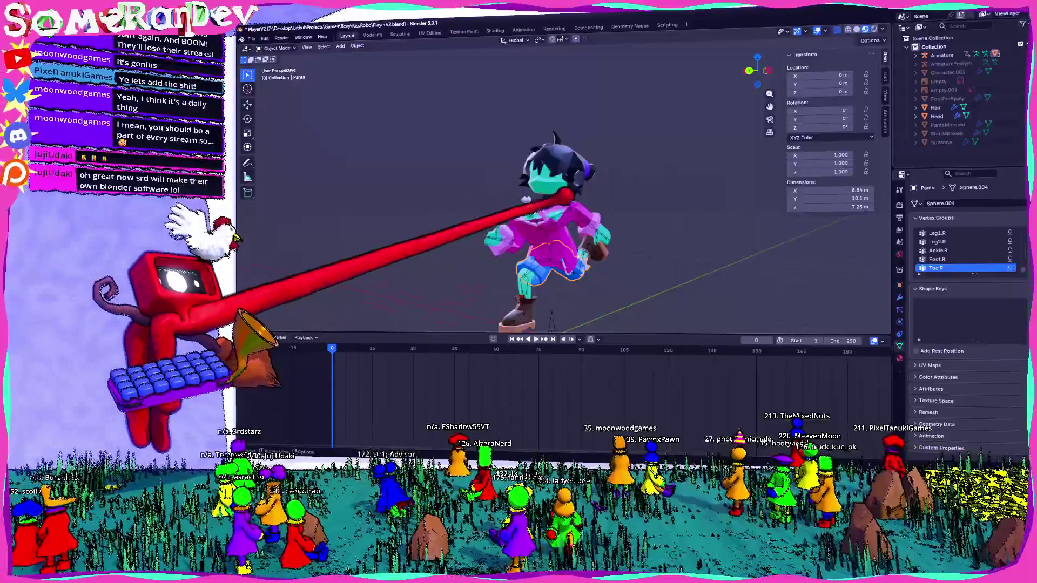
pyautogui.click(542, 206)
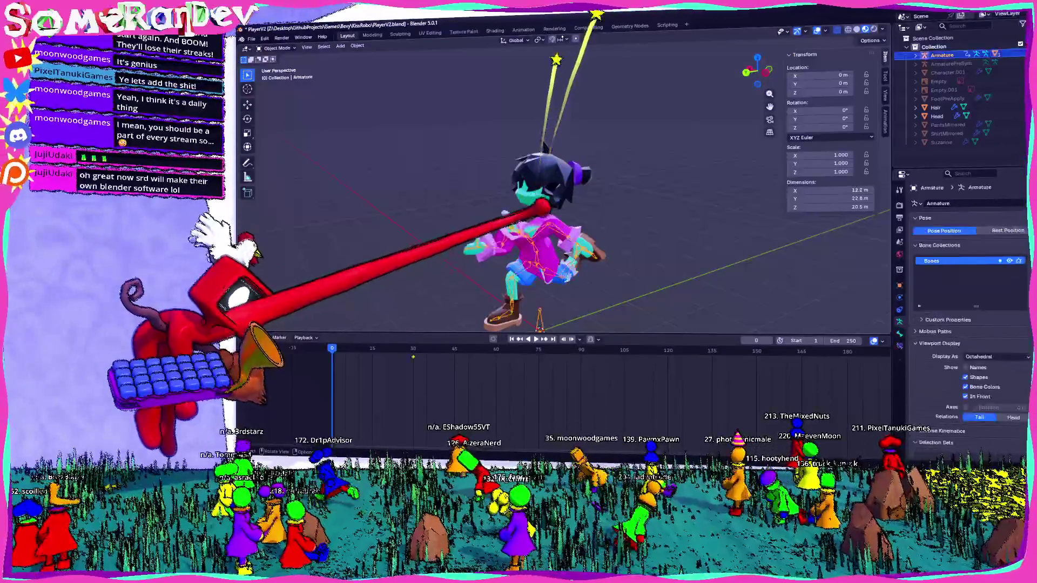
pyautogui.scroll(3, 545, 213)
# Step: Play the animation, stop at frame 45, and switch the armature into Pose Mode
pyautogui.moveTo(544, 212); pyautogui.dragTo(600, 187, button='middle')
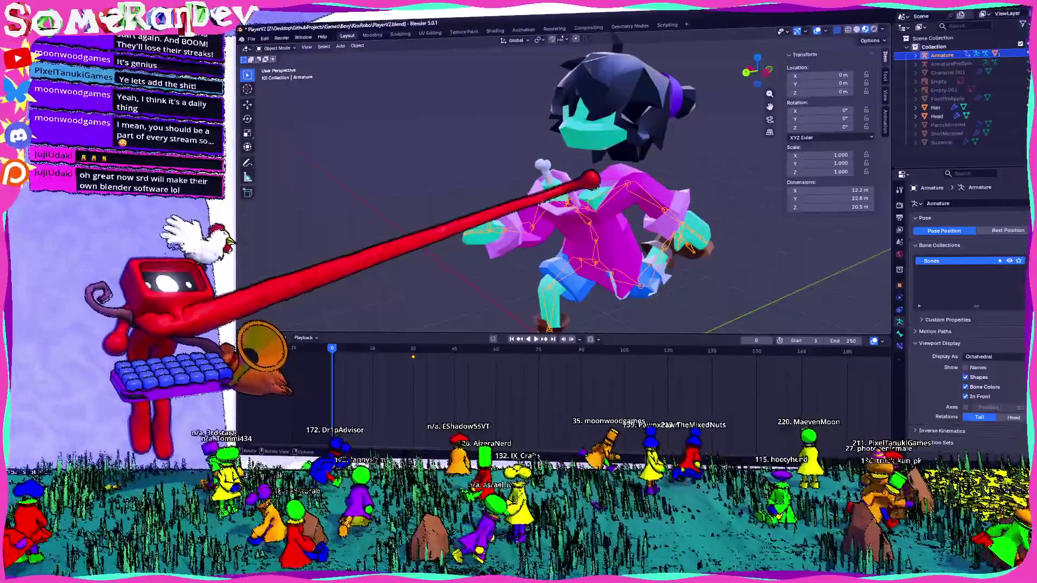
pyautogui.moveTo(621, 168)
pyautogui.mouseDown(button='middle')
pyautogui.moveTo(577, 147)
pyautogui.moveTo(545, 204)
pyautogui.mouseUp(button='middle')
pyautogui.press('space')
pyautogui.click(415, 347)
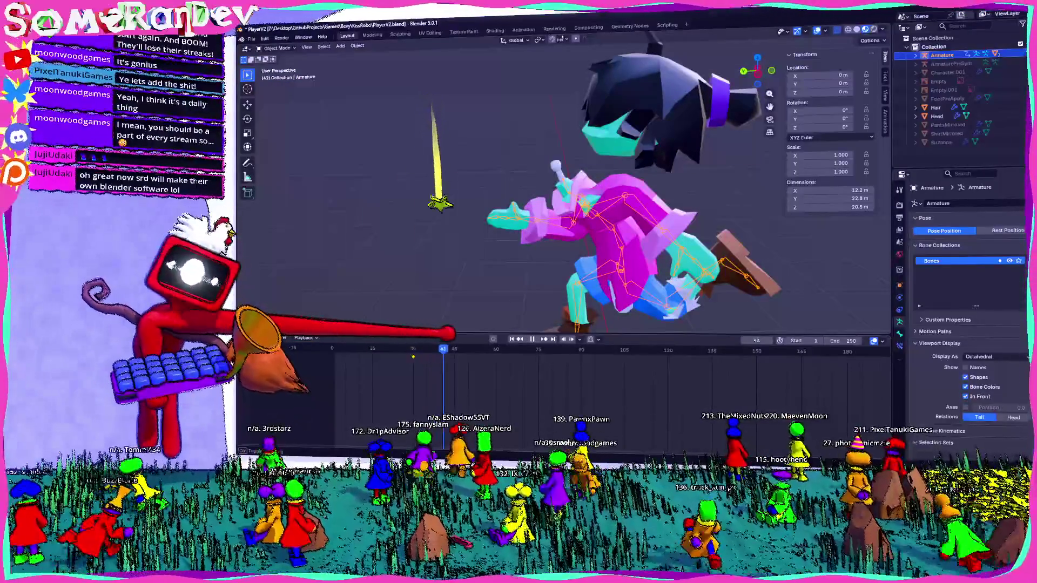
pyautogui.press('space')
pyautogui.moveTo(445, 332); pyautogui.dragTo(583, 259, button='middle')
pyautogui.scroll(-3, 583, 260)
pyautogui.moveTo(644, 244)
pyautogui.mouseDown(button='middle')
pyautogui.moveTo(527, 218)
pyautogui.moveTo(551, 219)
pyautogui.moveTo(558, 181)
pyautogui.mouseUp(button='middle')
pyautogui.scroll(3, 575, 209)
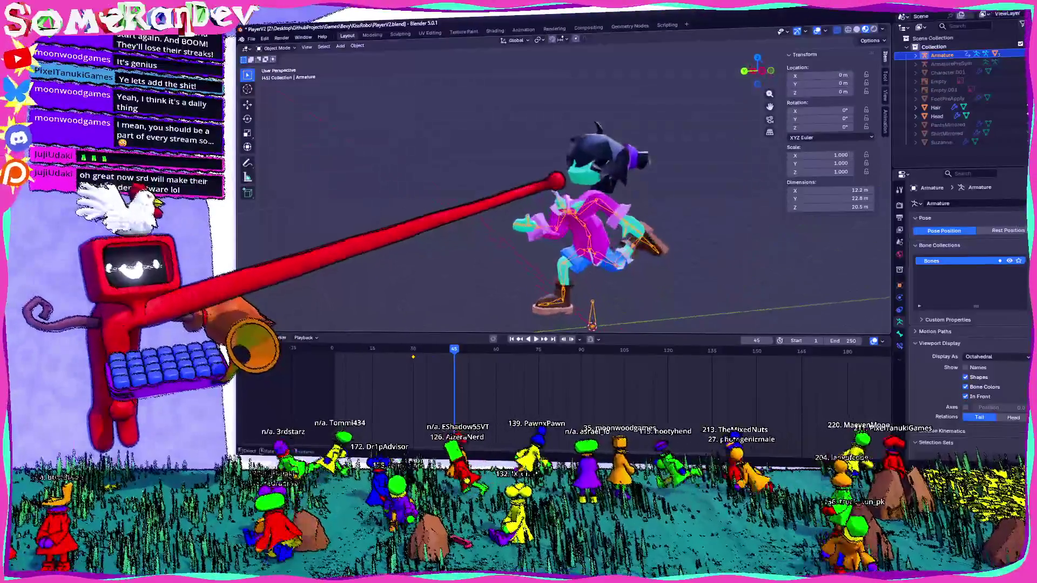
pyautogui.scroll(3, 532, 219)
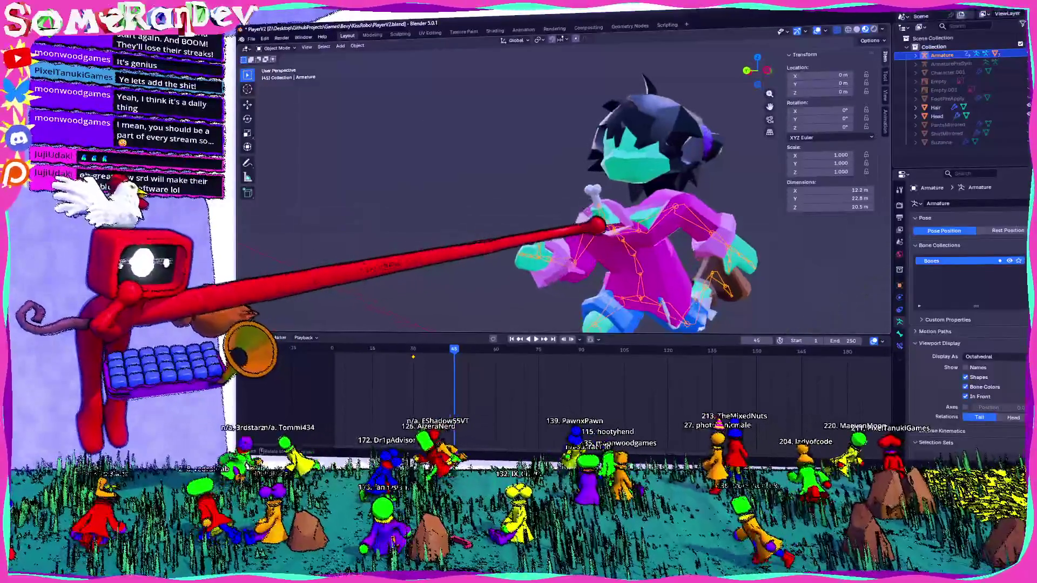
pyautogui.click(277, 75)
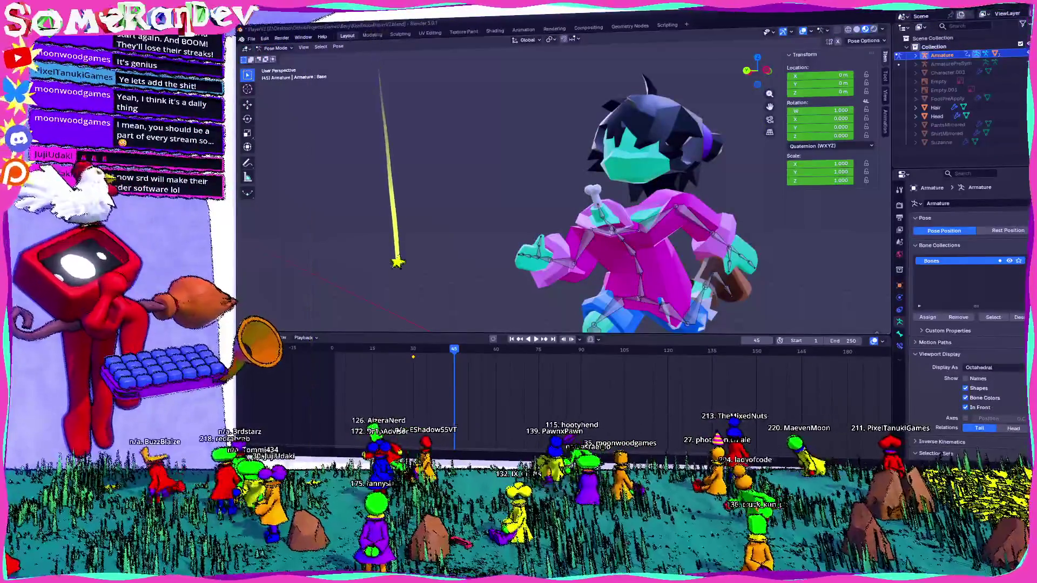
# Step: Rotate the right lower arm bone into a new angle from side and back views
pyautogui.moveTo(567, 203); pyautogui.dragTo(615, 186, button='middle')
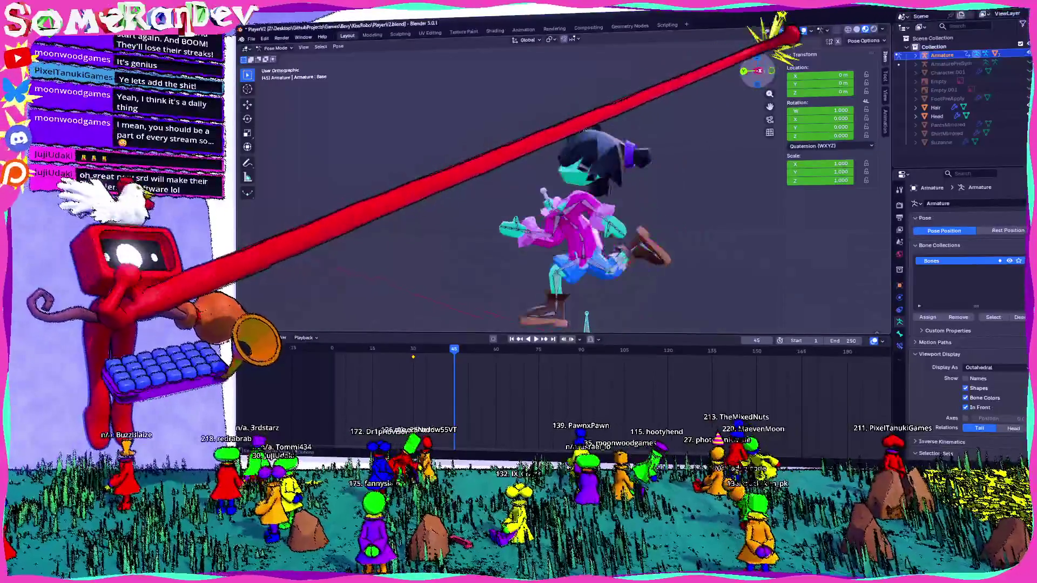
pyautogui.moveTo(784, 23); pyautogui.dragTo(567, 231, button='middle')
pyautogui.click(531, 199)
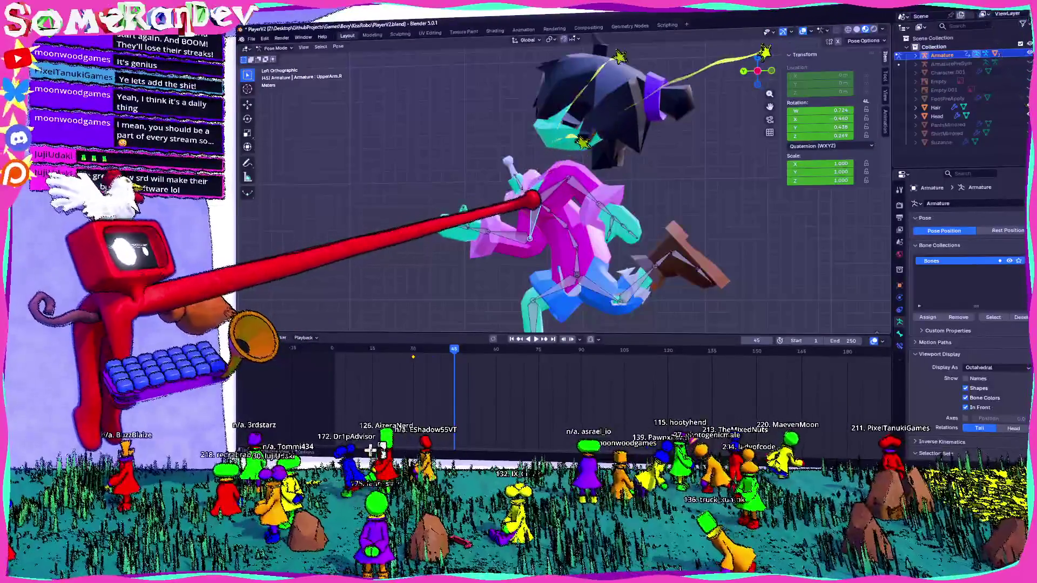
pyautogui.click(478, 217)
pyautogui.press('r')
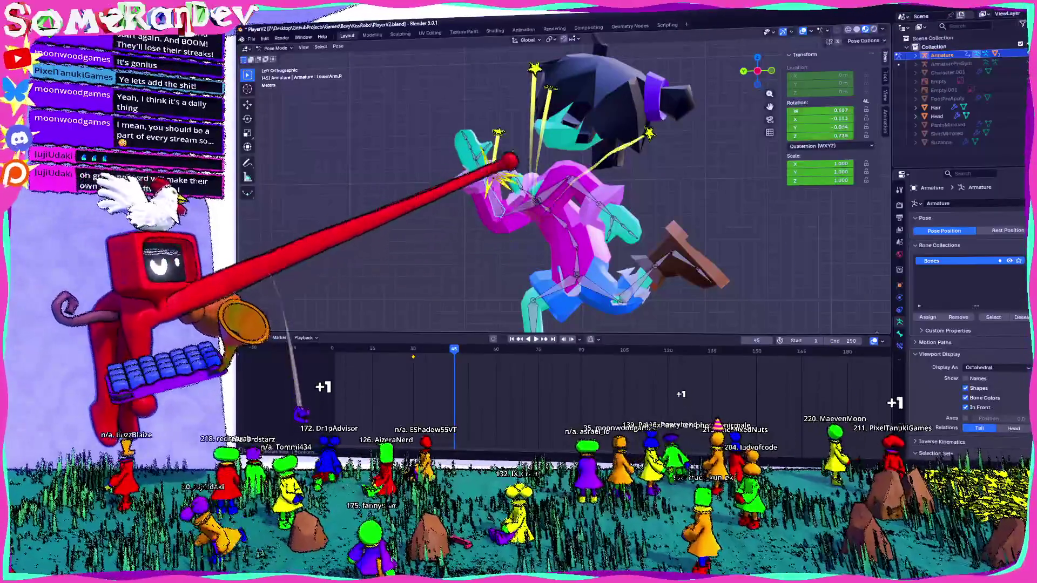
pyautogui.click(500, 172)
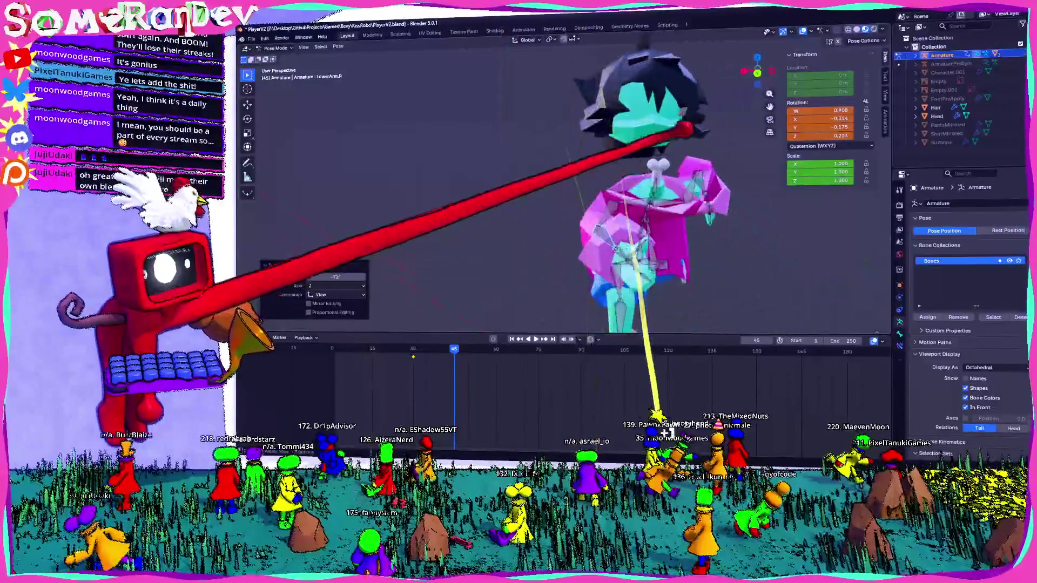
pyautogui.moveTo(501, 173); pyautogui.dragTo(518, 242, button='middle')
pyautogui.press('ctrl+KP_1')
pyautogui.press('r')
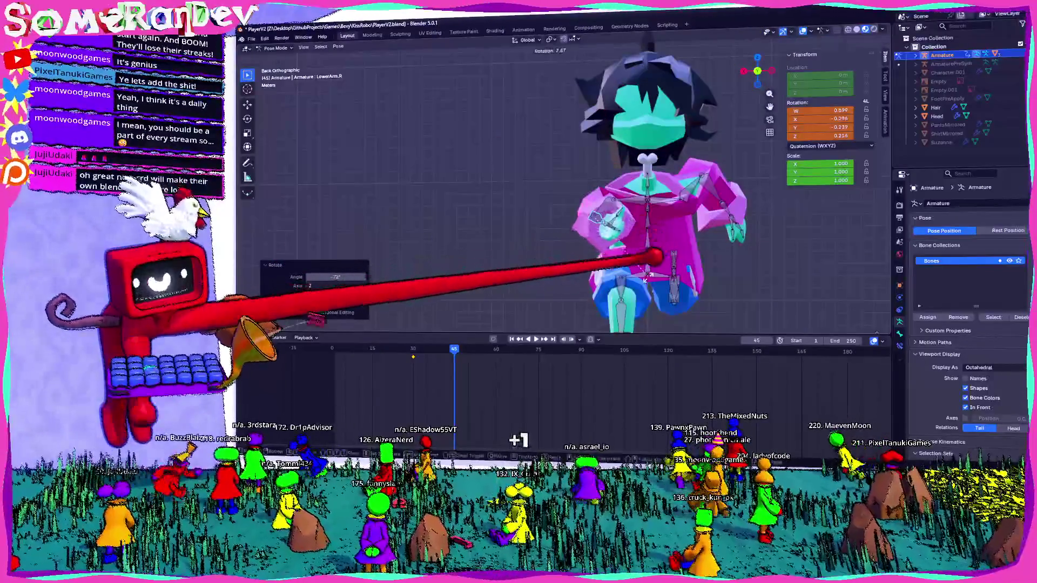
pyautogui.click(665, 271)
pyautogui.moveTo(664, 271); pyautogui.dragTo(612, 232, button='middle')
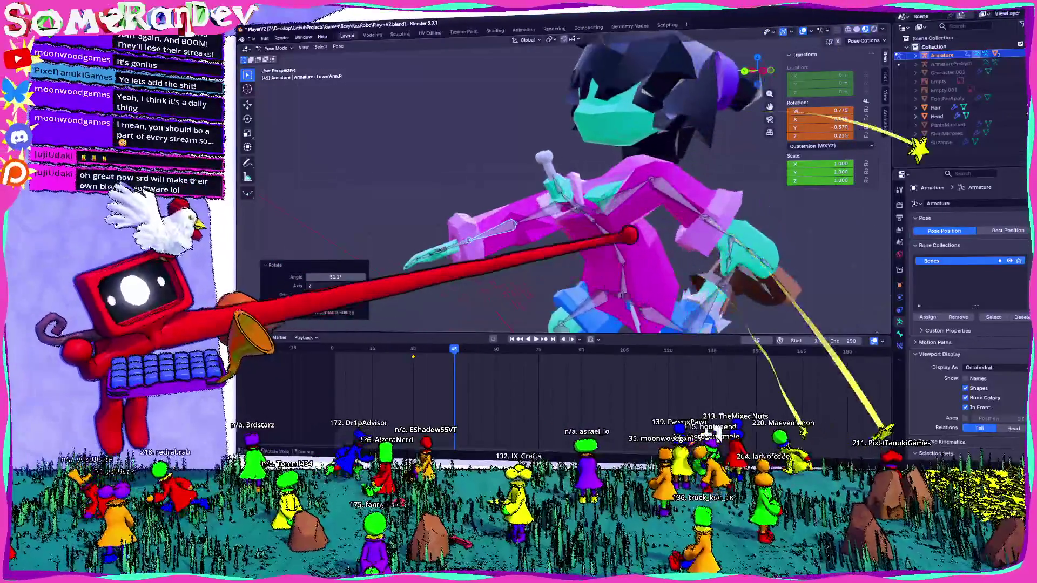
# Step: Rotate the left upper arm bone, clearing its transform once via Pose > Clear Transform
pyautogui.click(734, 91)
pyautogui.press('ctrl+KP_3')
pyautogui.press('r')
pyautogui.click(457, 239)
pyautogui.click(559, 191)
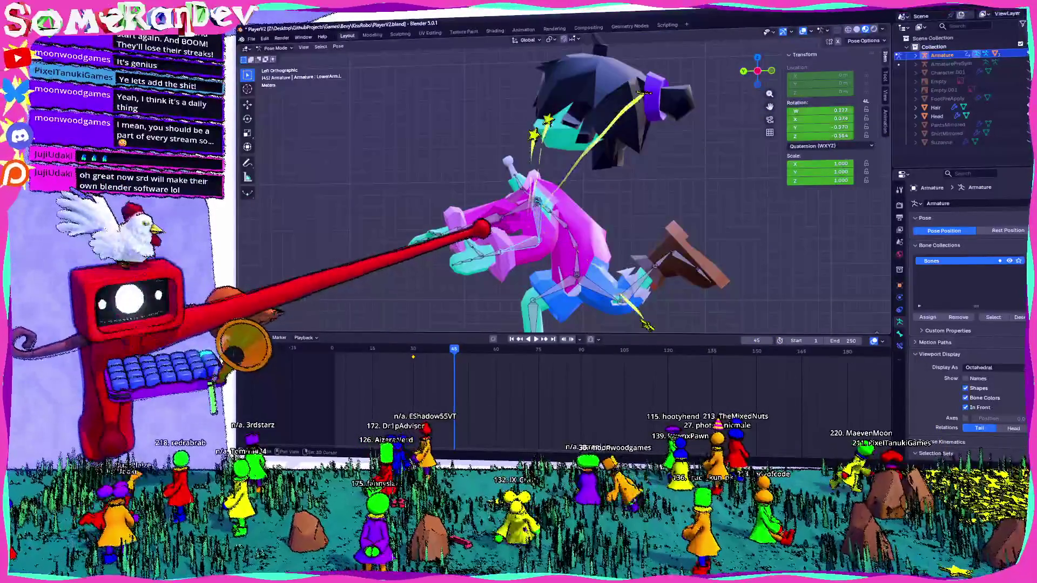
pyautogui.click(338, 46)
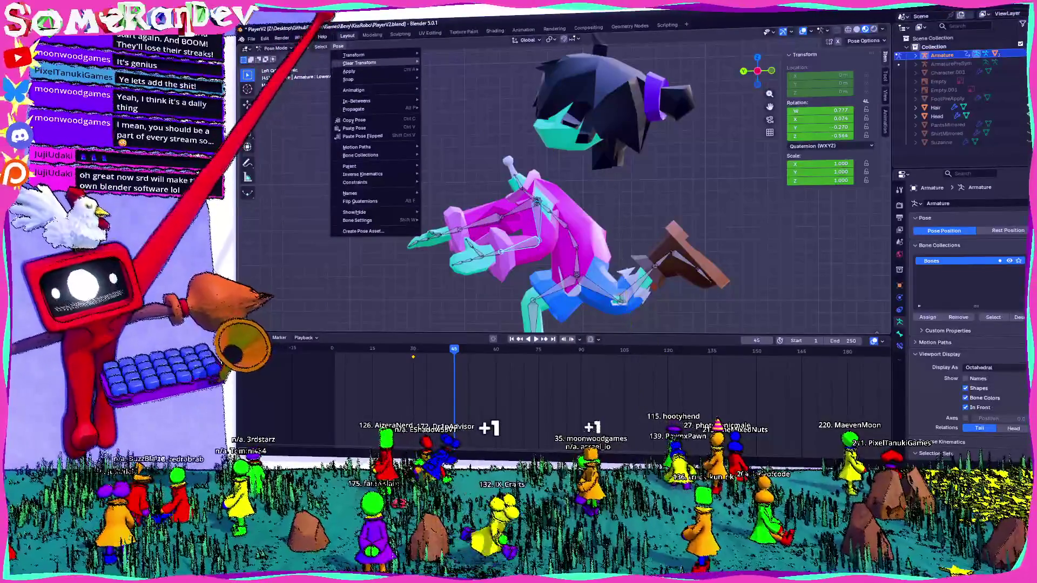
pyautogui.click(438, 89)
pyautogui.moveTo(567, 202)
pyautogui.mouseDown(button='middle')
pyautogui.moveTo(526, 186)
pyautogui.moveTo(551, 195)
pyautogui.mouseUp(button='middle')
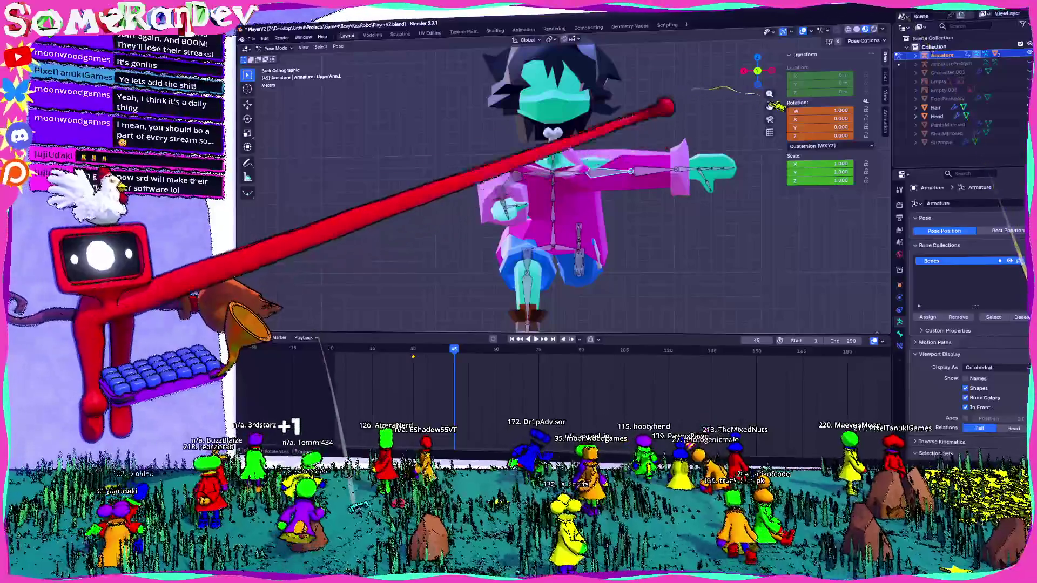
pyautogui.press('KP_7')
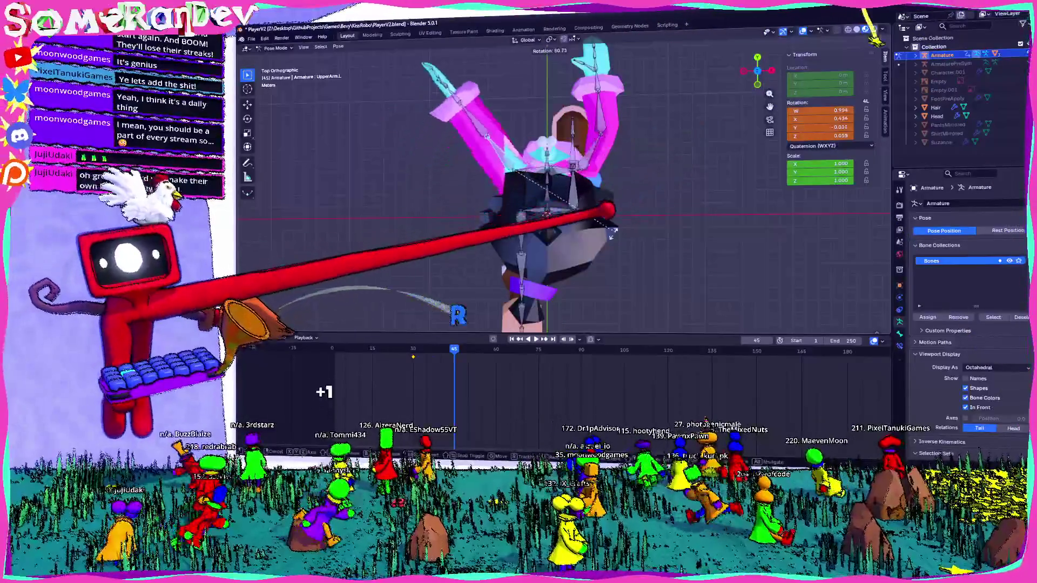
pyautogui.click(589, 242)
# Step: Rotate the left lower arm bone into its new angle from back and top views
pyautogui.press('r')
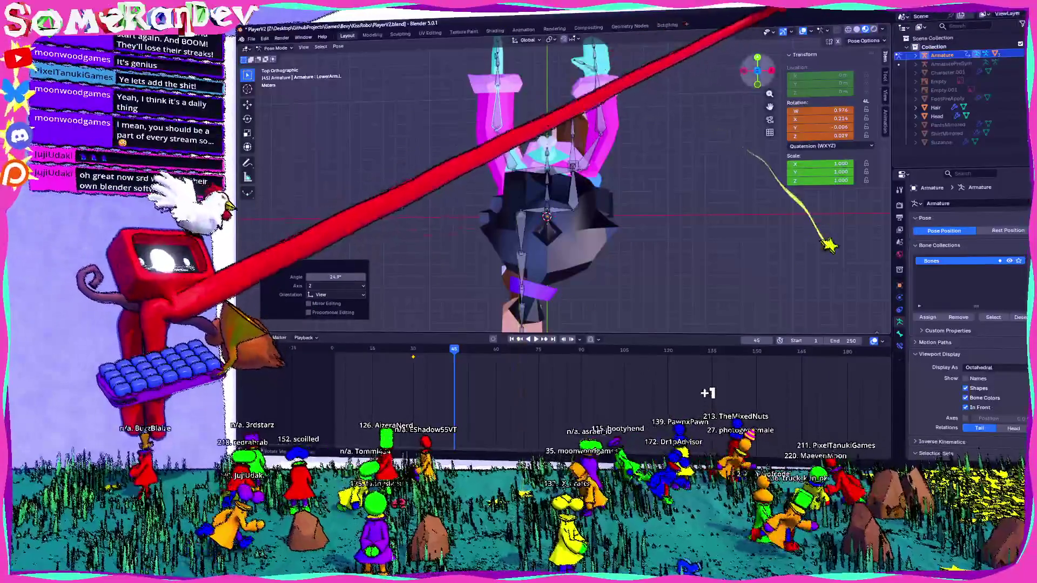
pyautogui.press('ctrl+KP_1')
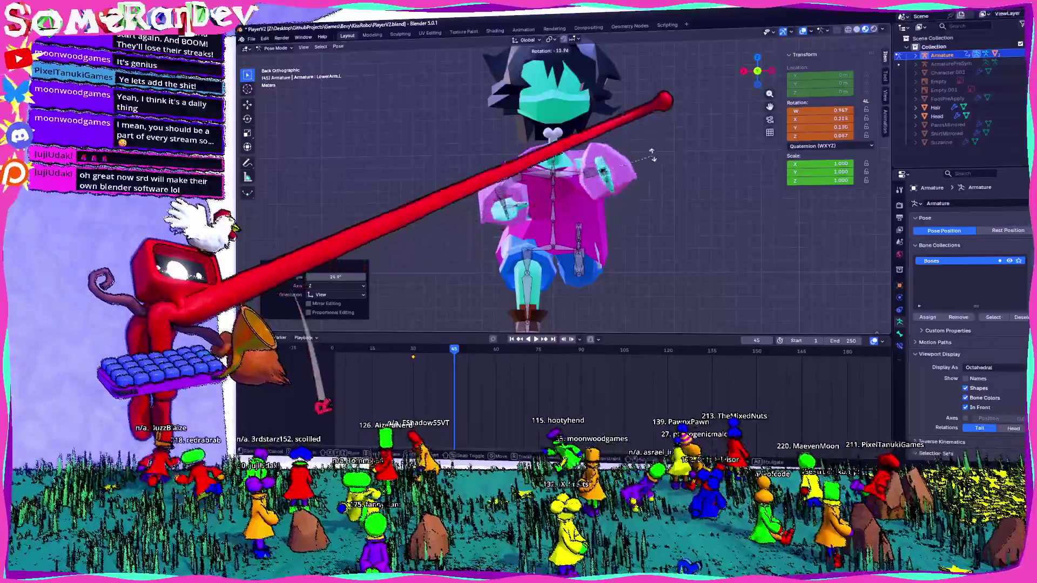
pyautogui.moveTo(624, 206)
pyautogui.mouseDown(button='middle')
pyautogui.moveTo(644, 215)
pyautogui.moveTo(612, 232)
pyautogui.moveTo(567, 218)
pyautogui.moveTo(583, 223)
pyautogui.mouseUp(button='middle')
pyautogui.scroll(3, 660, 181)
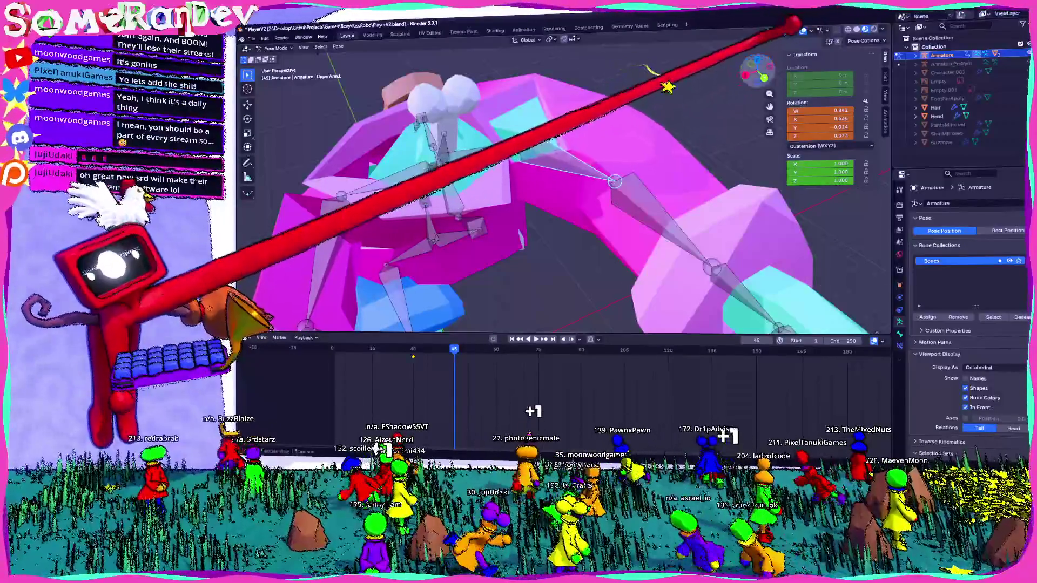
pyautogui.press('ctrl+KP_1')
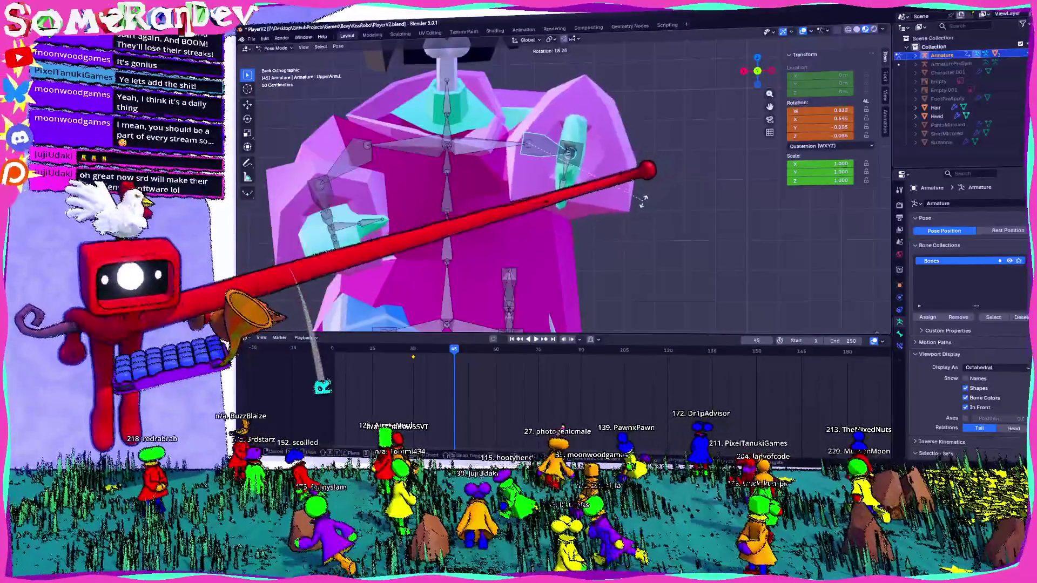
pyautogui.moveTo(567, 219); pyautogui.dragTo(583, 195, button='middle')
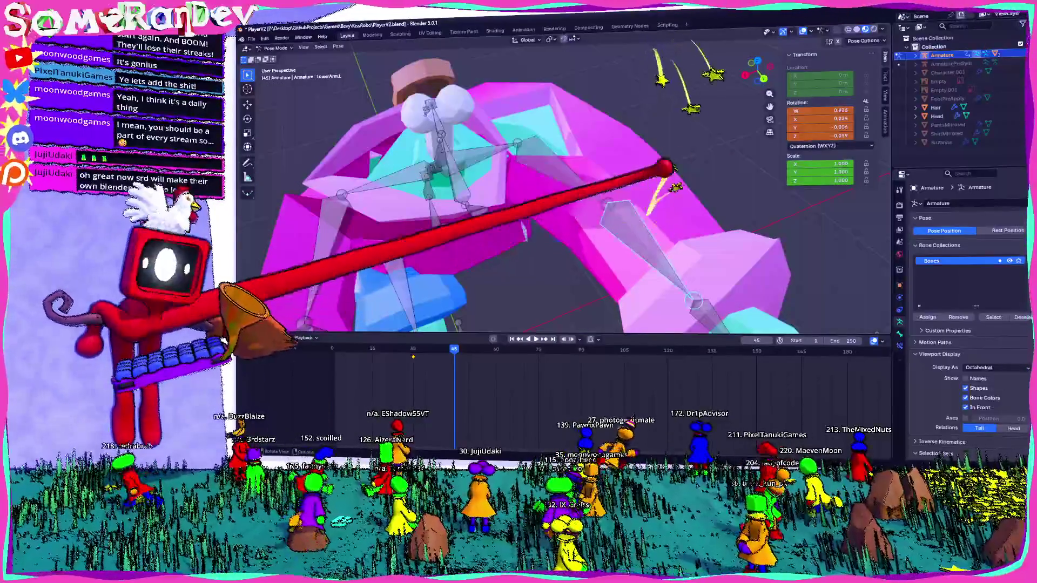
pyautogui.press('ctrl+KP_1')
pyautogui.press('r')
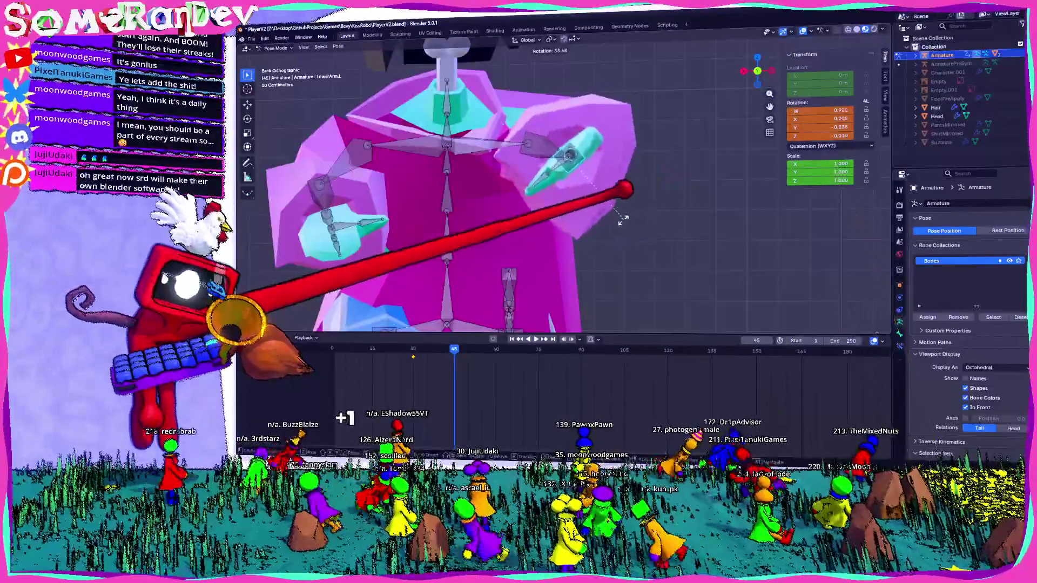
pyautogui.moveTo(578, 207); pyautogui.dragTo(665, 123, button='middle')
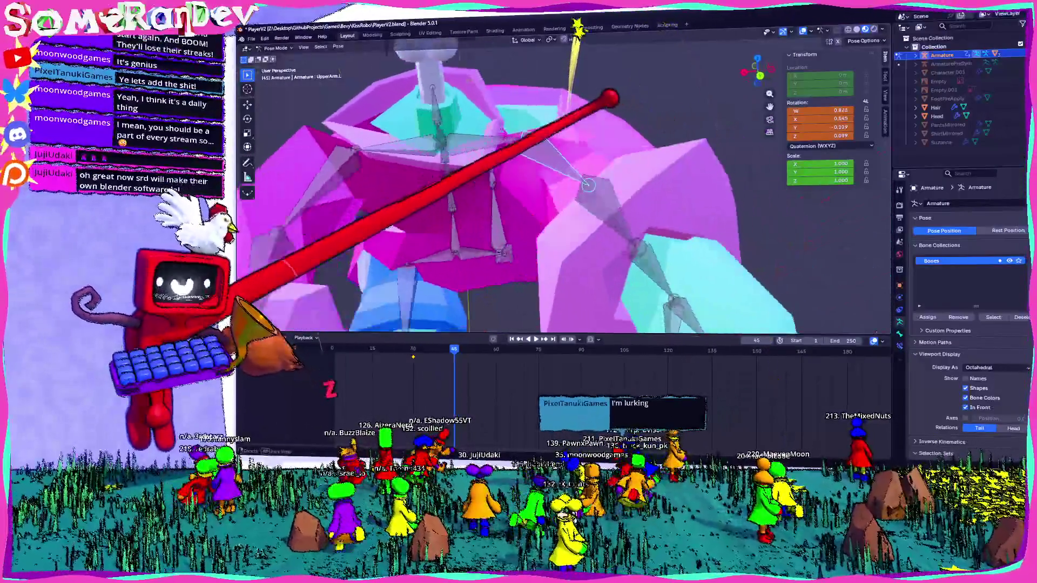
pyautogui.moveTo(563, 153)
pyautogui.mouseDown(button='middle')
pyautogui.moveTo(581, 152)
pyautogui.moveTo(579, 183)
pyautogui.mouseUp(button='middle')
pyautogui.click(578, 183)
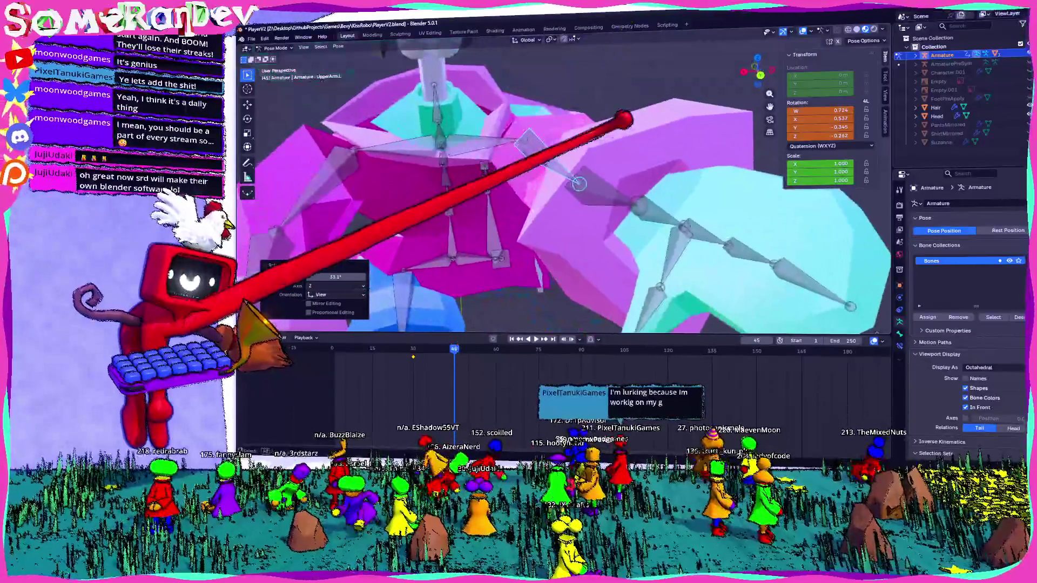
pyautogui.press('ctrl+KP_1')
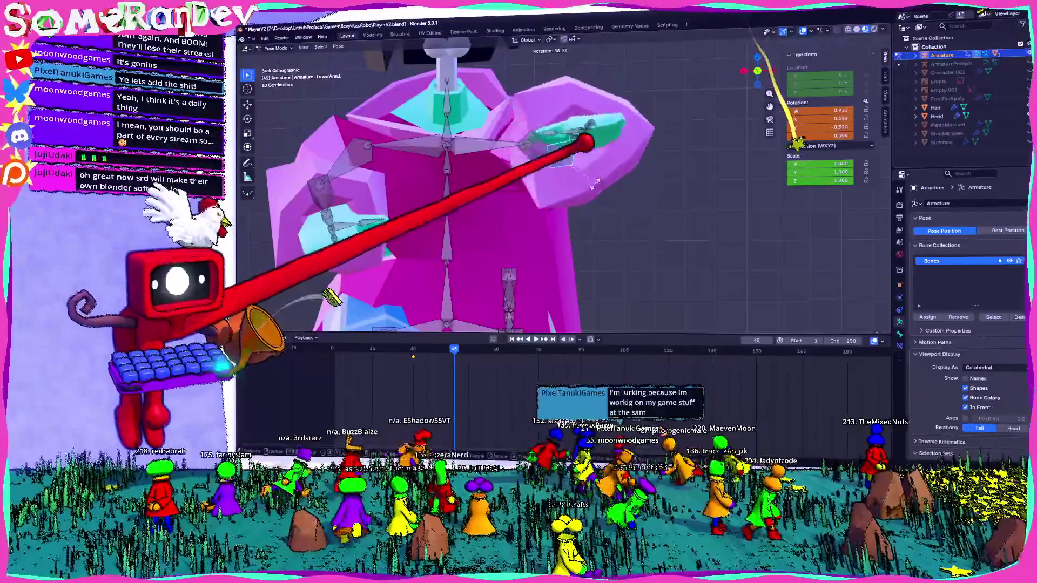
pyautogui.click(595, 184)
# Step: Inspect the posed armature around the shoulders, select all bones, and switch the shirt to Edit Mode
pyautogui.moveTo(595, 186)
pyautogui.mouseDown(button='middle')
pyautogui.moveTo(632, 194)
pyautogui.moveTo(567, 202)
pyautogui.mouseUp(button='middle')
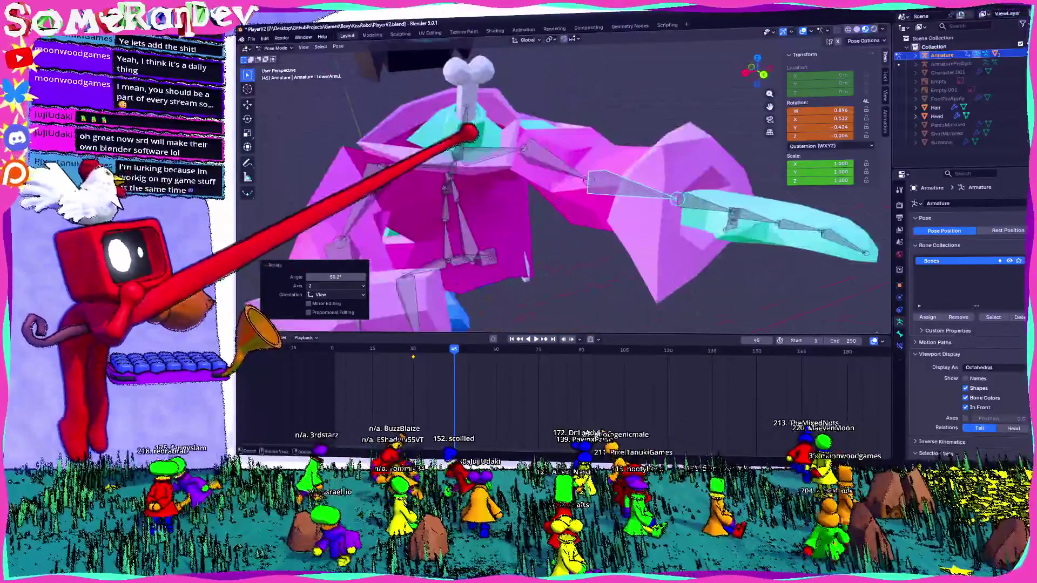
pyautogui.moveTo(567, 202)
pyautogui.mouseDown(button='middle')
pyautogui.moveTo(599, 186)
pyautogui.moveTo(567, 211)
pyautogui.moveTo(583, 194)
pyautogui.moveTo(559, 195)
pyautogui.mouseUp(button='middle')
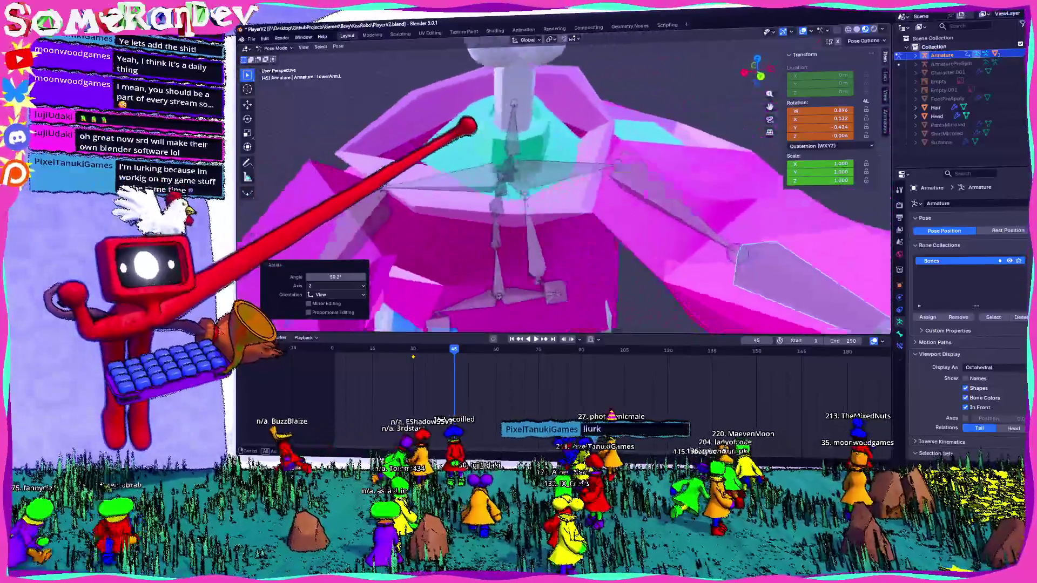
pyautogui.moveTo(468, 125)
pyautogui.mouseDown(button='middle')
pyautogui.moveTo(549, 118)
pyautogui.moveTo(504, 96)
pyautogui.moveTo(539, 104)
pyautogui.moveTo(542, 121)
pyautogui.moveTo(516, 134)
pyautogui.moveTo(506, 121)
pyautogui.mouseUp(button='middle')
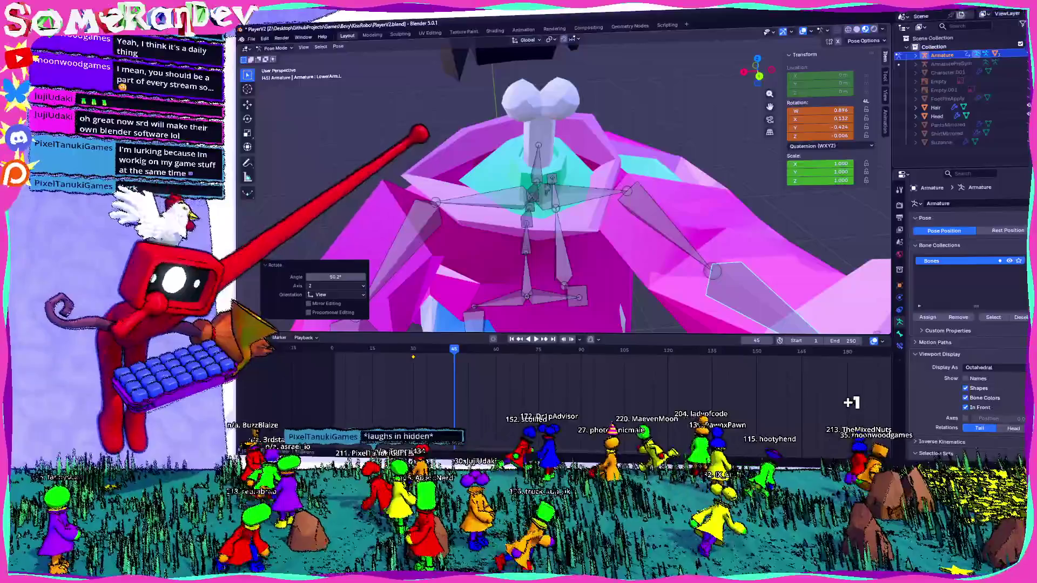
pyautogui.moveTo(507, 121)
pyautogui.mouseDown(button='middle')
pyautogui.moveTo(523, 154)
pyautogui.moveTo(549, 170)
pyautogui.moveTo(497, 144)
pyautogui.moveTo(555, 157)
pyautogui.moveTo(629, 148)
pyautogui.moveTo(630, 168)
pyautogui.moveTo(578, 197)
pyautogui.moveTo(533, 185)
pyautogui.moveTo(638, 147)
pyautogui.moveTo(729, 157)
pyautogui.mouseUp(button='middle')
pyautogui.scroll(4, 578, 174)
pyautogui.moveTo(579, 174)
pyautogui.mouseDown(button='middle')
pyautogui.moveTo(544, 150)
pyautogui.moveTo(583, 190)
pyautogui.mouseUp(button='middle')
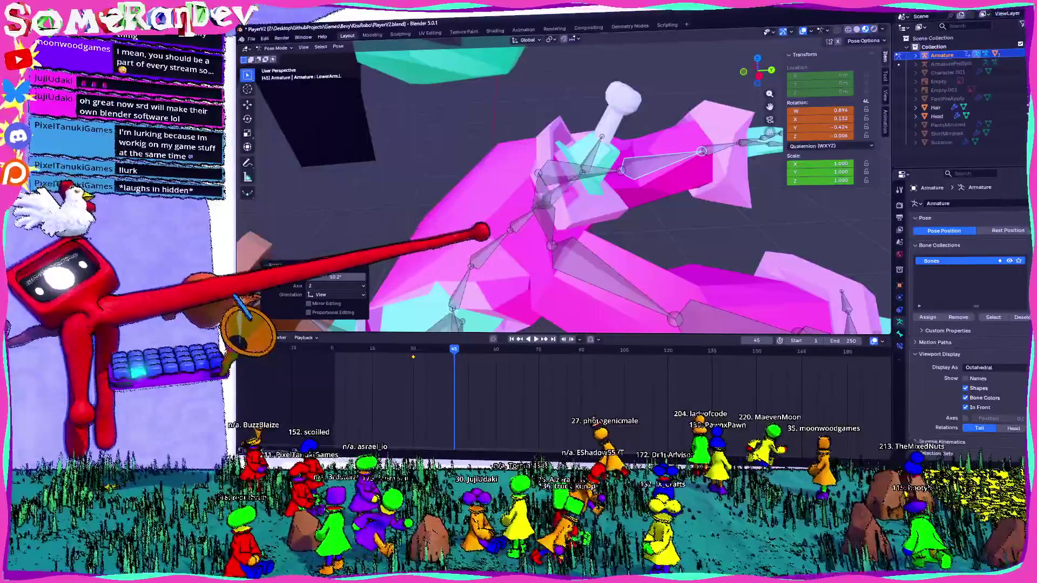
pyautogui.press('a')
pyautogui.moveTo(702, 151)
pyautogui.mouseDown(button='middle')
pyautogui.moveTo(787, 187)
pyautogui.moveTo(850, 268)
pyautogui.mouseUp(button='middle')
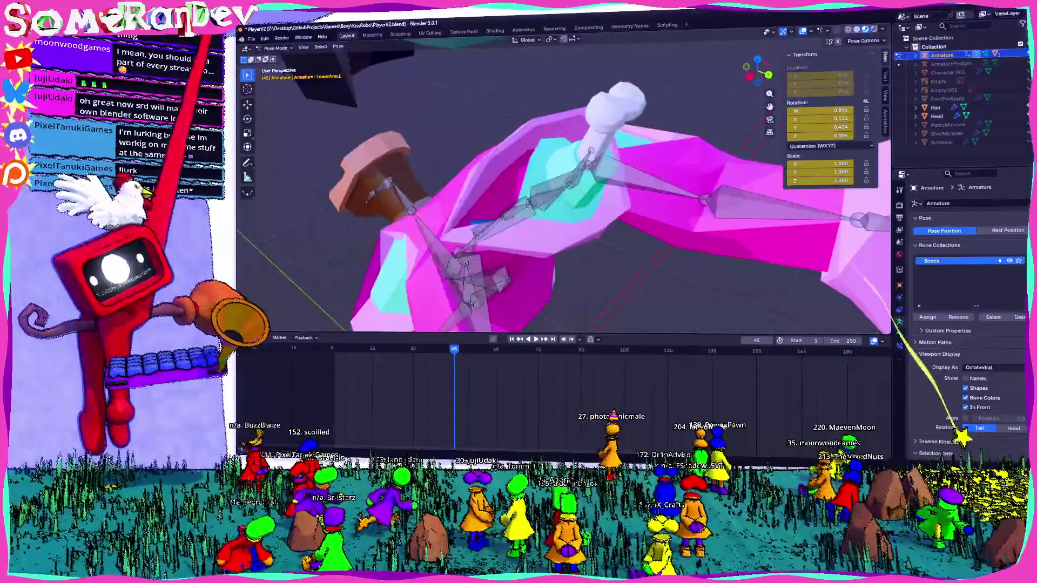
pyautogui.click(277, 57)
# Step: Inspect the shirt's shoulders in Edit Mode, reselect the Character mesh, and enter Weight Paint mode
pyautogui.press('Tab')
pyautogui.moveTo(567, 203); pyautogui.dragTo(615, 186, button='middle')
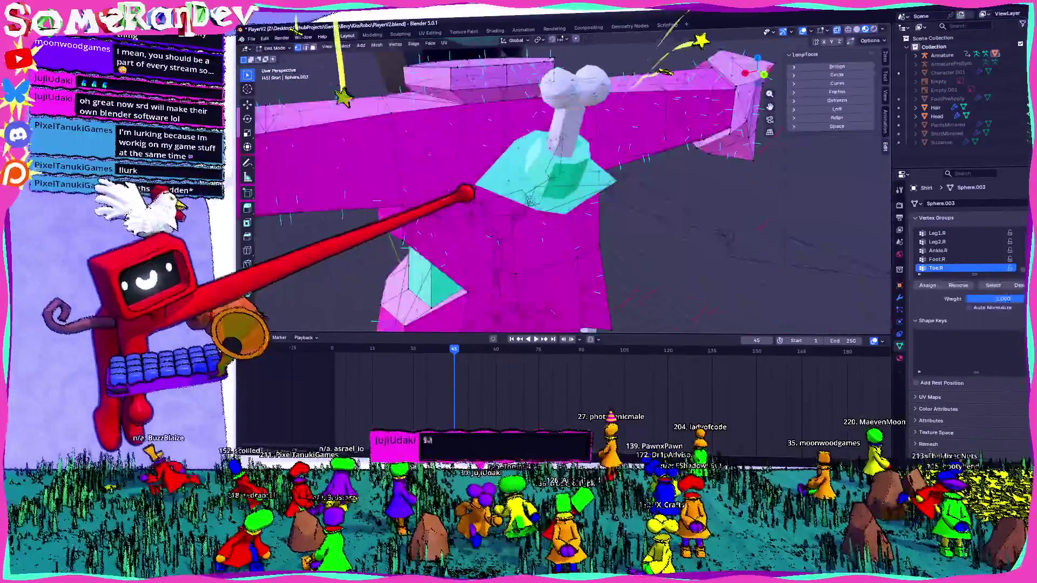
pyautogui.moveTo(580, 329); pyautogui.dragTo(552, 324, button='middle')
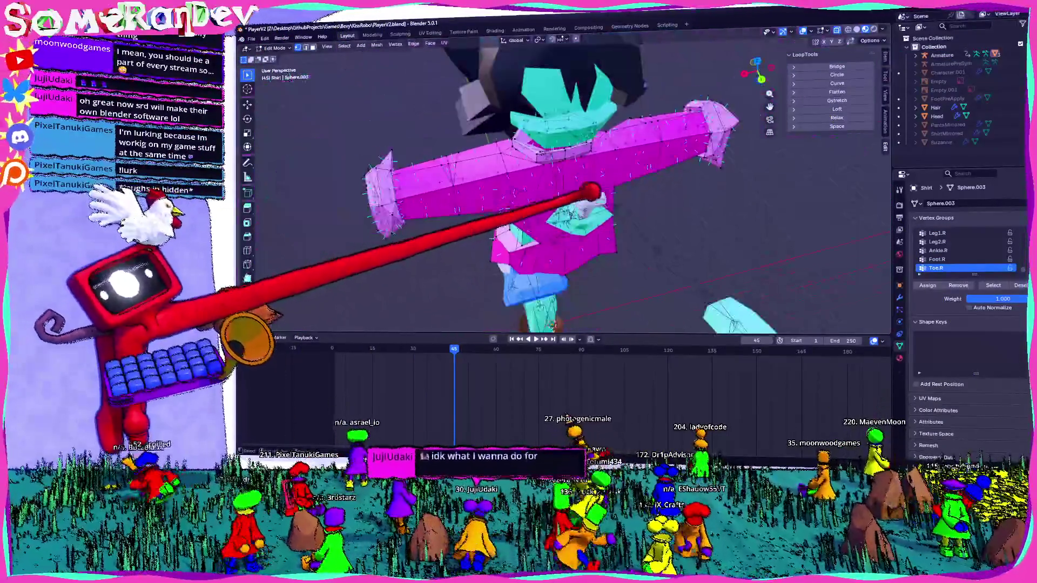
pyautogui.press('Tab')
pyautogui.moveTo(567, 203)
pyautogui.mouseDown(button='middle')
pyautogui.moveTo(600, 195)
pyautogui.moveTo(551, 211)
pyautogui.mouseUp(button='middle')
pyautogui.click(939, 54)
pyautogui.click(619, 180)
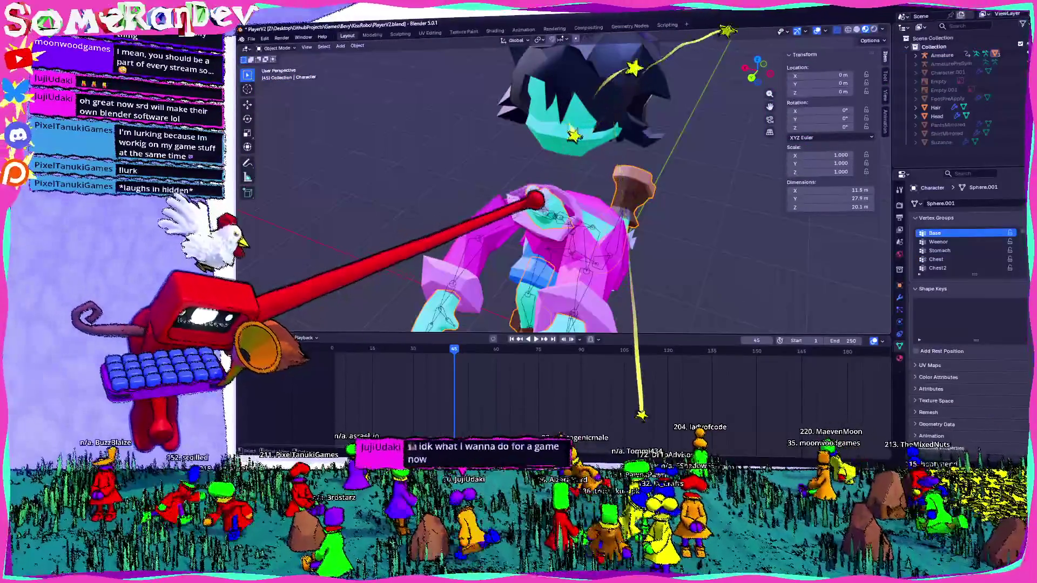
pyautogui.moveTo(536, 200)
pyautogui.mouseDown(button='middle')
pyautogui.moveTo(549, 187)
pyautogui.moveTo(559, 199)
pyautogui.moveTo(527, 176)
pyautogui.moveTo(559, 191)
pyautogui.moveTo(546, 196)
pyautogui.moveTo(562, 193)
pyautogui.moveTo(551, 187)
pyautogui.mouseUp(button='middle')
pyautogui.scroll(4, 543, 195)
pyautogui.press('Tab')
pyautogui.press('Tab')
pyautogui.press('Tab')
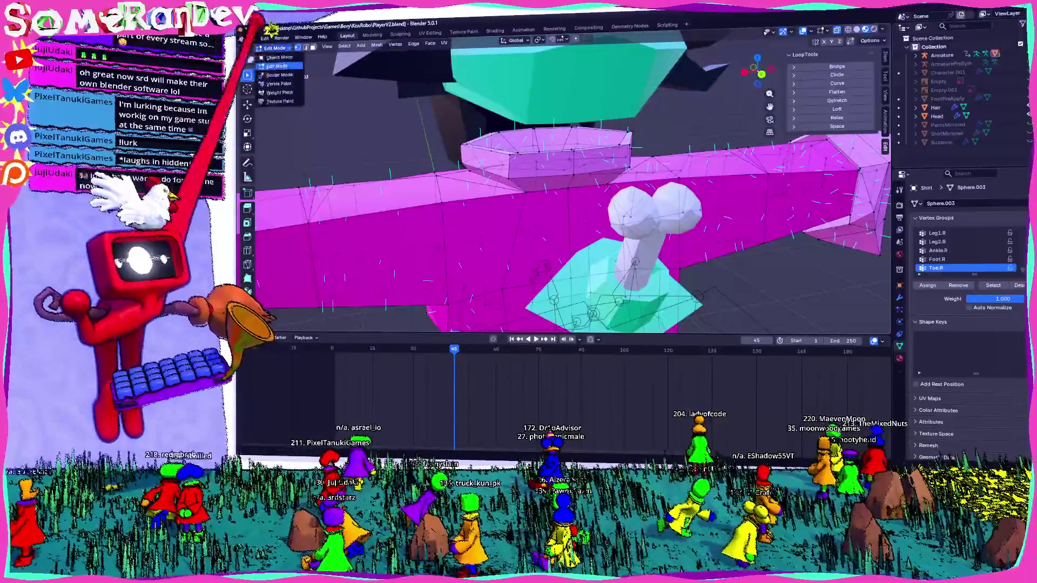
pyautogui.click(280, 93)
pyautogui.scroll(-5, 481, 144)
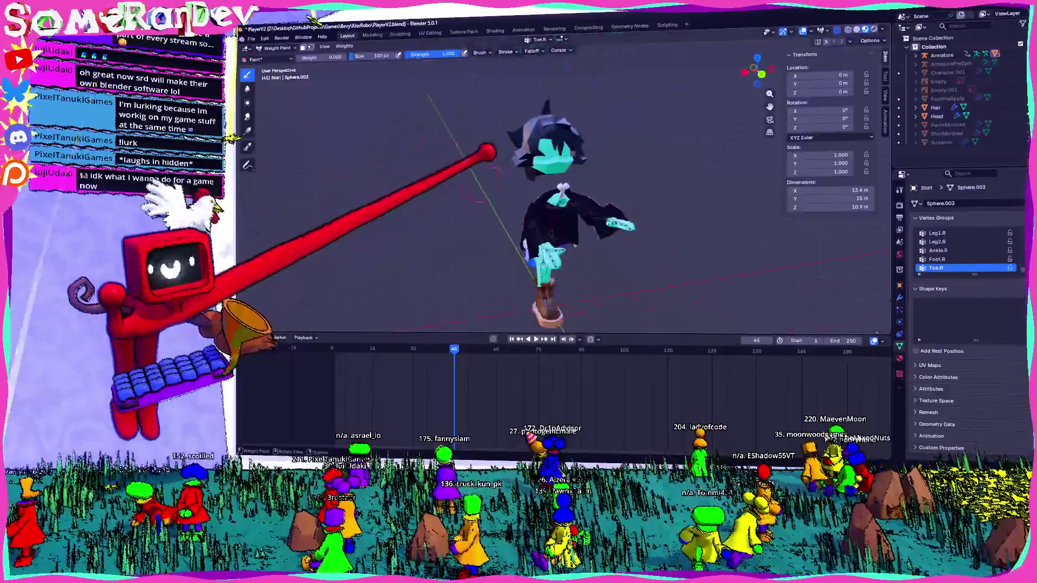
# Step: Collapse Shape Keys, enlarge the Vertex Groups list, and make Shoulder.L the active group
pyautogui.moveTo(481, 144); pyautogui.dragTo(504, 171, button='middle')
pyautogui.scroll(4, 518, 174)
pyautogui.moveTo(559, 227); pyautogui.dragTo(592, 214, button='middle')
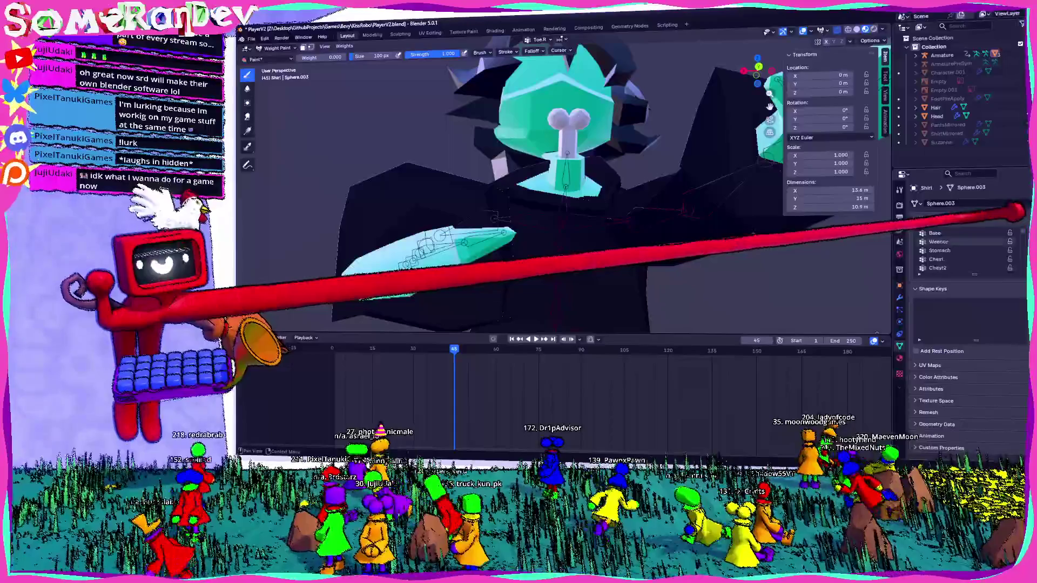
pyautogui.scroll(-2, 964, 250)
pyautogui.click(933, 289)
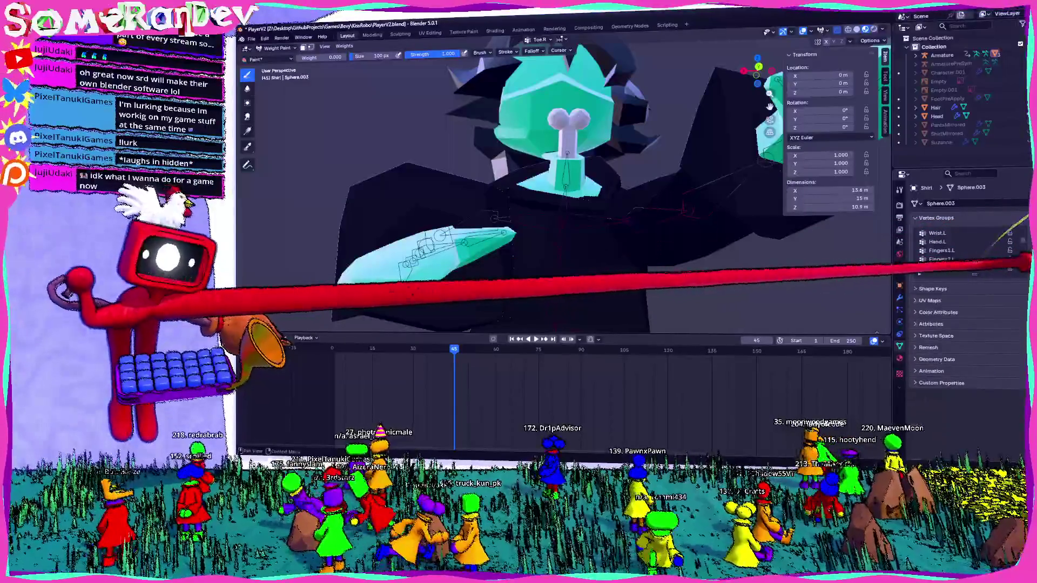
pyautogui.moveTo(974, 274); pyautogui.dragTo(973, 361)
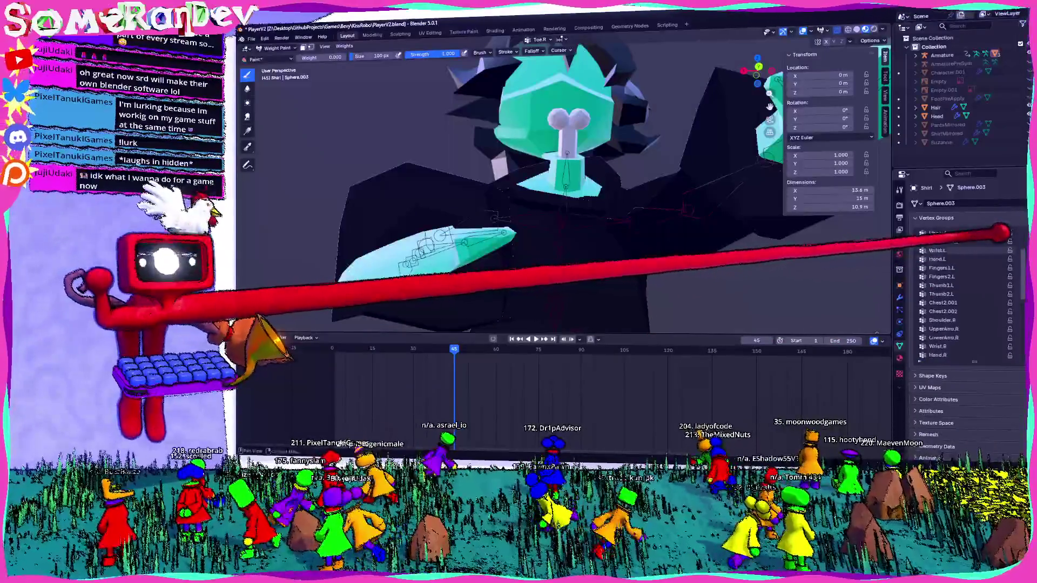
pyautogui.scroll(2, 964, 243)
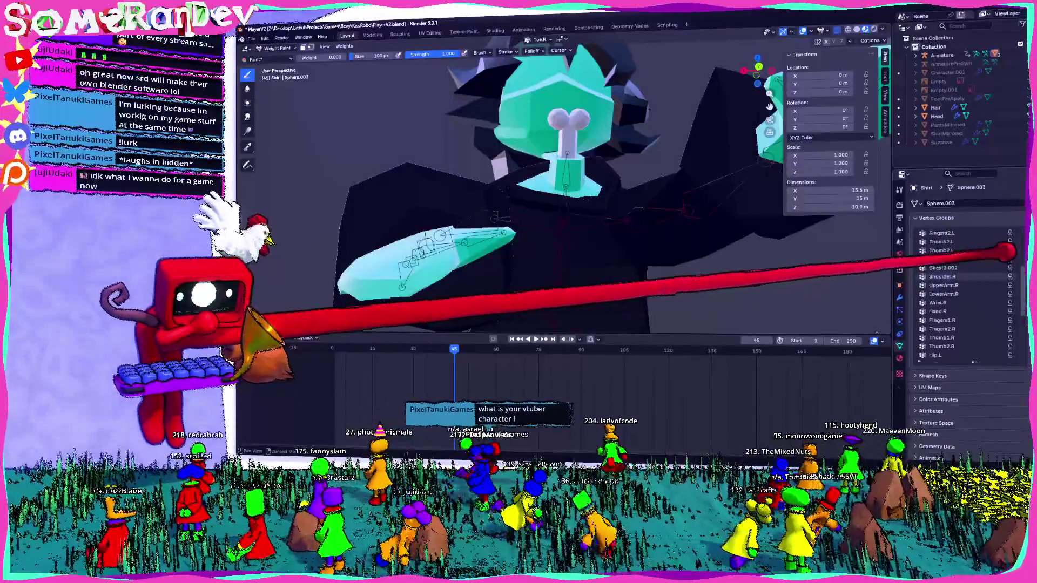
pyautogui.scroll(5, 964, 291)
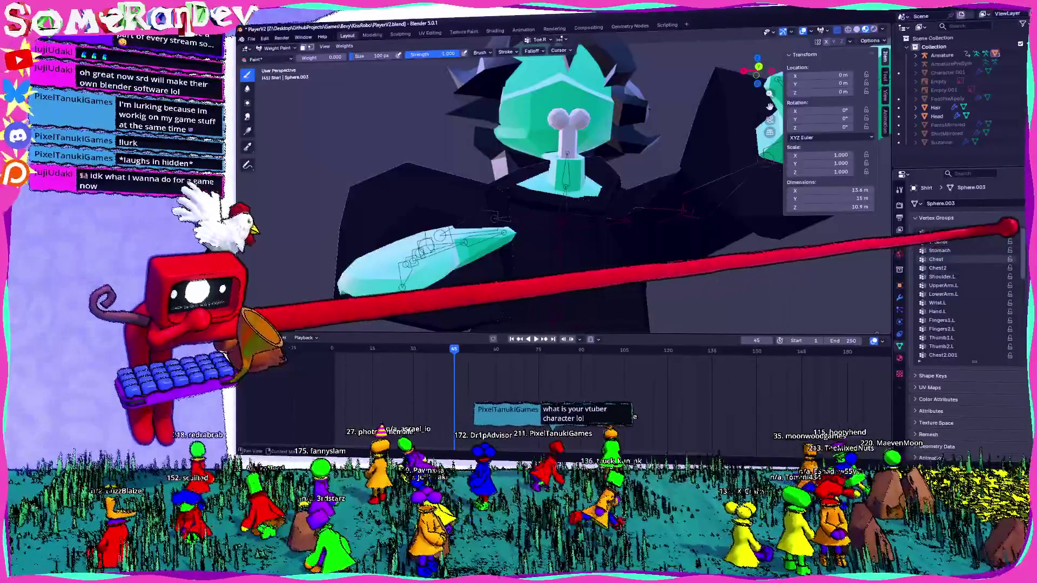
pyautogui.scroll(1, 1008, 249)
pyautogui.click(956, 276)
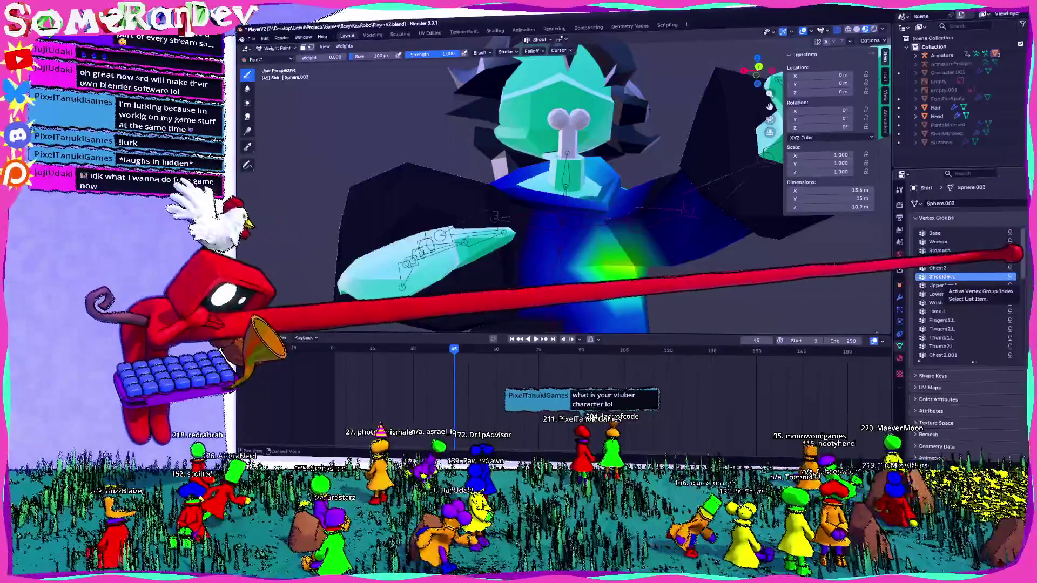
# Step: Show the Shoulder.R weights and inspect the right shoulder from several angles
pyautogui.click(944, 329)
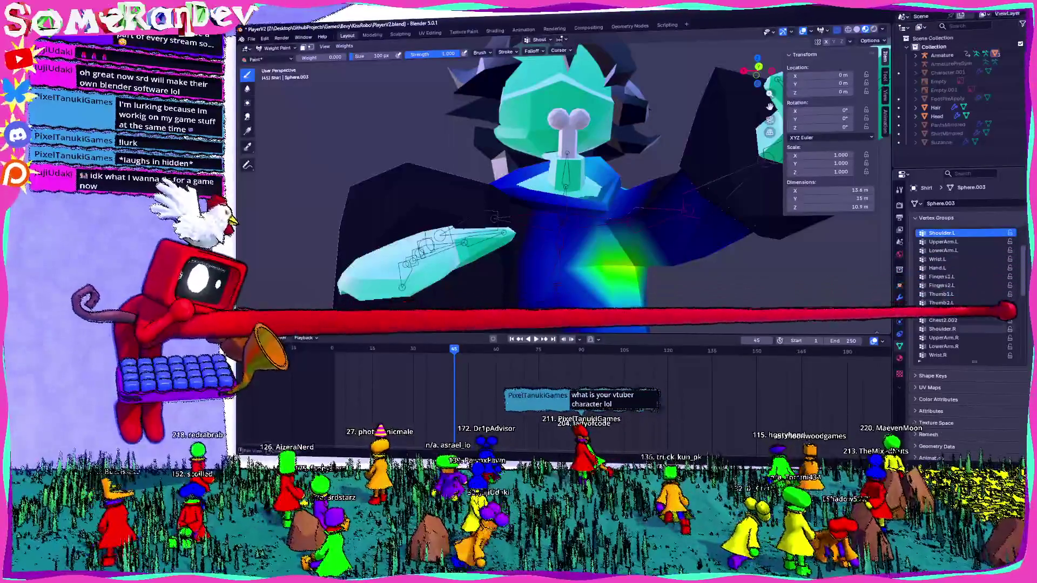
pyautogui.moveTo(721, 324); pyautogui.dragTo(700, 294, button='middle')
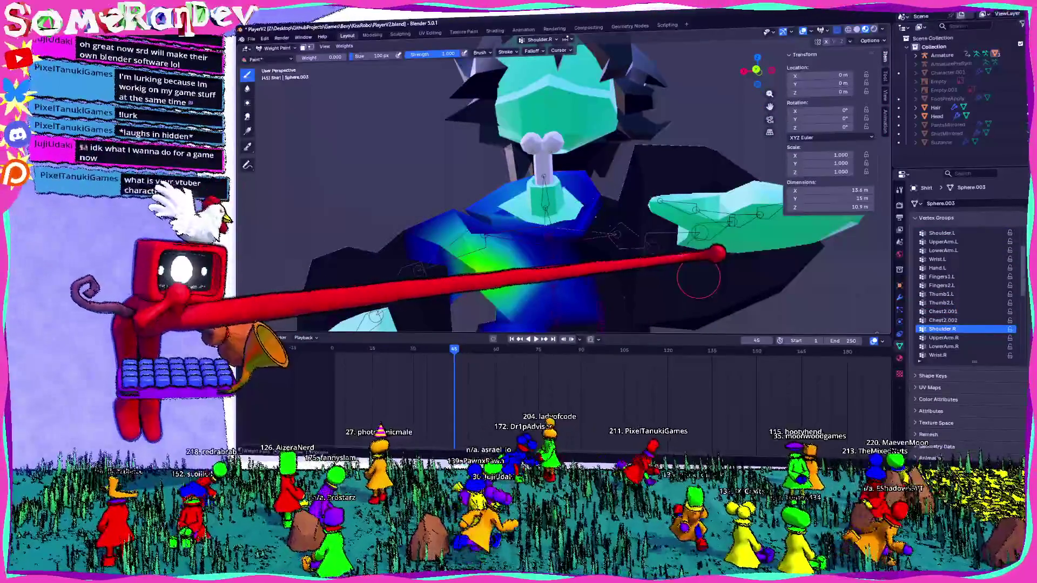
pyautogui.moveTo(513, 239); pyautogui.dragTo(609, 266, button='middle')
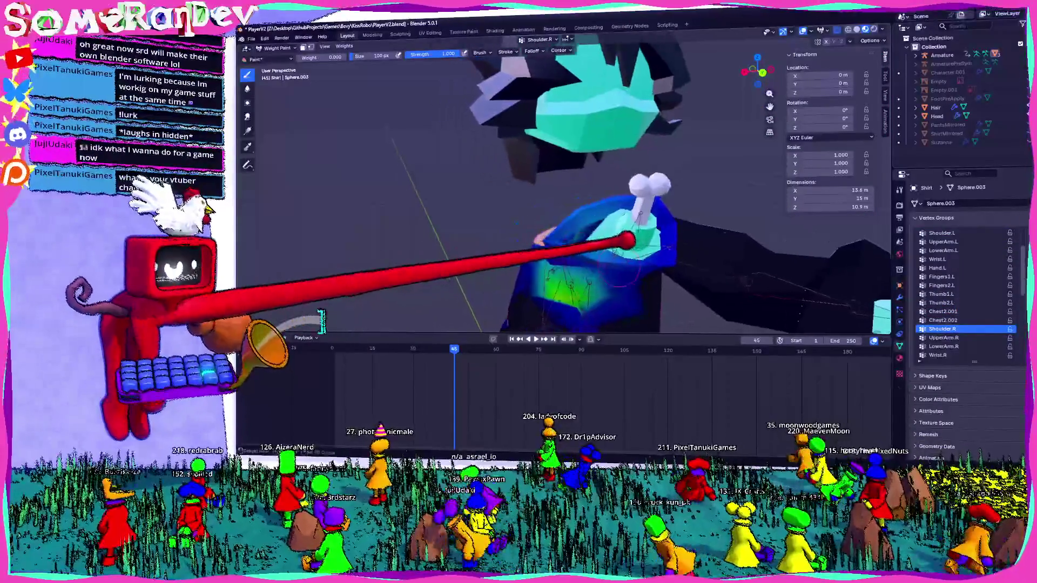
pyautogui.scroll(3, 604, 195)
pyautogui.moveTo(606, 139); pyautogui.dragTo(324, 18, button='middle')
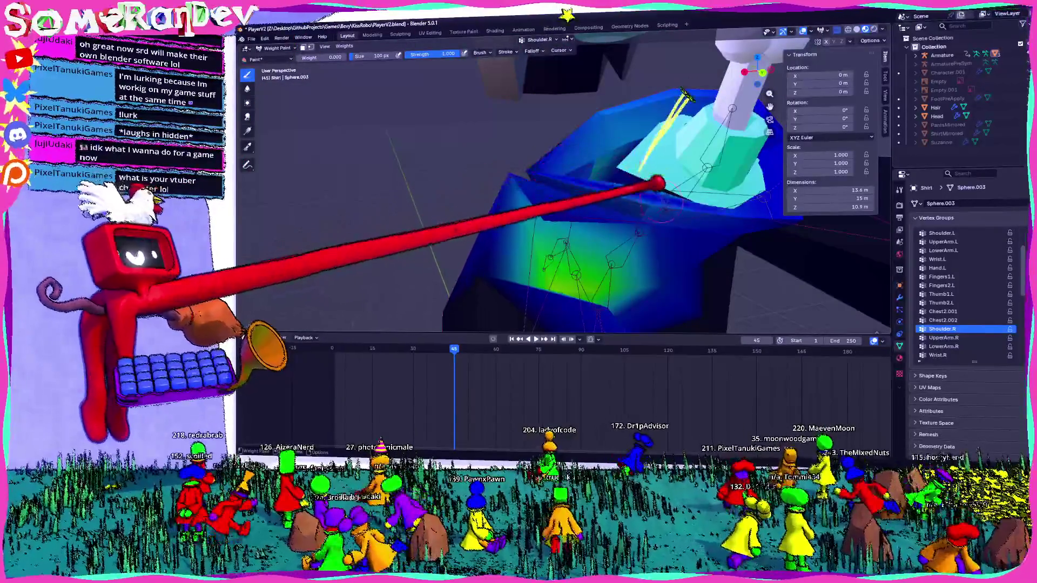
pyautogui.moveTo(601, 116)
pyautogui.mouseDown(button='middle')
pyautogui.moveTo(619, 97)
pyautogui.moveTo(597, 86)
pyautogui.moveTo(636, 158)
pyautogui.mouseUp(button='middle')
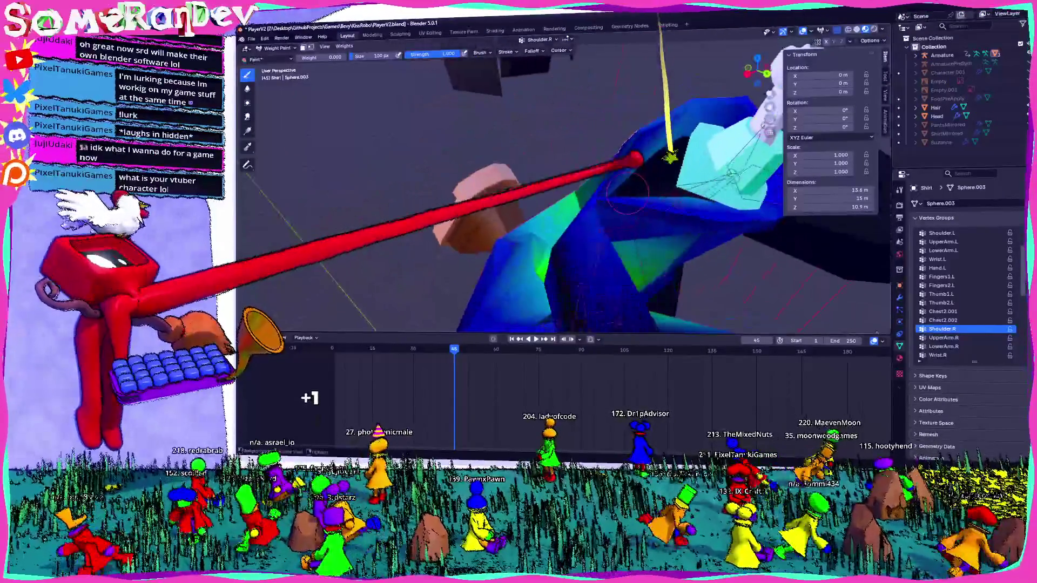
pyautogui.moveTo(692, 192); pyautogui.dragTo(671, 155, button='middle')
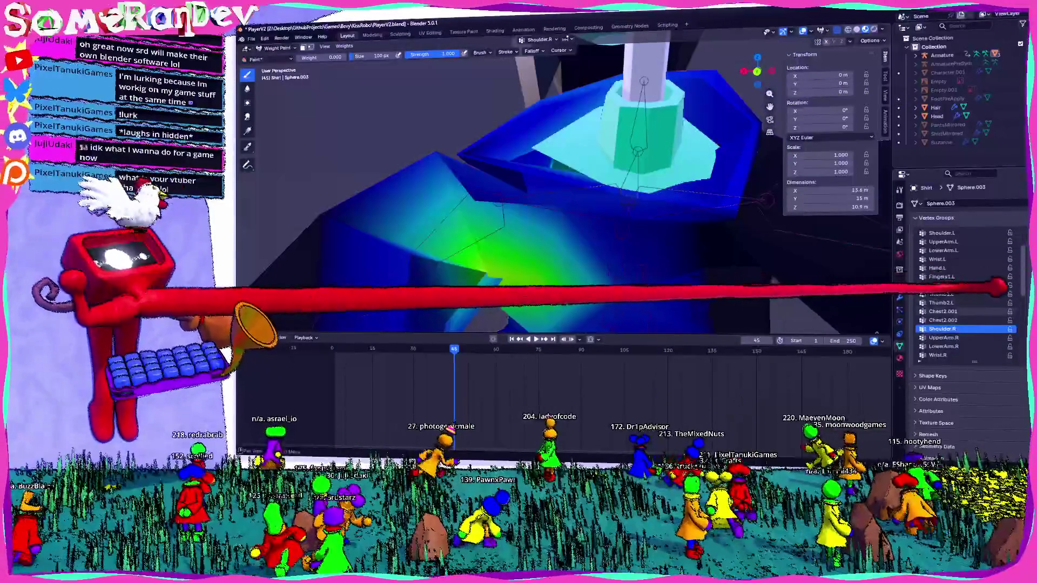
# Step: Show the UpperArm.R weights, inspect the arm and torso, then Tab the shirt into Edit Mode
pyautogui.click(944, 337)
pyautogui.moveTo(603, 175)
pyautogui.mouseDown(button='middle')
pyautogui.moveTo(498, 196)
pyautogui.moveTo(663, 168)
pyautogui.moveTo(649, 132)
pyautogui.moveTo(624, 155)
pyautogui.moveTo(604, 153)
pyautogui.mouseUp(button='middle')
pyautogui.moveTo(587, 209)
pyautogui.mouseDown(button='middle')
pyautogui.moveTo(593, 258)
pyautogui.moveTo(483, 214)
pyautogui.moveTo(484, 402)
pyautogui.mouseUp(button='middle')
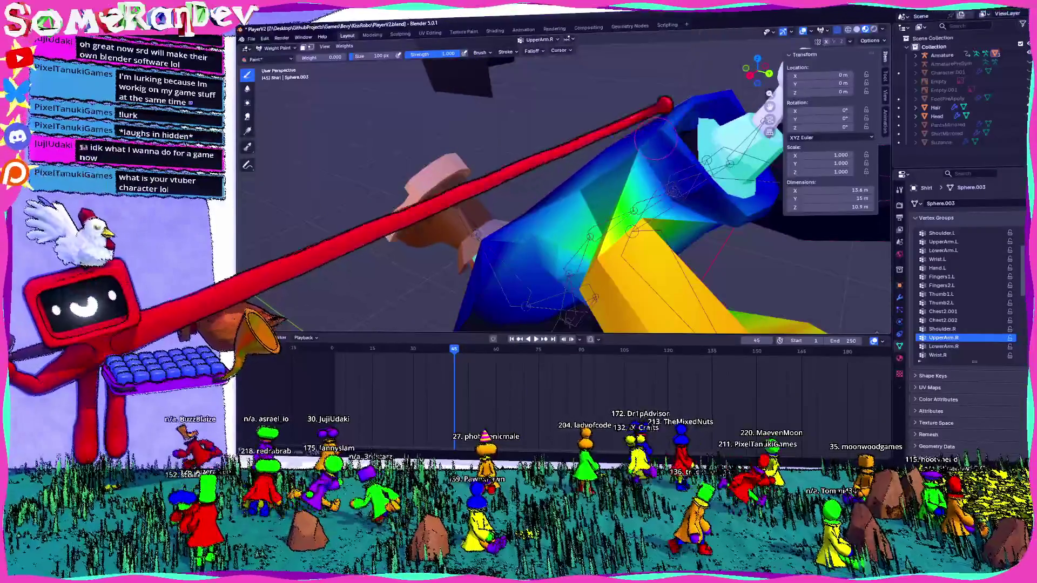
pyautogui.moveTo(568, 211); pyautogui.dragTo(592, 202, button='middle')
pyautogui.moveTo(660, 213); pyautogui.dragTo(530, 209, button='middle')
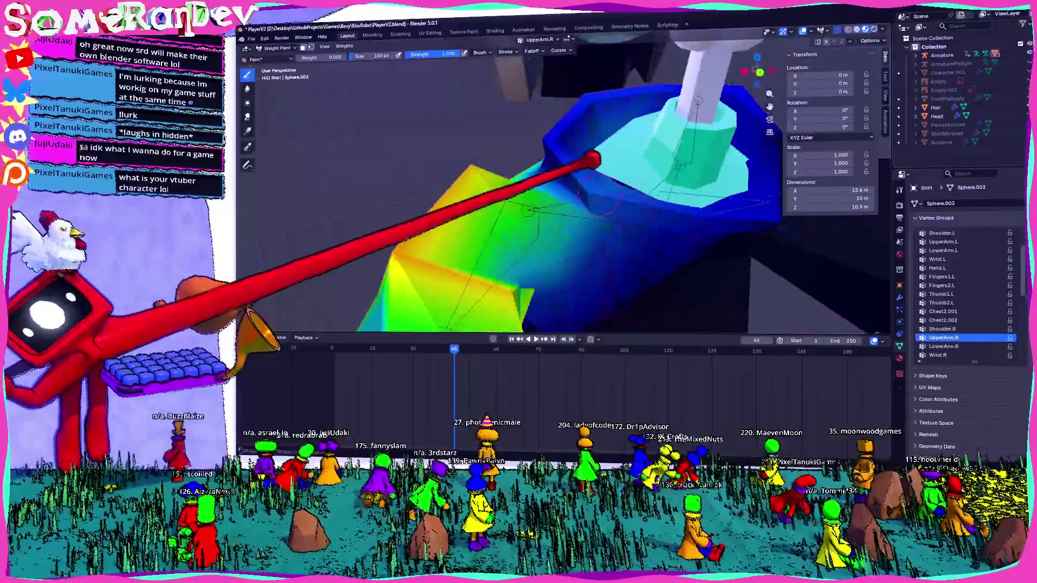
pyautogui.moveTo(588, 183)
pyautogui.mouseDown(button='middle')
pyautogui.moveTo(456, 235)
pyautogui.moveTo(603, 231)
pyautogui.mouseUp(button='middle')
pyautogui.moveTo(541, 176)
pyautogui.mouseDown(button='middle')
pyautogui.moveTo(563, 162)
pyautogui.moveTo(562, 174)
pyautogui.moveTo(583, 105)
pyautogui.moveTo(560, 152)
pyautogui.mouseUp(button='middle')
pyautogui.press('Tab')
pyautogui.moveTo(640, 156)
pyautogui.mouseDown(button='middle')
pyautogui.moveTo(578, 174)
pyautogui.moveTo(562, 151)
pyautogui.moveTo(527, 171)
pyautogui.mouseUp(button='middle')
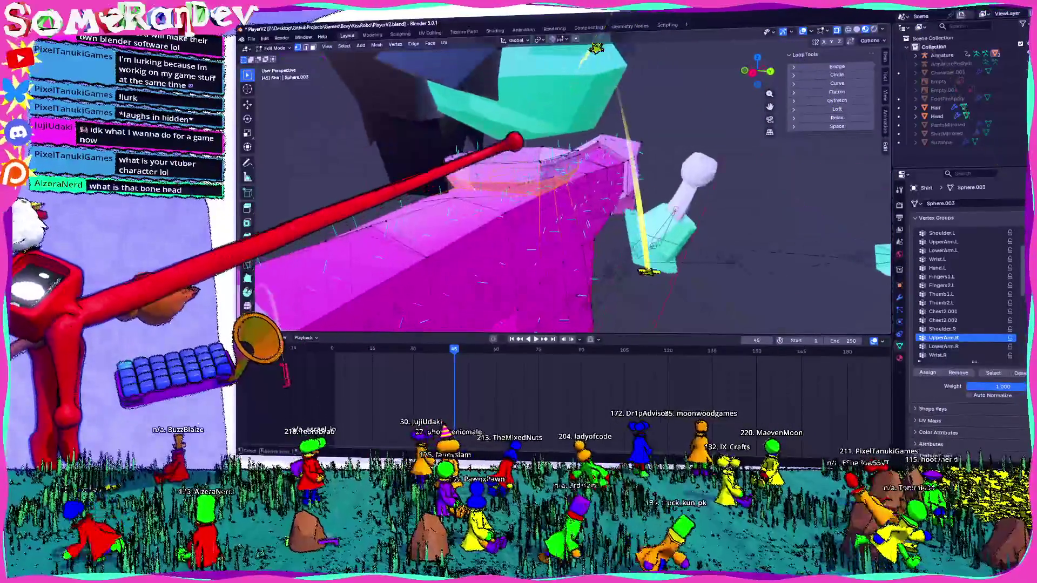
# Step: Orbit inside and around the shirt's torso geometry, then open the interaction mode dropdown
pyautogui.moveTo(527, 132)
pyautogui.mouseDown(button='middle')
pyautogui.moveTo(496, 176)
pyautogui.moveTo(532, 155)
pyautogui.moveTo(569, 103)
pyautogui.mouseUp(button='middle')
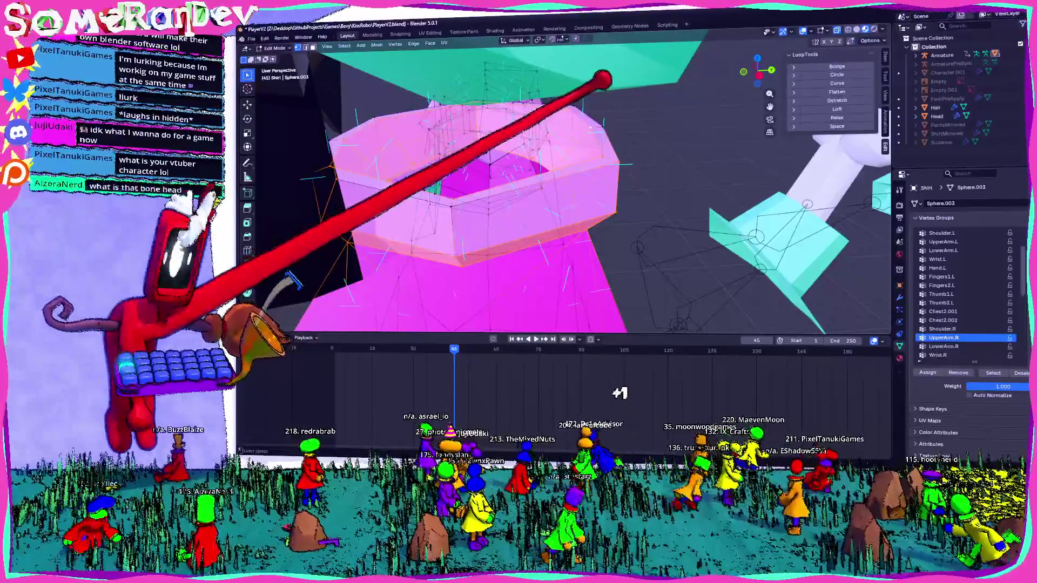
pyautogui.moveTo(569, 103); pyautogui.dragTo(551, 154, button='middle')
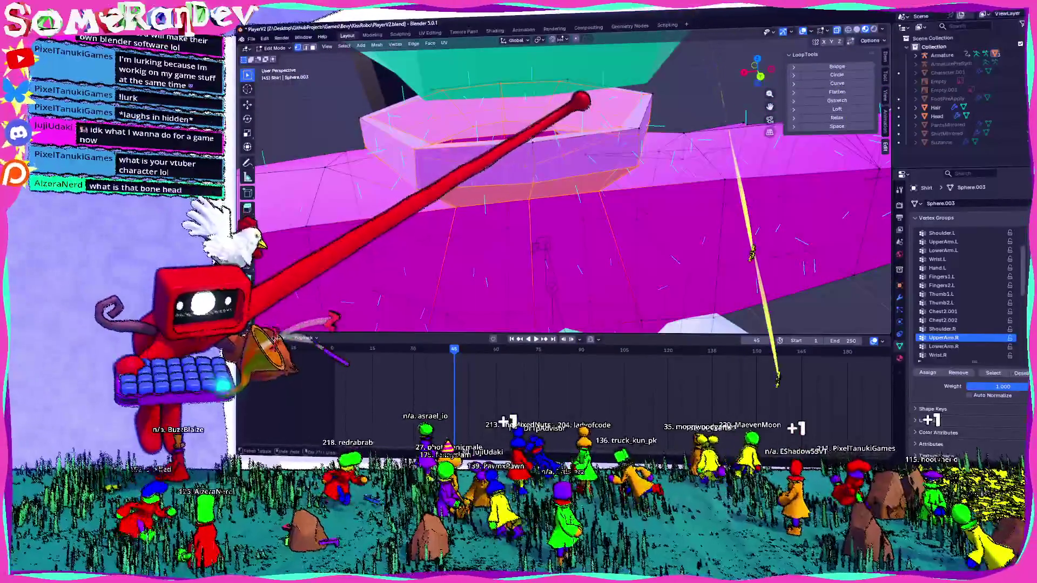
pyautogui.moveTo(533, 120)
pyautogui.mouseDown(button='middle')
pyautogui.moveTo(543, 109)
pyautogui.moveTo(566, 145)
pyautogui.mouseUp(button='middle')
pyautogui.moveTo(688, 122)
pyautogui.mouseDown(button='middle')
pyautogui.moveTo(671, 116)
pyautogui.moveTo(717, 134)
pyautogui.moveTo(641, 97)
pyautogui.mouseUp(button='middle')
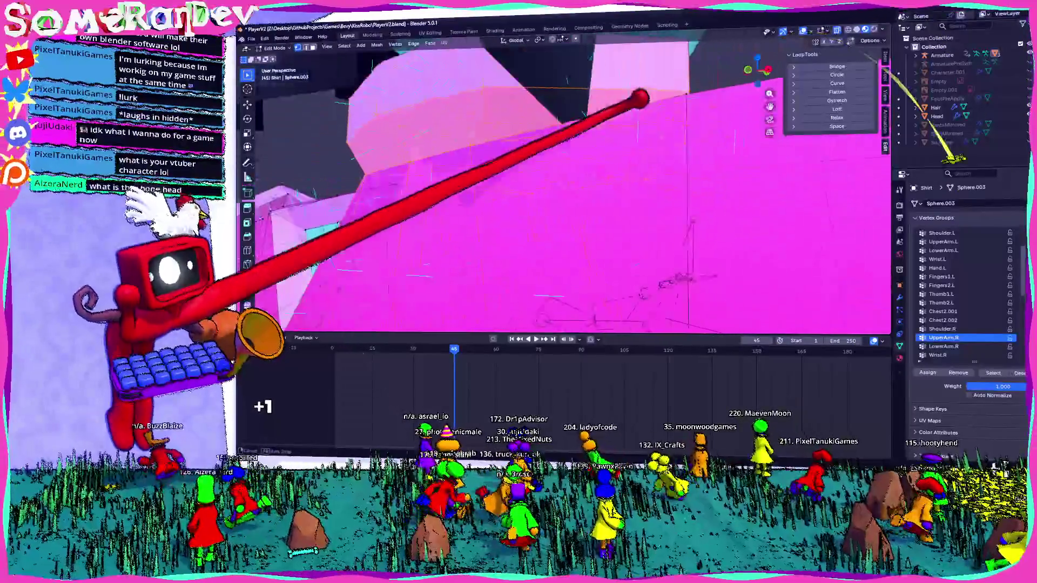
pyautogui.moveTo(353, 17)
pyautogui.mouseDown(button='middle')
pyautogui.moveTo(556, 19)
pyautogui.moveTo(539, 41)
pyautogui.mouseUp(button='middle')
pyautogui.moveTo(446, 255); pyautogui.dragTo(384, 209, button='middle')
pyautogui.moveTo(568, 203)
pyautogui.mouseDown(button='middle')
pyautogui.moveTo(510, 202)
pyautogui.moveTo(527, 218)
pyautogui.moveTo(551, 211)
pyautogui.moveTo(551, 194)
pyautogui.moveTo(535, 210)
pyautogui.mouseUp(button='middle')
pyautogui.scroll(5, 571, 144)
pyautogui.moveTo(556, 144)
pyautogui.mouseDown(button='middle')
pyautogui.moveTo(625, 135)
pyautogui.moveTo(799, 81)
pyautogui.moveTo(924, 120)
pyautogui.moveTo(705, 162)
pyautogui.moveTo(620, 159)
pyautogui.mouseUp(button='middle')
pyautogui.click(280, 47)
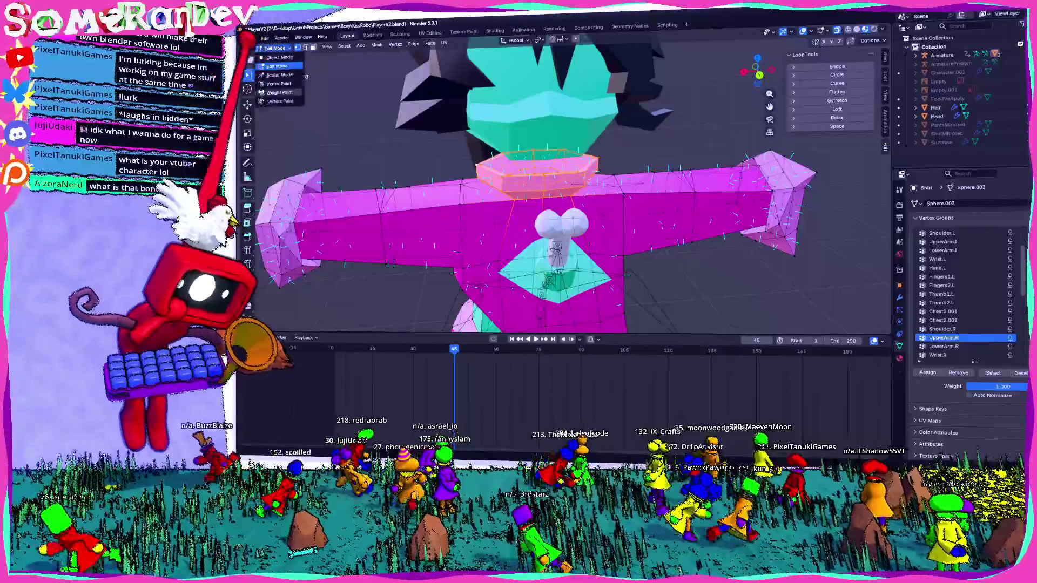
# Step: Enter Weight Paint on the shirt with face-selection masking and glance through the weight operations
pyautogui.click(267, 122)
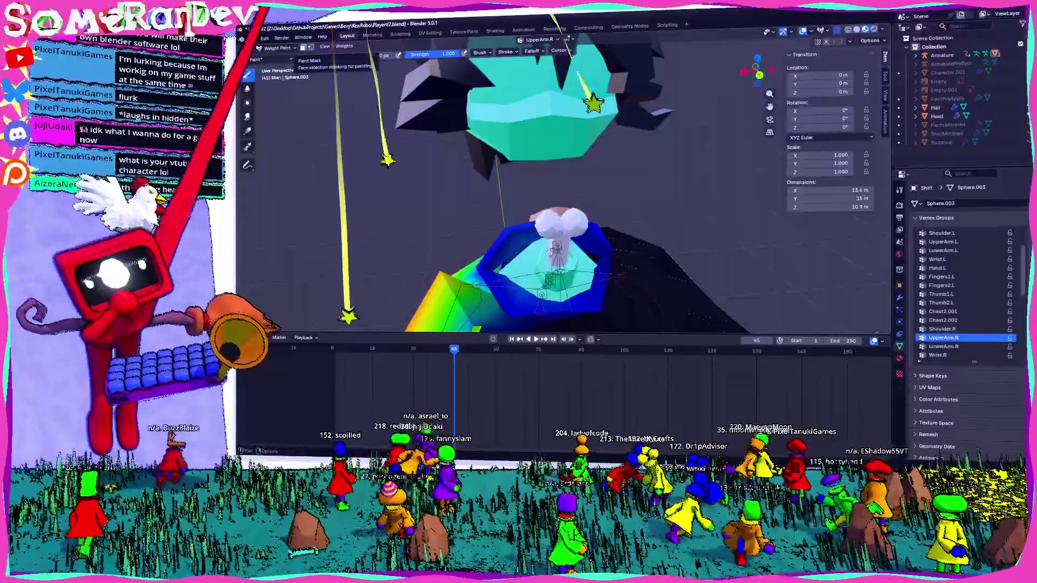
pyautogui.click(303, 47)
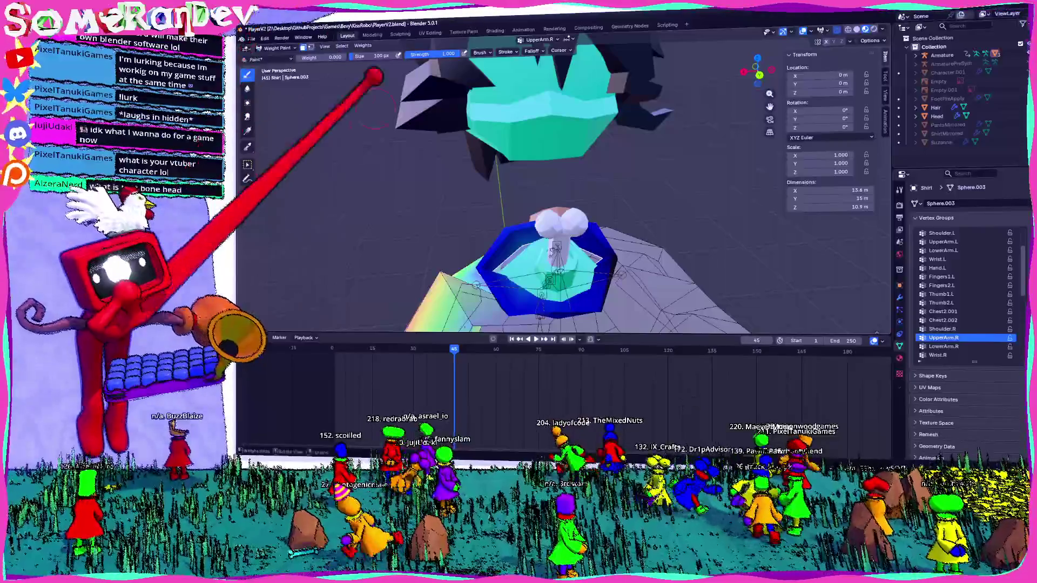
pyautogui.scroll(-3, 369, 72)
pyautogui.moveTo(368, 71); pyautogui.dragTo(462, 59, button='middle')
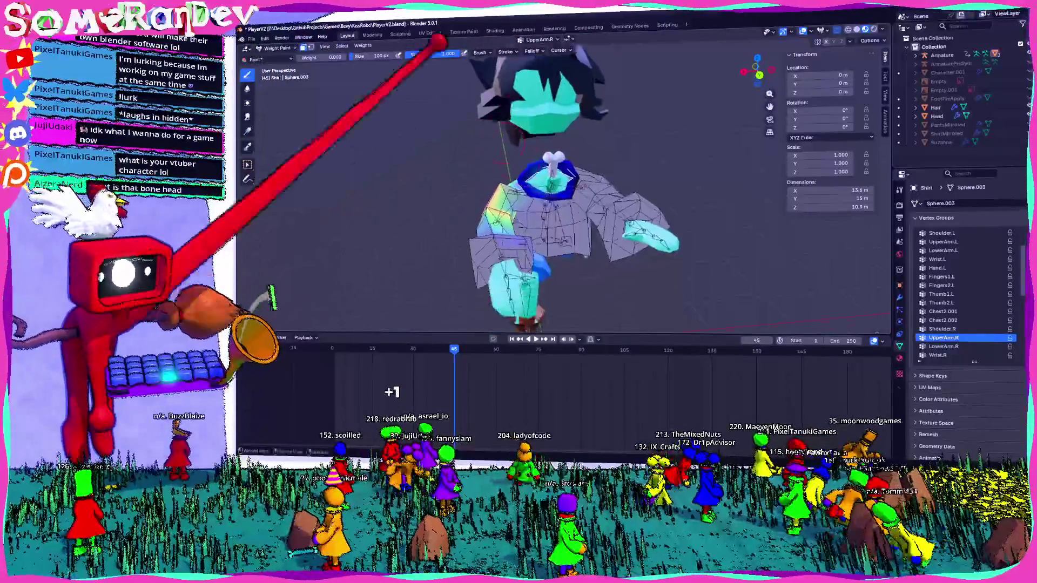
pyautogui.click(362, 45)
pyautogui.click(376, 130)
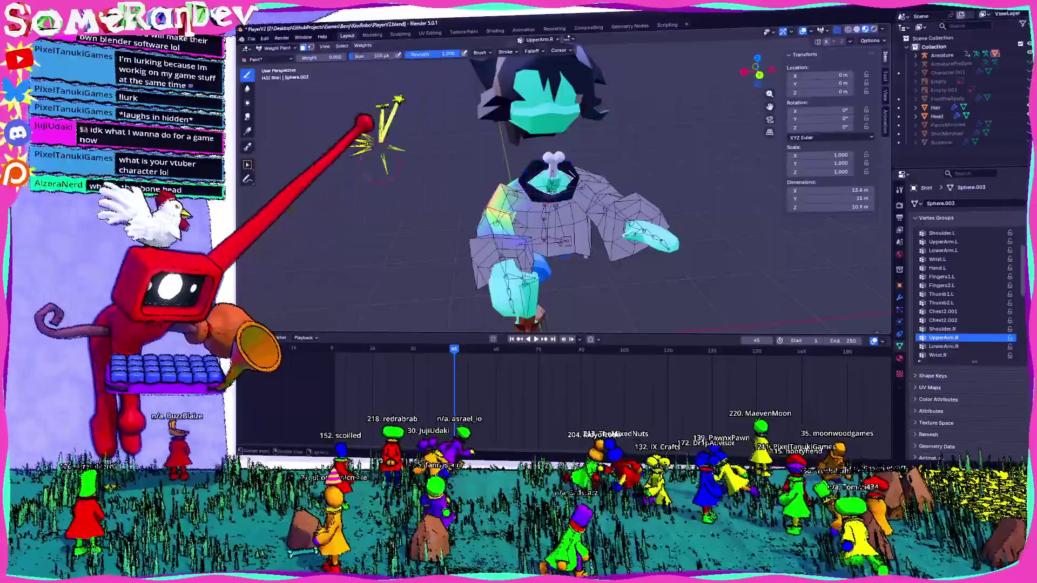
pyautogui.scroll(4, 548, 139)
pyautogui.scroll(3, 567, 138)
pyautogui.moveTo(590, 144)
pyautogui.mouseDown(button='middle')
pyautogui.moveTo(555, 123)
pyautogui.moveTo(722, 224)
pyautogui.mouseUp(button='middle')
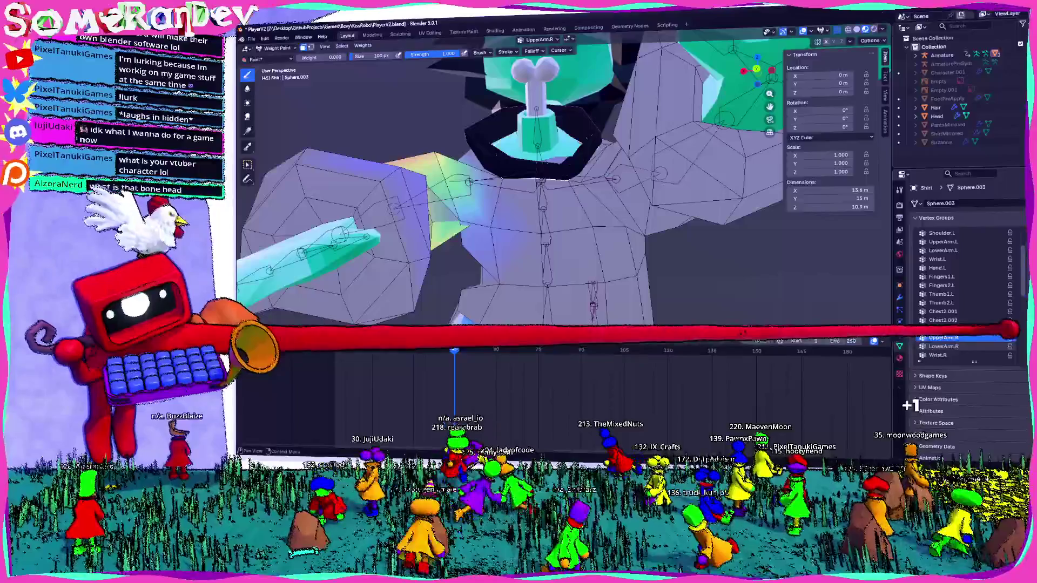
# Step: Step through Shoulder.R, Shoulder.L and UpperArm.L vertex groups to review their weights around the shoulder
pyautogui.click(996, 329)
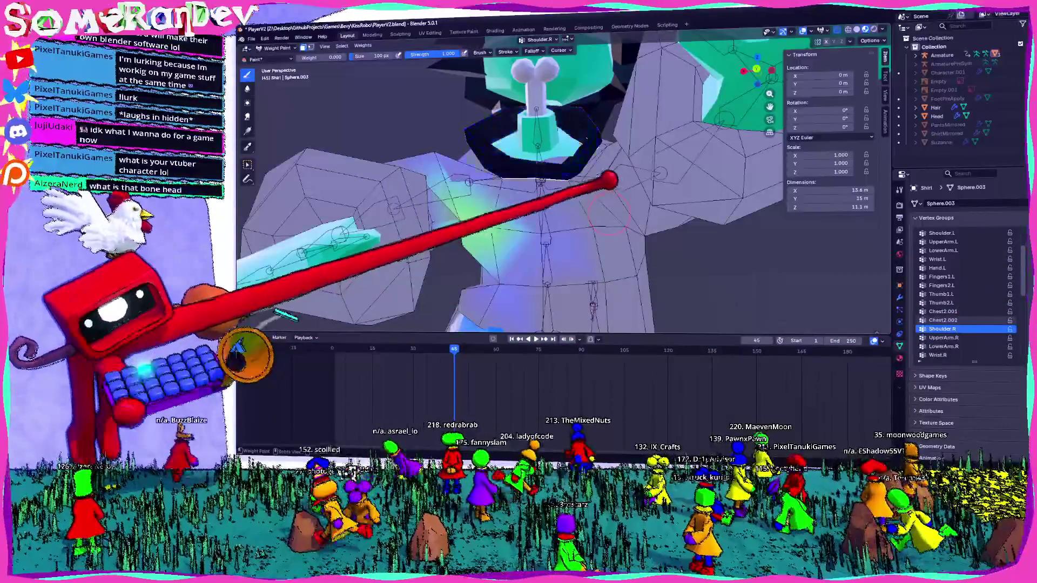
pyautogui.moveTo(609, 212); pyautogui.dragTo(567, 243, button='middle')
pyautogui.moveTo(563, 176); pyautogui.dragTo(370, 104, button='middle')
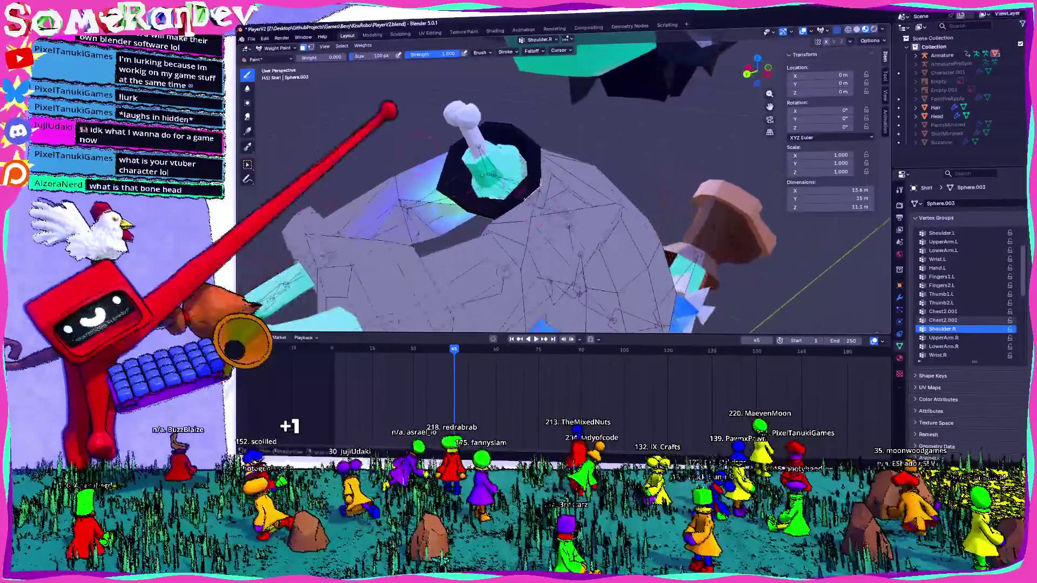
pyautogui.scroll(2, 1004, 269)
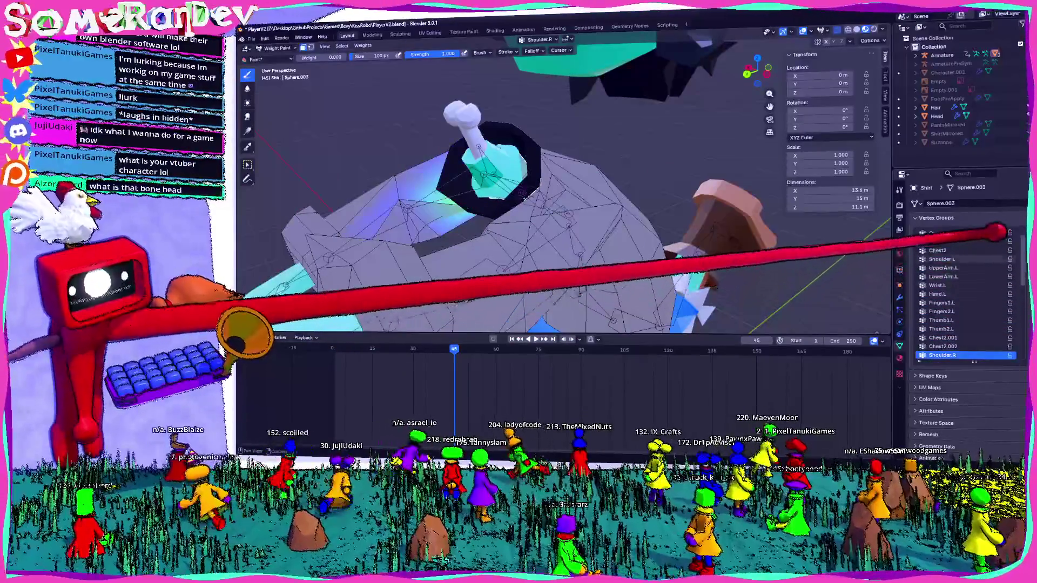
pyautogui.click(964, 258)
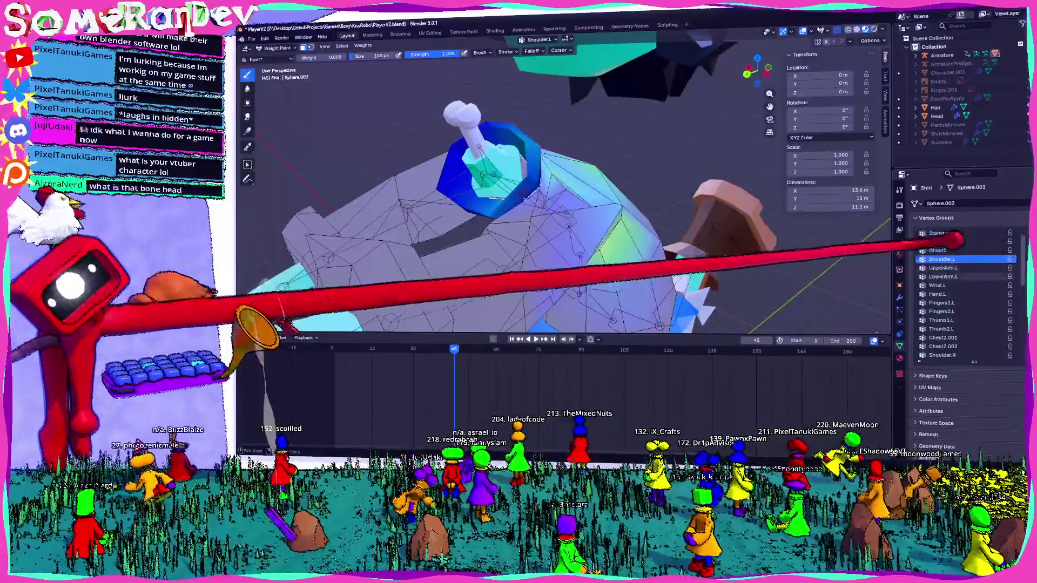
pyautogui.moveTo(810, 242)
pyautogui.mouseDown(button='middle')
pyautogui.moveTo(821, 238)
pyautogui.moveTo(811, 227)
pyautogui.moveTo(717, 245)
pyautogui.mouseUp(button='middle')
pyautogui.click(965, 267)
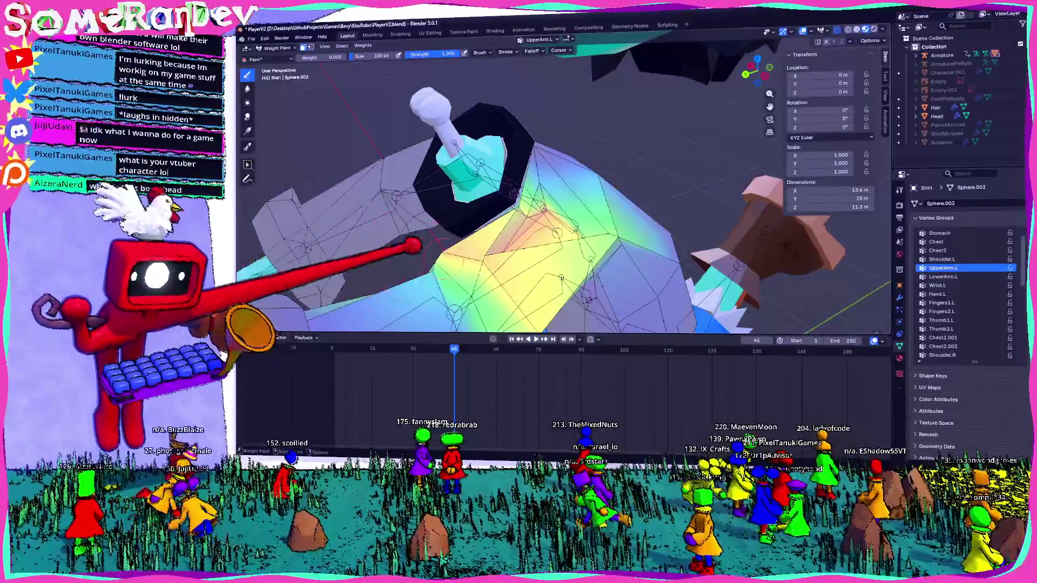
pyautogui.moveTo(717, 246); pyautogui.dragTo(484, 434, button='middle')
pyautogui.moveTo(579, 195)
pyautogui.mouseDown(button='middle')
pyautogui.moveTo(538, 214)
pyautogui.moveTo(671, 199)
pyautogui.moveTo(625, 152)
pyautogui.moveTo(657, 166)
pyautogui.moveTo(575, 192)
pyautogui.moveTo(567, 243)
pyautogui.mouseUp(button='middle')
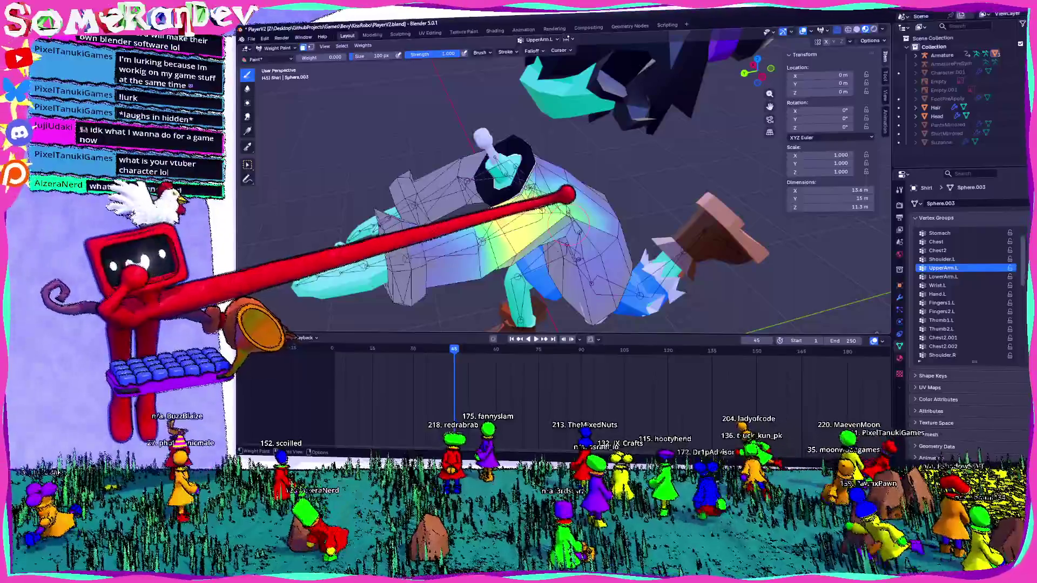
pyautogui.moveTo(624, 203)
pyautogui.mouseDown(button='middle')
pyautogui.moveTo(711, 201)
pyautogui.moveTo(759, 186)
pyautogui.moveTo(625, 146)
pyautogui.moveTo(672, 162)
pyautogui.moveTo(597, 178)
pyautogui.mouseUp(button='middle')
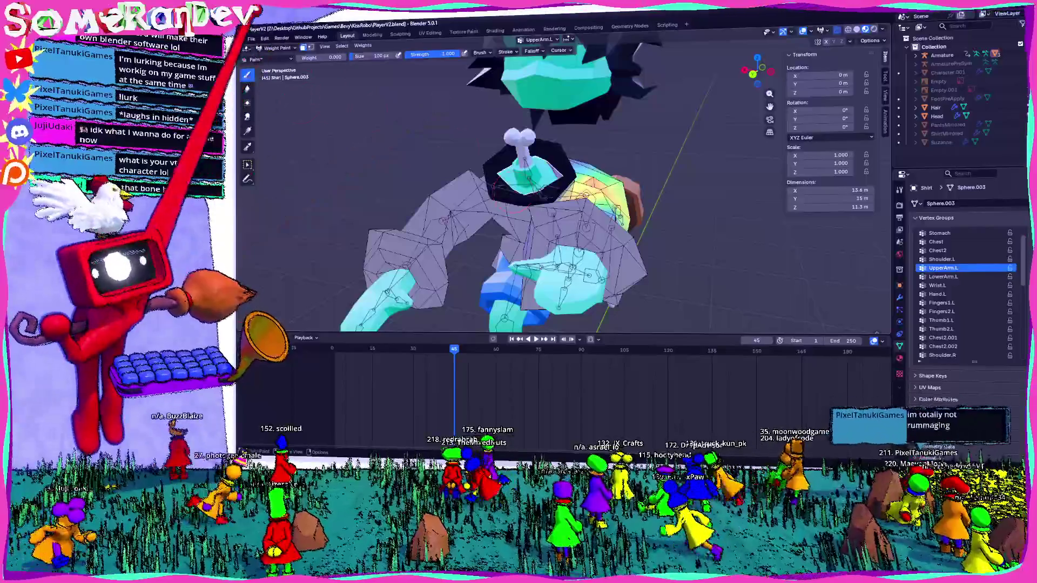
# Step: Leave weight painting so the shirt returns to object mode
pyautogui.hotkey('ctrl', 'Tab')
pyautogui.moveTo(424, 105)
pyautogui.mouseDown(button='middle')
pyautogui.moveTo(532, 157)
pyautogui.moveTo(603, 174)
pyautogui.moveTo(548, 171)
pyautogui.moveTo(656, 182)
pyautogui.moveTo(526, 167)
pyautogui.moveTo(475, 181)
pyautogui.moveTo(598, 173)
pyautogui.moveTo(617, 205)
pyautogui.moveTo(652, 177)
pyautogui.moveTo(639, 169)
pyautogui.moveTo(720, 181)
pyautogui.moveTo(489, 199)
pyautogui.moveTo(547, 204)
pyautogui.moveTo(504, 197)
pyautogui.moveTo(502, 208)
pyautogui.moveTo(428, 197)
pyautogui.moveTo(370, 139)
pyautogui.moveTo(490, 208)
pyautogui.moveTo(612, 235)
pyautogui.moveTo(637, 236)
pyautogui.moveTo(527, 181)
pyautogui.moveTo(433, 184)
pyautogui.moveTo(505, 216)
pyautogui.moveTo(632, 206)
pyautogui.moveTo(638, 178)
pyautogui.moveTo(543, 203)
pyautogui.moveTo(550, 212)
pyautogui.mouseUp(button='middle')
# Step: Cut one extra edge loop into the shirt mesh and return to object mode to see the result
pyautogui.press('Tab')
pyautogui.moveTo(618, 198)
pyautogui.mouseDown(button='middle')
pyautogui.moveTo(611, 235)
pyautogui.moveTo(630, 217)
pyautogui.moveTo(615, 221)
pyautogui.moveTo(642, 217)
pyautogui.moveTo(614, 240)
pyautogui.moveTo(624, 217)
pyautogui.mouseUp(button='middle')
pyautogui.click(628, 217)
pyautogui.press('Tab')
pyautogui.press('Tab')
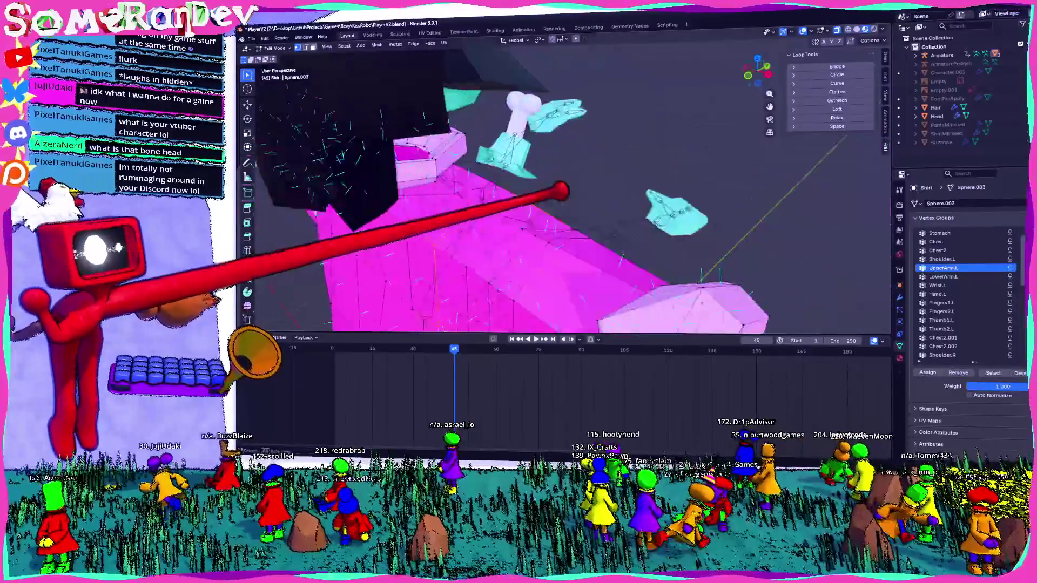
pyautogui.moveTo(624, 218); pyautogui.dragTo(632, 300, button='middle')
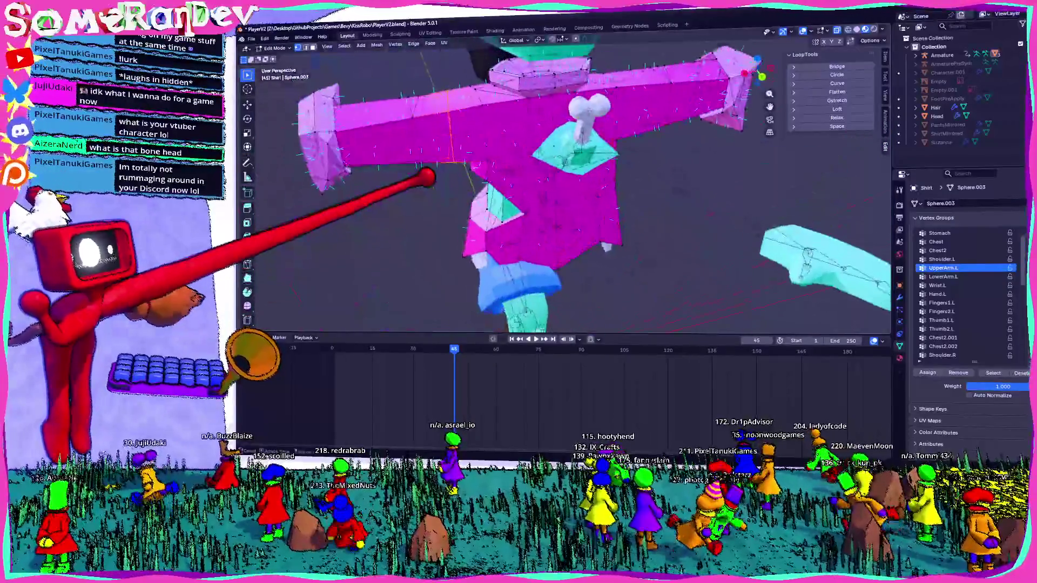
pyautogui.scroll(5, 567, 195)
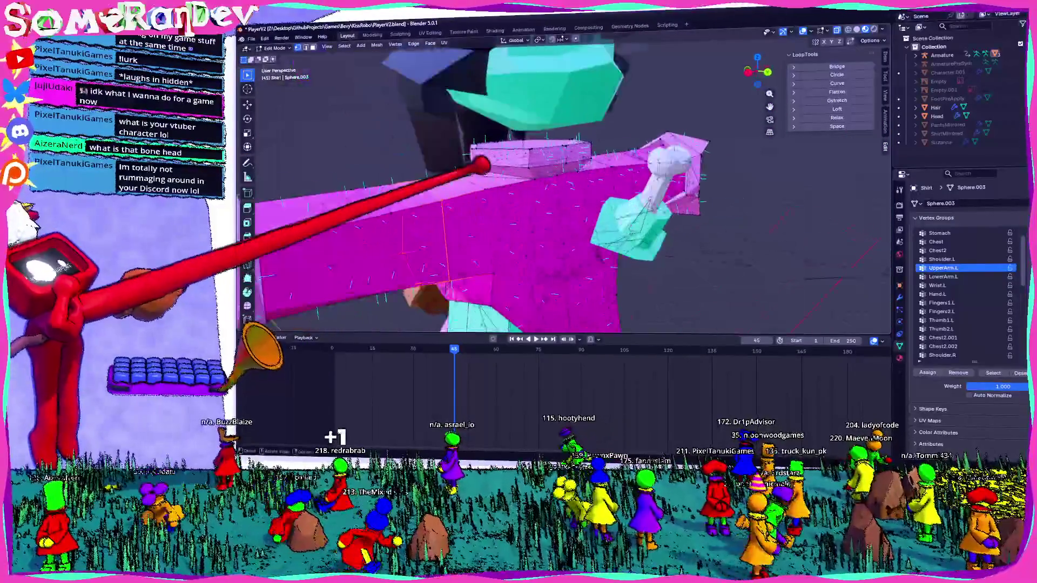
pyautogui.moveTo(566, 195); pyautogui.dragTo(583, 207, button='middle')
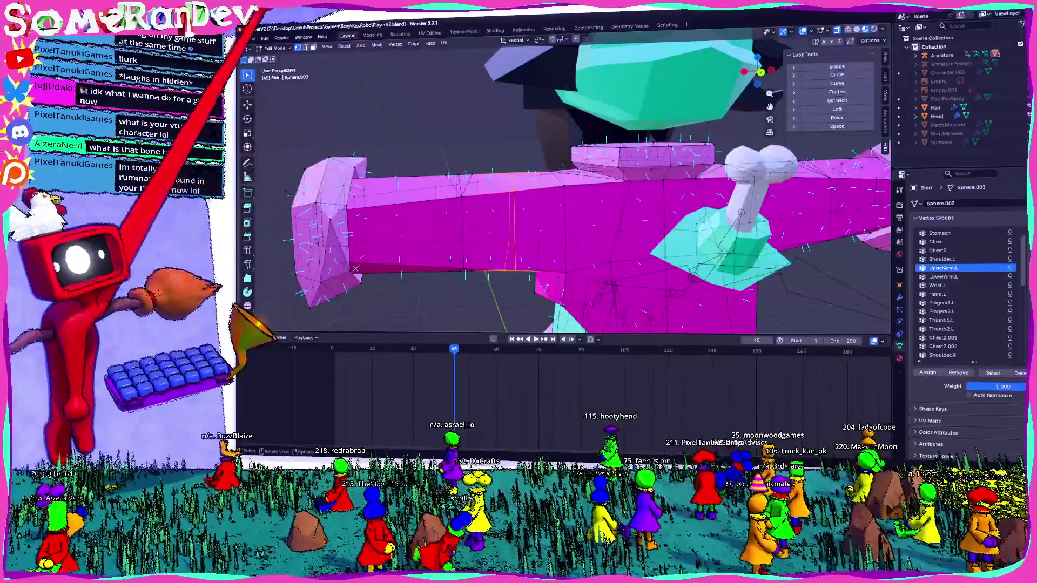
# Step: Switch the shirt to Weight Paint and show the Shoulder.R group's weights near the neck
pyautogui.click(280, 91)
pyautogui.scroll(-5, 559, 237)
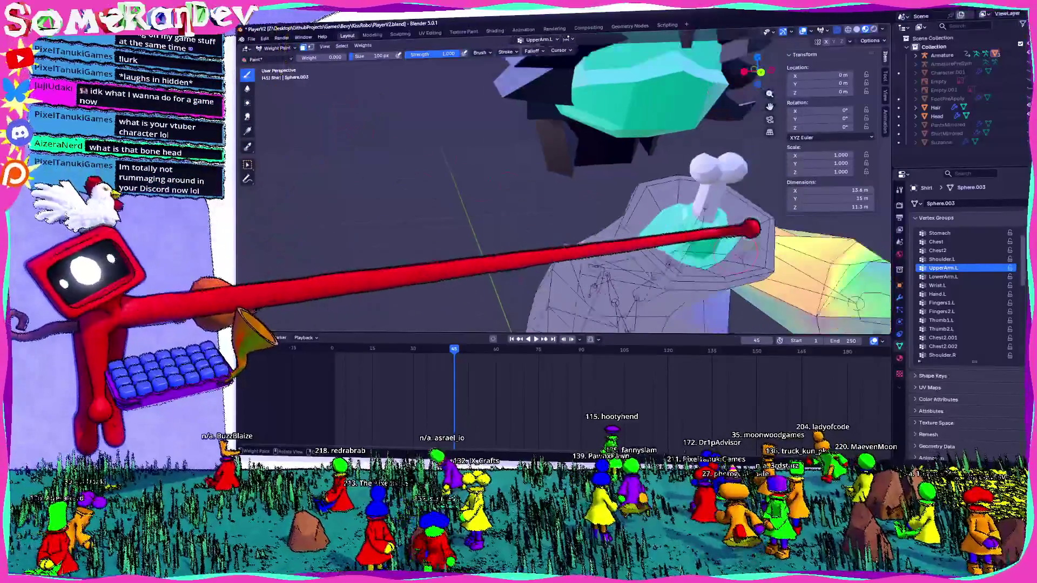
pyautogui.scroll(5, 561, 238)
pyautogui.scroll(2, 559, 227)
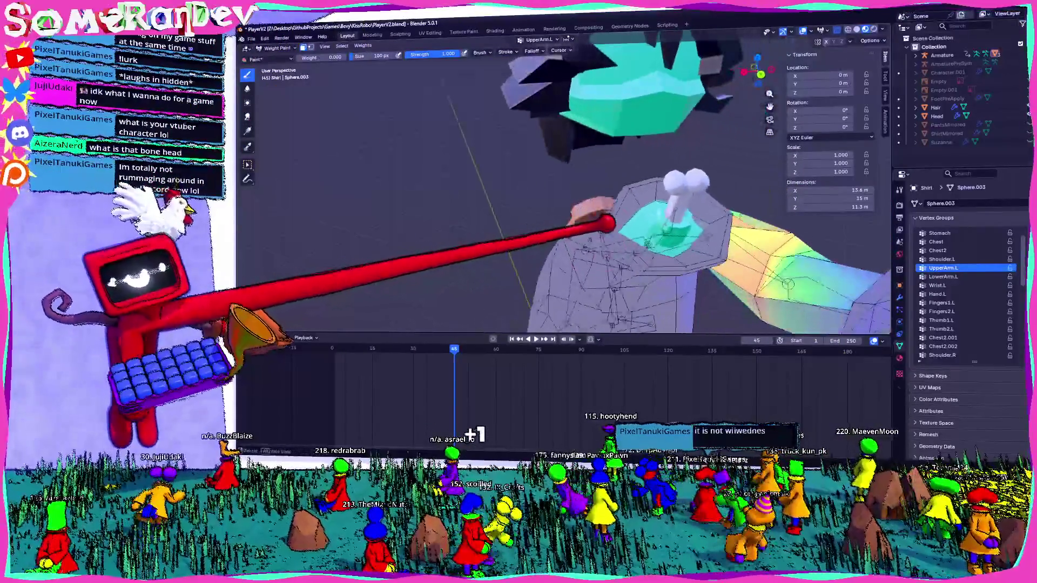
pyautogui.press('Tab')
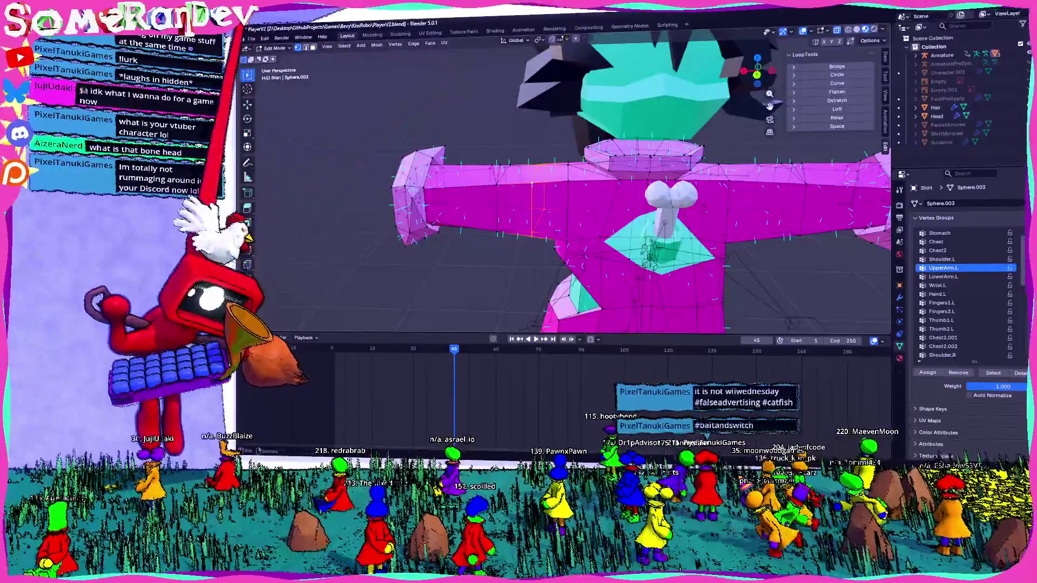
pyautogui.press('Tab')
pyautogui.moveTo(399, 97); pyautogui.dragTo(567, 157, button='middle')
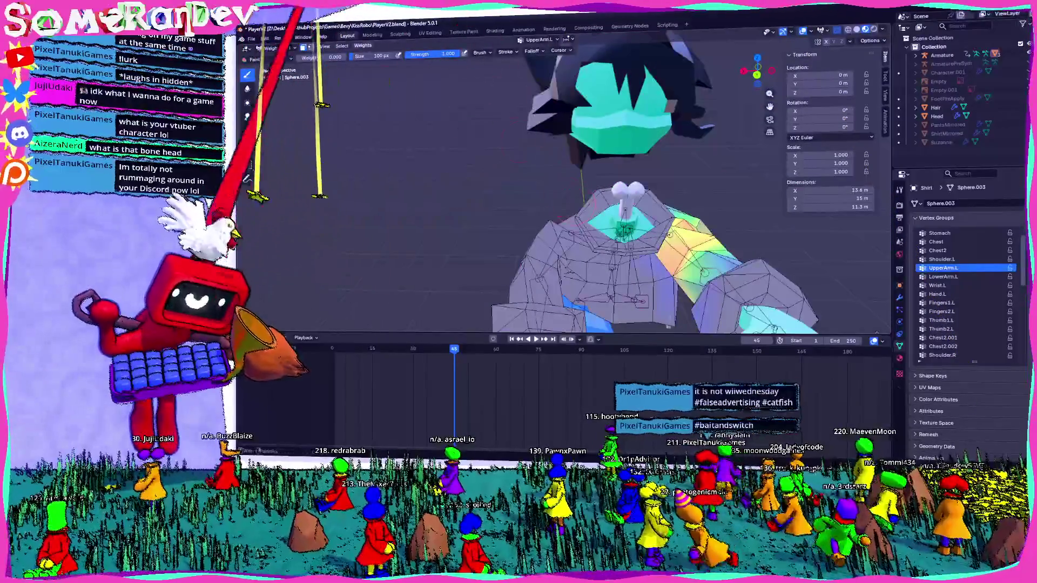
pyautogui.moveTo(603, 236); pyautogui.dragTo(753, 279, button='middle')
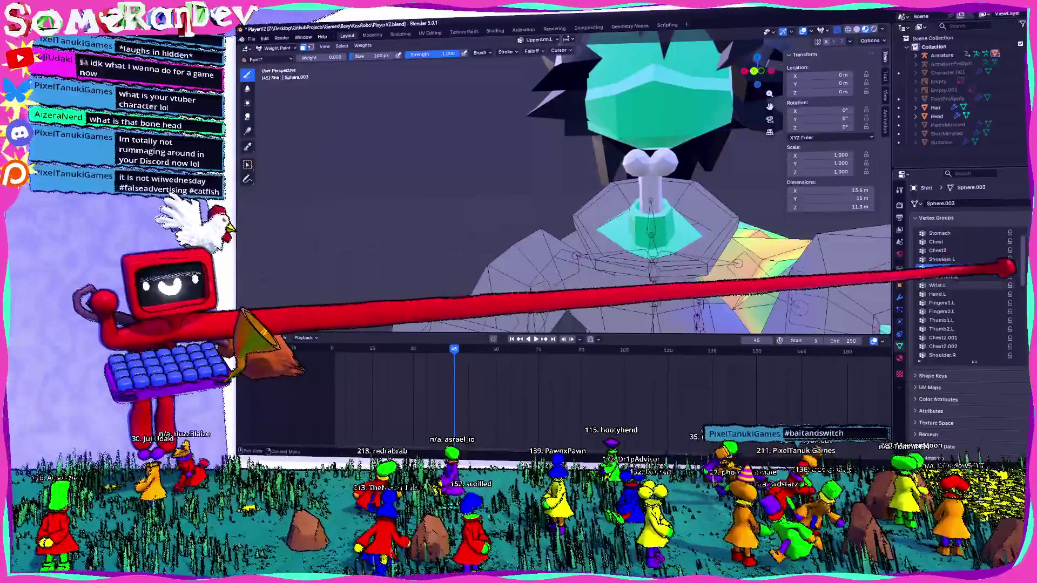
pyautogui.scroll(-5, 995, 296)
pyautogui.click(972, 311)
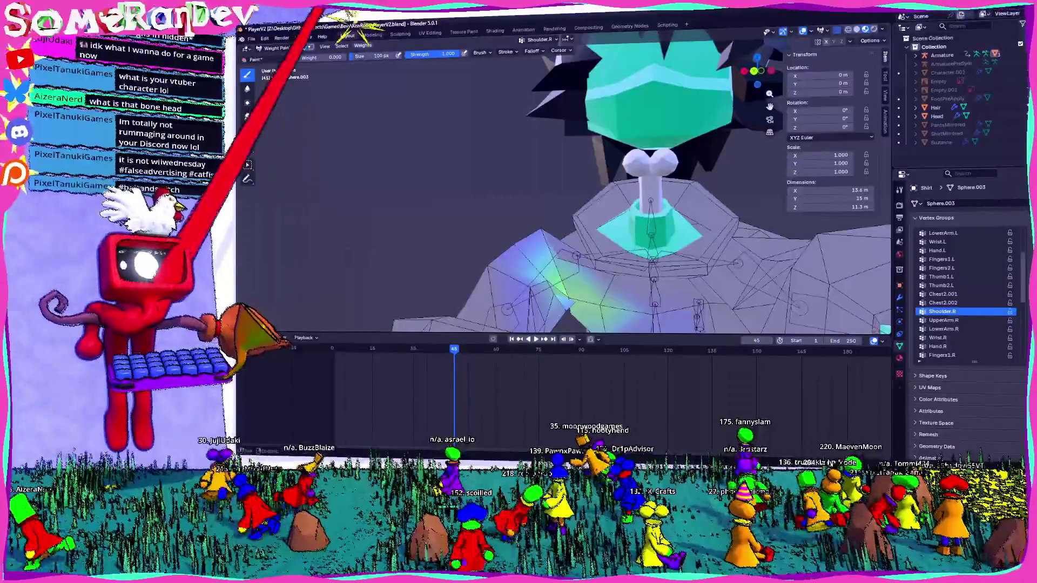
pyautogui.click(347, 46)
pyautogui.click(390, 105)
pyautogui.moveTo(390, 105)
pyautogui.mouseDown(button='middle')
pyautogui.moveTo(732, 221)
pyautogui.moveTo(644, 220)
pyautogui.mouseUp(button='middle')
# Step: Show the UpperArm.R group's weights, then bring the shirt back to object mode
pyautogui.click(963, 320)
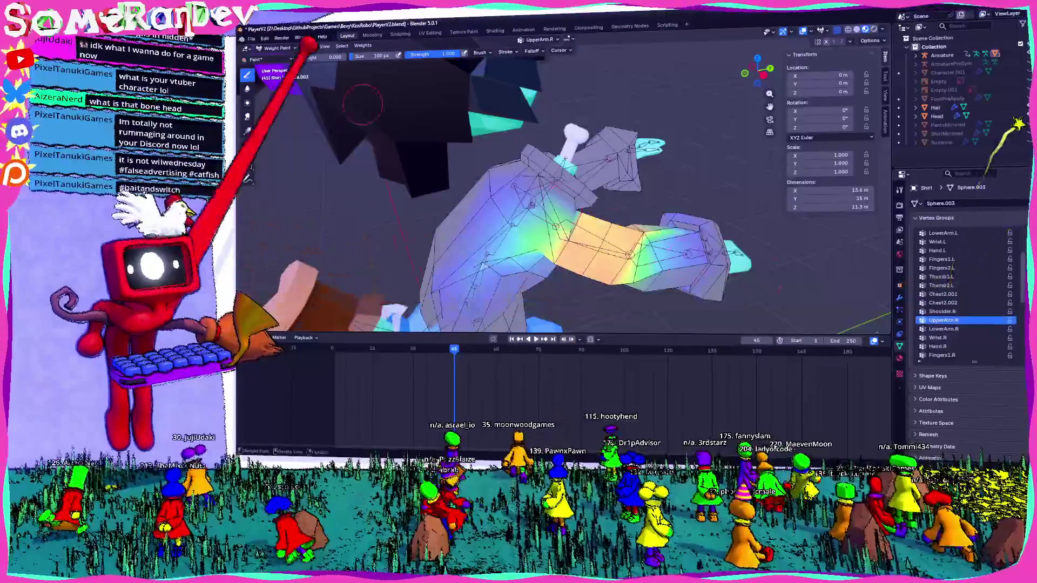
pyautogui.click(362, 46)
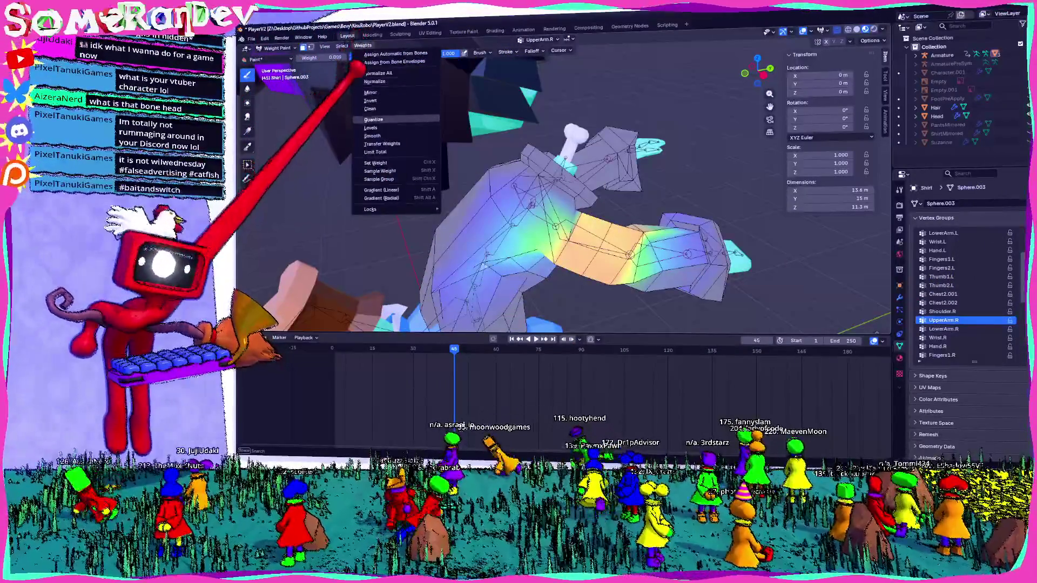
pyautogui.moveTo(694, 173)
pyautogui.mouseDown(button='middle')
pyautogui.moveTo(539, 130)
pyautogui.moveTo(585, 159)
pyautogui.mouseUp(button='middle')
pyautogui.scroll(-5, 493, 208)
pyautogui.moveTo(494, 209)
pyautogui.mouseDown(button='middle')
pyautogui.moveTo(599, 166)
pyautogui.moveTo(752, 65)
pyautogui.moveTo(621, 219)
pyautogui.moveTo(491, 133)
pyautogui.mouseUp(button='middle')
pyautogui.press('Tab')
pyautogui.click(280, 57)
pyautogui.moveTo(543, 173)
pyautogui.mouseDown(button='middle')
pyautogui.moveTo(613, 181)
pyautogui.moveTo(706, 162)
pyautogui.moveTo(676, 180)
pyautogui.mouseUp(button='middle')
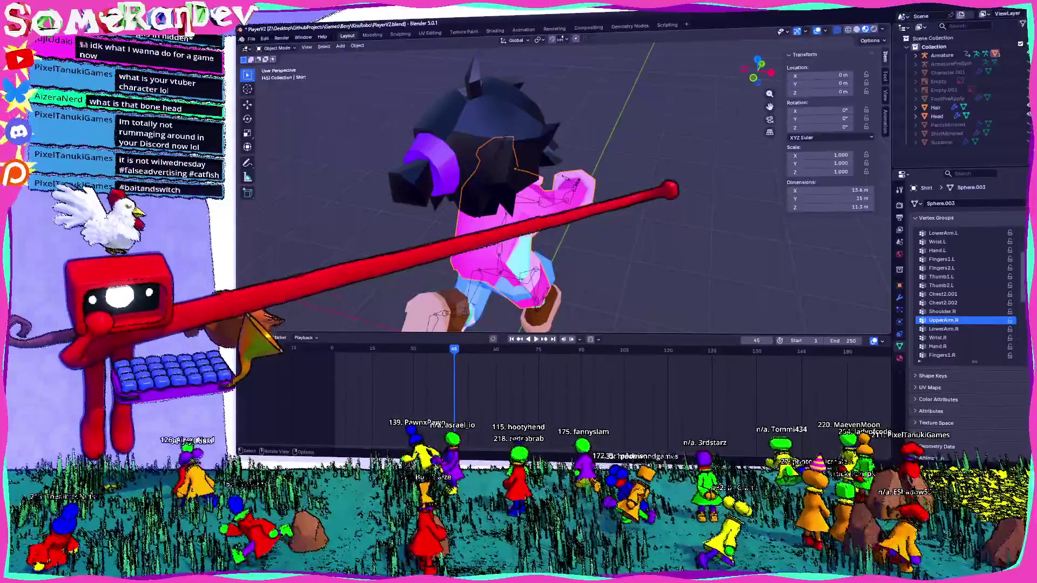
pyautogui.moveTo(567, 194); pyautogui.dragTo(600, 210, button='middle')
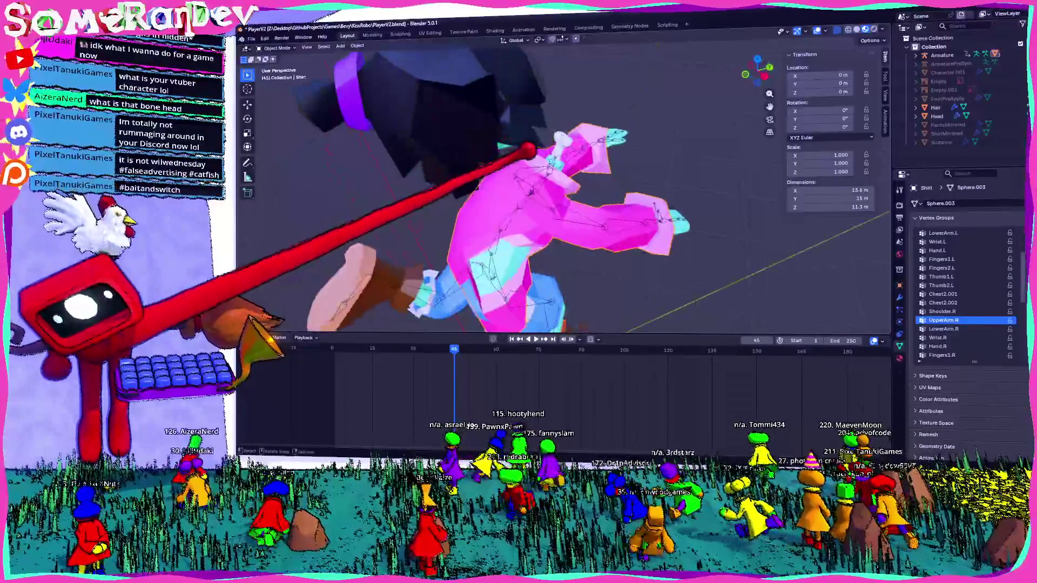
pyautogui.moveTo(527, 148)
pyautogui.mouseDown(button='middle')
pyautogui.moveTo(548, 151)
pyautogui.moveTo(475, 153)
pyautogui.moveTo(504, 202)
pyautogui.mouseUp(button='middle')
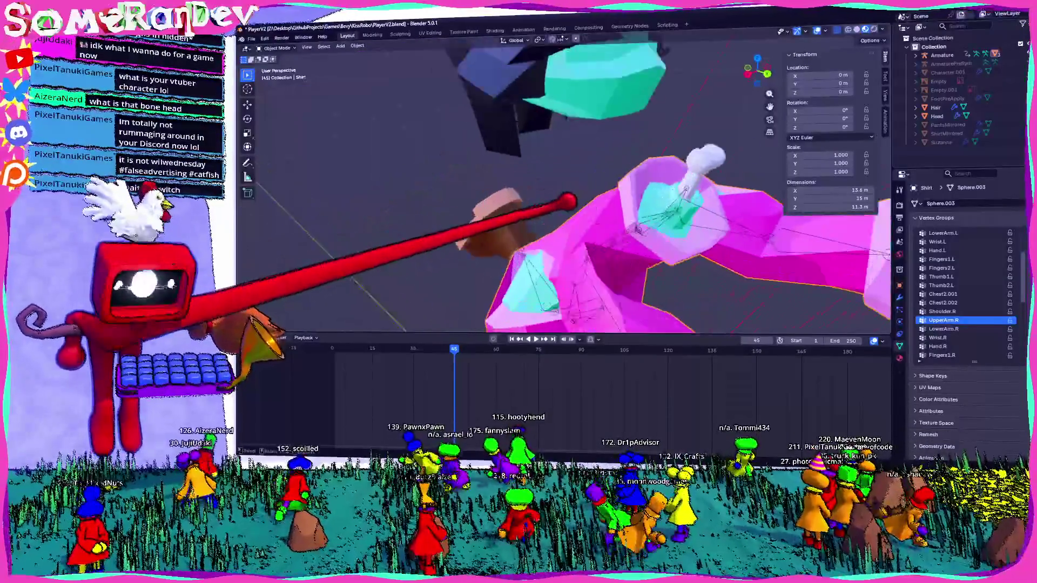
pyautogui.scroll(3, 599, 219)
pyautogui.moveTo(567, 194)
pyautogui.mouseDown(button='middle')
pyautogui.moveTo(599, 178)
pyautogui.moveTo(567, 203)
pyautogui.moveTo(599, 163)
pyautogui.moveTo(583, 194)
pyautogui.moveTo(599, 162)
pyautogui.moveTo(567, 195)
pyautogui.moveTo(510, 173)
pyautogui.mouseUp(button='middle')
pyautogui.scroll(3, 584, 195)
pyautogui.scroll(-3, 567, 187)
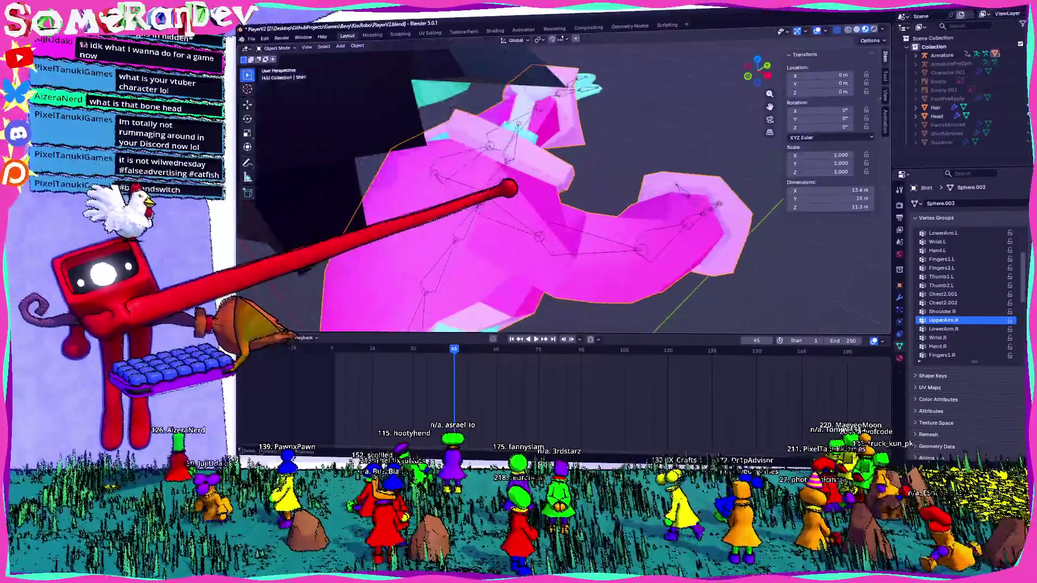
pyautogui.scroll(2, 510, 174)
pyautogui.moveTo(594, 216); pyautogui.dragTo(628, 225, button='middle')
pyautogui.scroll(-3, 568, 187)
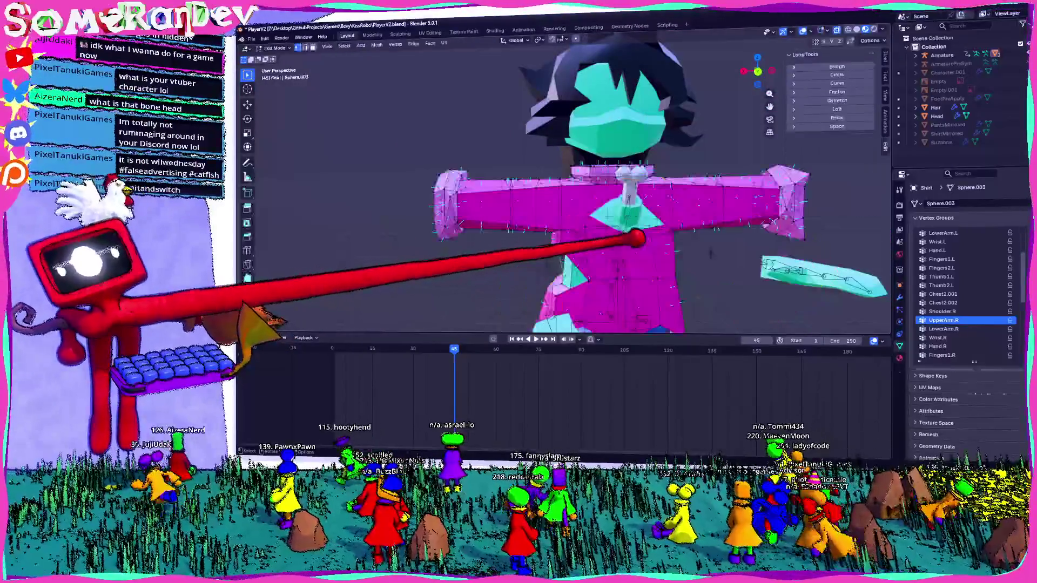
pyautogui.scroll(2, 567, 187)
pyautogui.press('Tab')
pyautogui.moveTo(567, 186)
pyautogui.mouseDown(button='middle')
pyautogui.moveTo(583, 162)
pyautogui.moveTo(600, 178)
pyautogui.moveTo(583, 182)
pyautogui.moveTo(616, 170)
pyautogui.mouseUp(button='middle')
pyautogui.scroll(-2, 566, 186)
pyautogui.scroll(3, 567, 186)
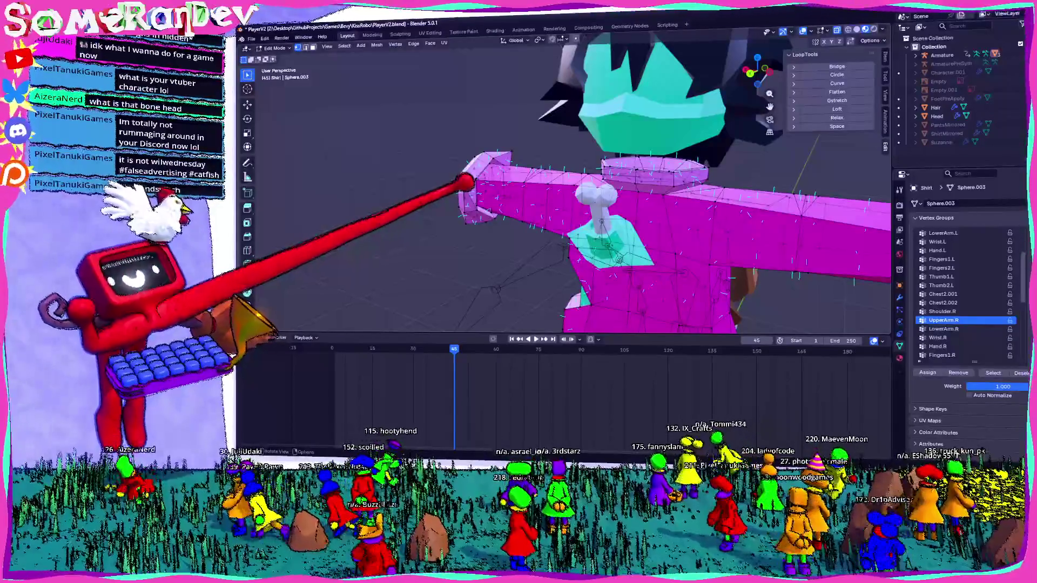
pyautogui.press('Tab')
pyautogui.moveTo(789, 158)
pyautogui.mouseDown(button='middle')
pyautogui.moveTo(756, 167)
pyautogui.moveTo(532, 127)
pyautogui.moveTo(736, 155)
pyautogui.moveTo(655, 143)
pyautogui.moveTo(629, 174)
pyautogui.moveTo(596, 143)
pyautogui.moveTo(603, 158)
pyautogui.mouseUp(button='middle')
pyautogui.press('Tab')
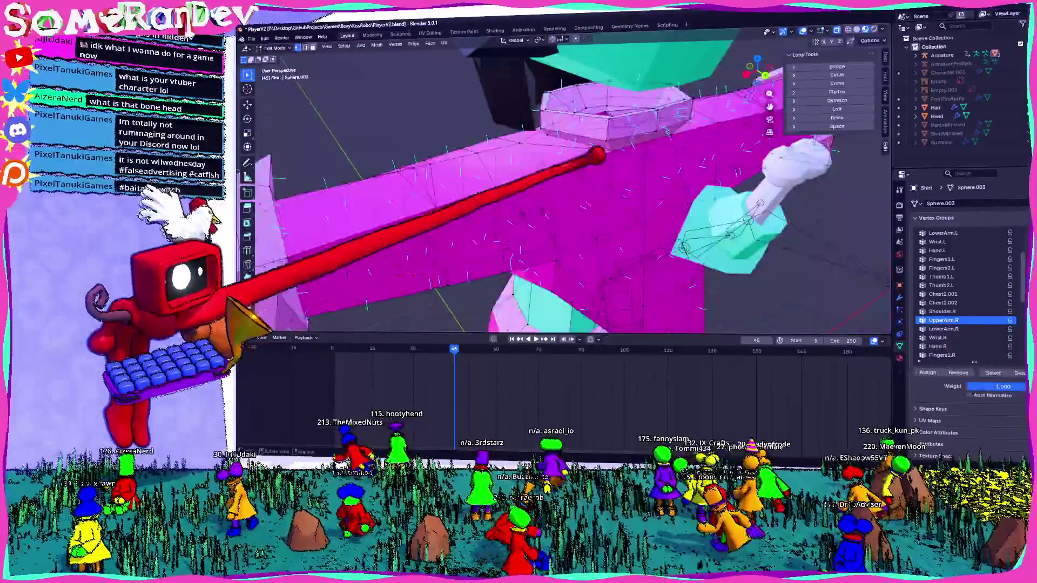
pyautogui.scroll(-5, 567, 178)
pyautogui.press('Tab')
pyautogui.moveTo(567, 202)
pyautogui.mouseDown(button='middle')
pyautogui.moveTo(616, 202)
pyautogui.moveTo(631, 186)
pyautogui.mouseUp(button='middle')
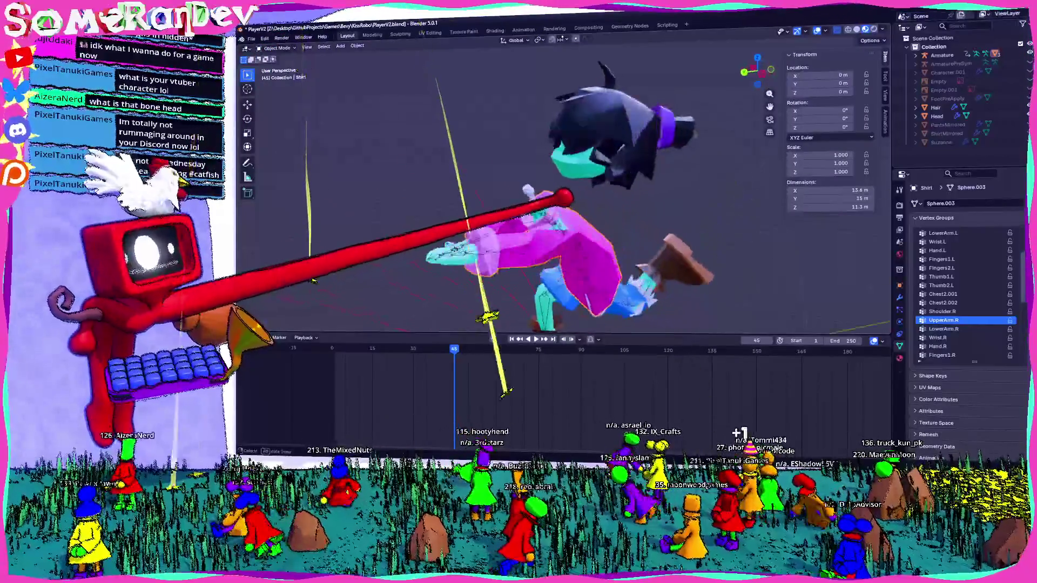
pyautogui.scroll(3, 631, 187)
pyautogui.moveTo(567, 203)
pyautogui.mouseDown(button='middle')
pyautogui.moveTo(616, 199)
pyautogui.moveTo(583, 194)
pyautogui.mouseUp(button='middle')
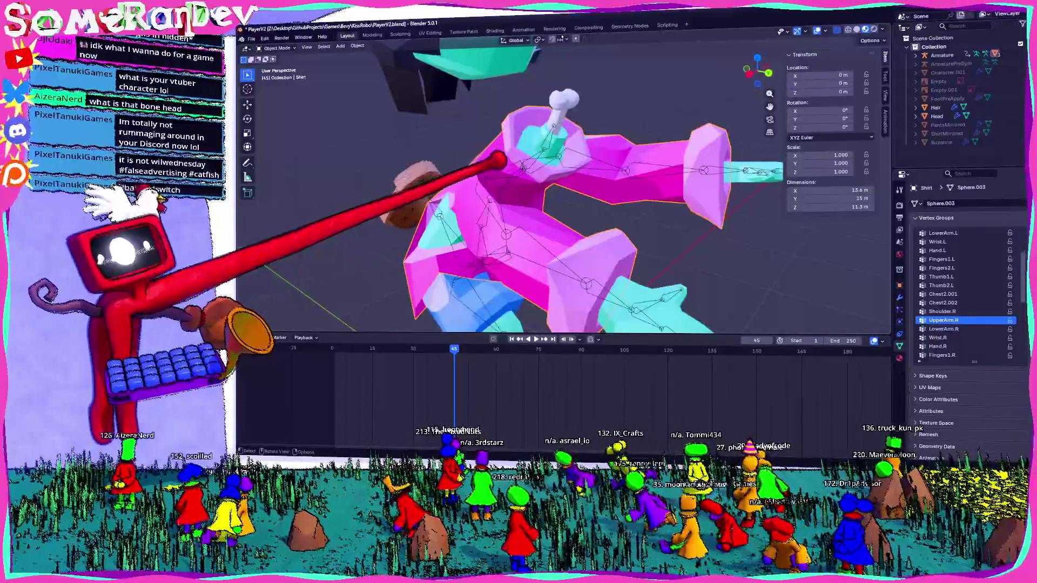
# Step: Parent the shirt to the Armature with automatic weights
pyautogui.click(603, 146)
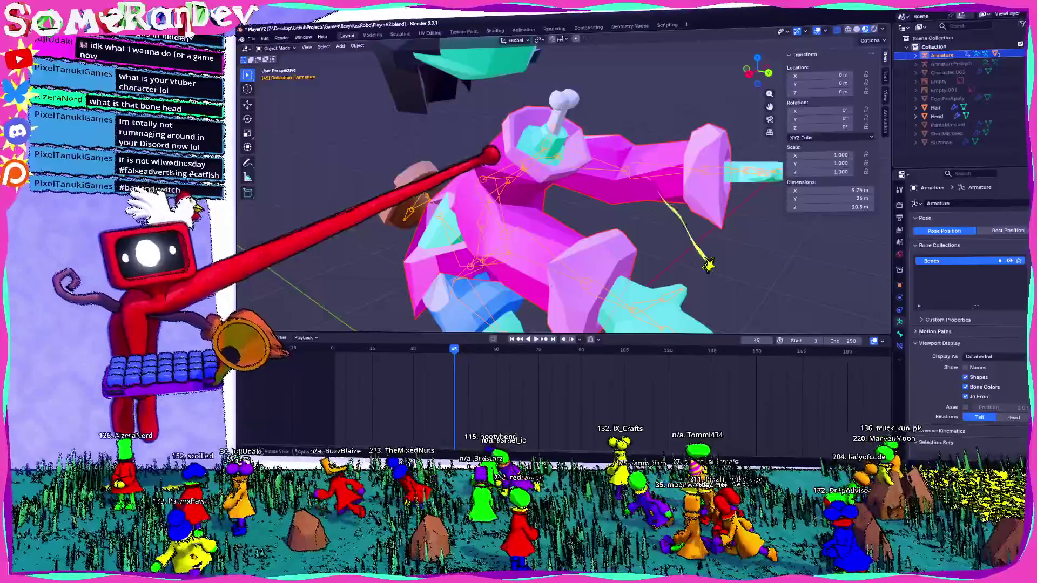
pyautogui.click(478, 192)
pyautogui.moveTo(518, 203)
pyautogui.mouseDown(button='middle')
pyautogui.moveTo(615, 175)
pyautogui.moveTo(534, 203)
pyautogui.mouseUp(button='middle')
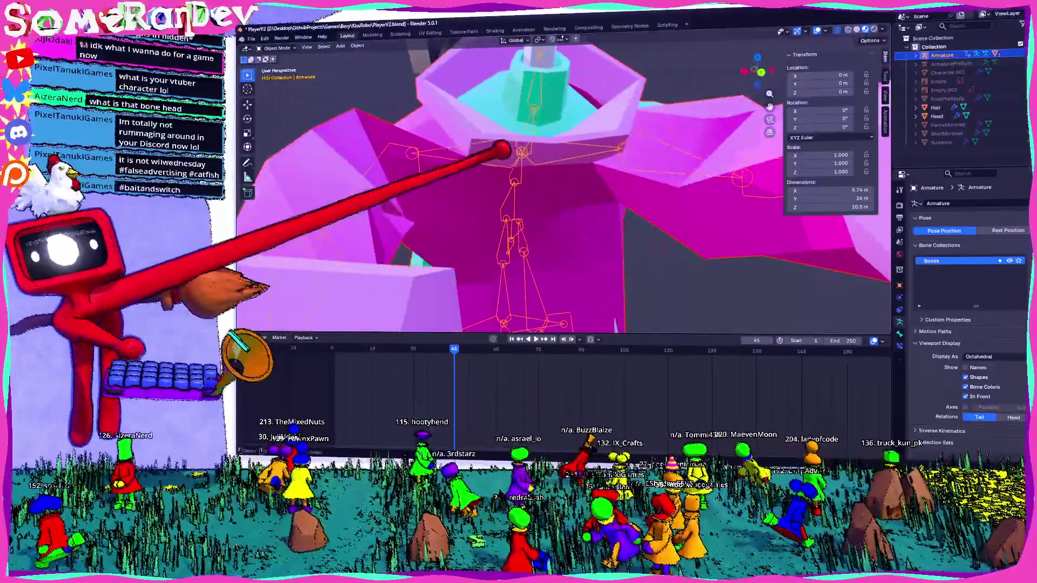
# Step: Make the shirt active again and enter Edit Mode on its right shoulder faces
pyautogui.click(503, 150)
pyautogui.moveTo(502, 150)
pyautogui.mouseDown(button='middle')
pyautogui.moveTo(559, 244)
pyautogui.moveTo(509, 132)
pyautogui.moveTo(518, 227)
pyautogui.moveTo(510, 154)
pyautogui.moveTo(492, 216)
pyautogui.moveTo(497, 139)
pyautogui.moveTo(583, 245)
pyautogui.moveTo(542, 187)
pyautogui.moveTo(527, 179)
pyautogui.moveTo(497, 201)
pyautogui.moveTo(502, 178)
pyautogui.moveTo(520, 199)
pyautogui.moveTo(567, 132)
pyautogui.moveTo(559, 162)
pyautogui.mouseUp(button='middle')
pyautogui.press('Tab')
pyautogui.rightClick(530, 192)
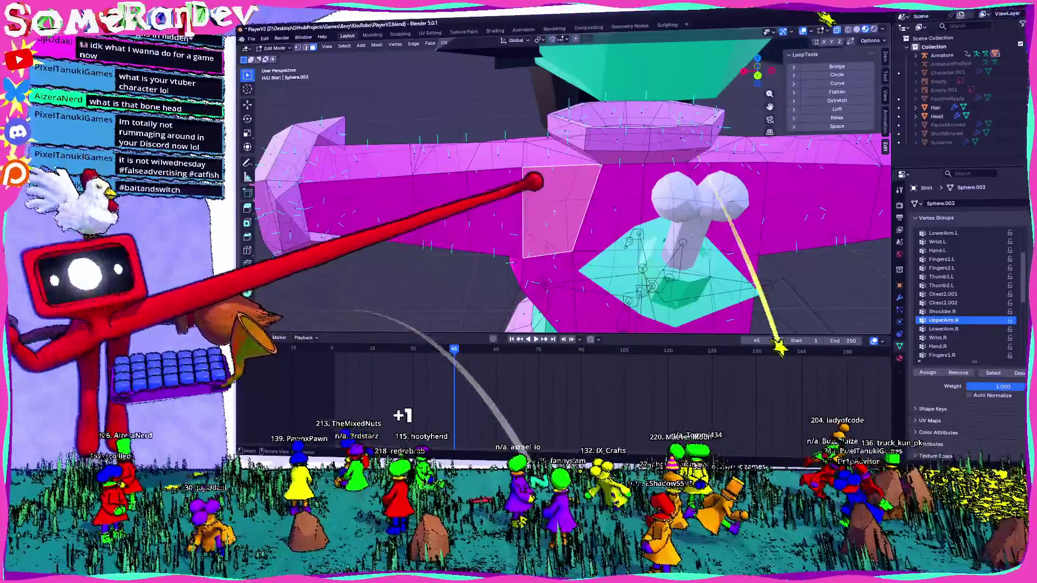
# Step: Triangulate the selected shoulder faces with Quad Method set to Longest Diagonal
pyautogui.hotkey('ctrl', 't')
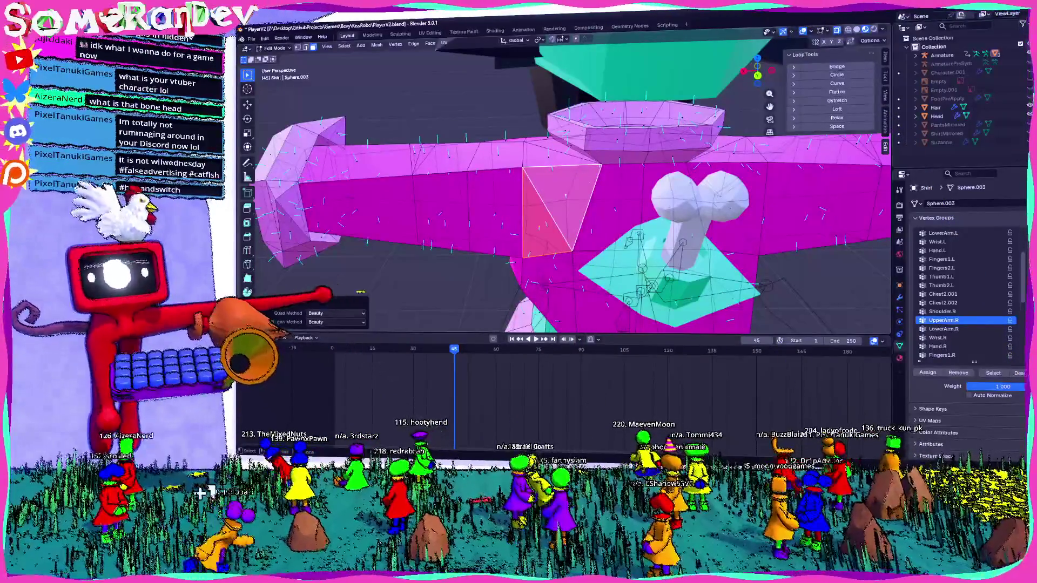
pyautogui.click(328, 348)
pyautogui.click(336, 313)
pyautogui.click(337, 348)
pyautogui.moveTo(486, 203); pyautogui.dragTo(567, 162, button='middle')
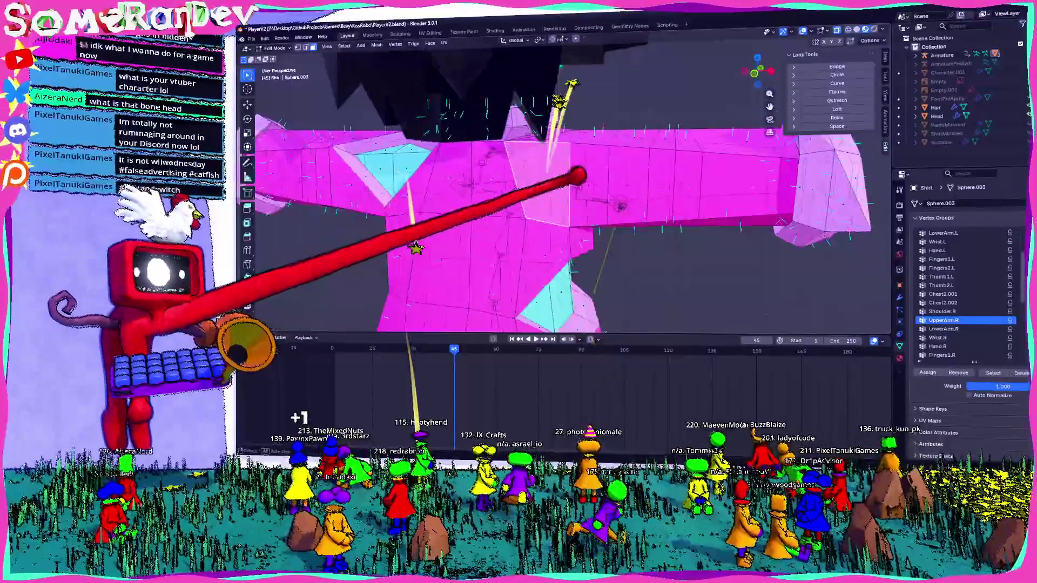
pyautogui.moveTo(527, 203); pyautogui.dragTo(583, 179, button='middle')
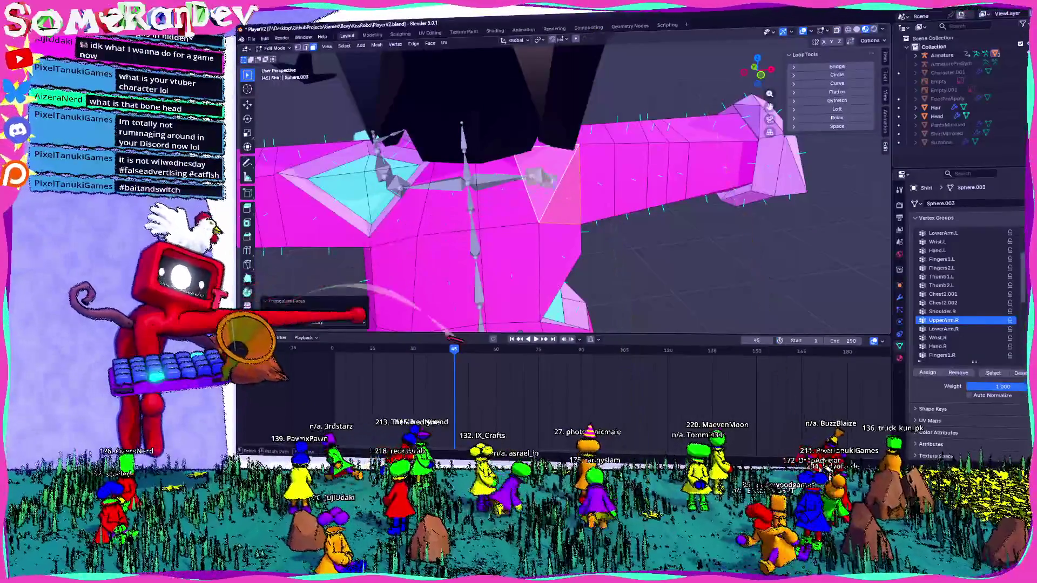
pyautogui.click(336, 313)
pyautogui.click(336, 313)
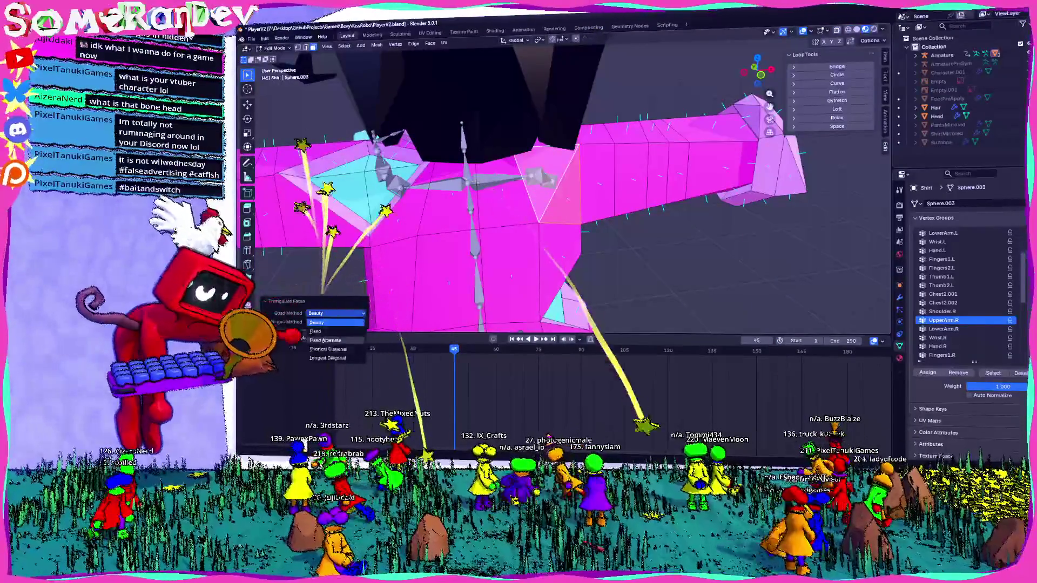
pyautogui.click(335, 349)
pyautogui.moveTo(567, 203); pyautogui.dragTo(713, 130, button='middle')
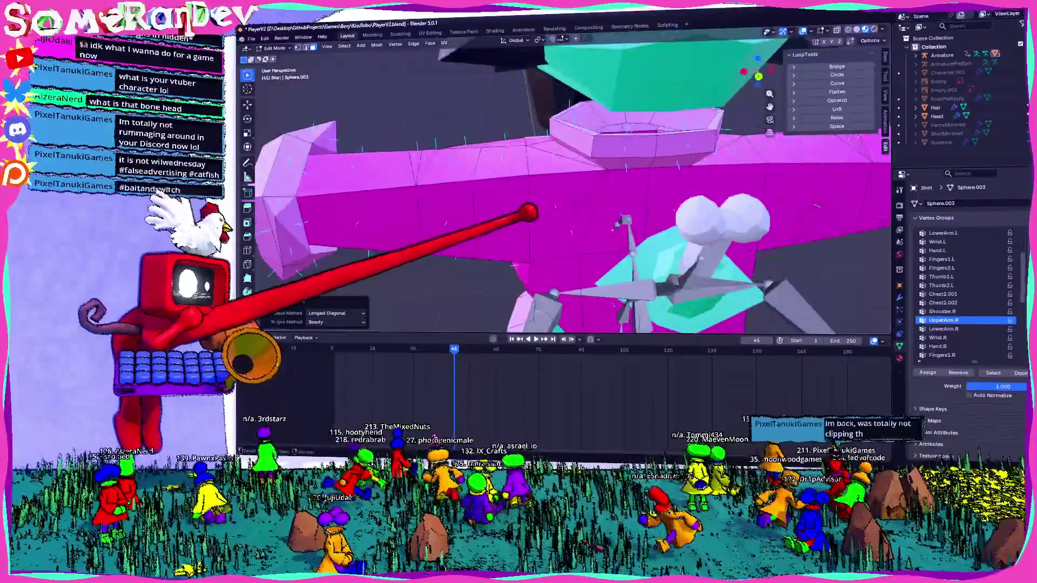
pyautogui.moveTo(567, 187)
pyautogui.mouseDown(button='middle')
pyautogui.moveTo(632, 155)
pyautogui.moveTo(591, 105)
pyautogui.moveTo(567, 174)
pyautogui.moveTo(579, 151)
pyautogui.moveTo(571, 169)
pyautogui.moveTo(619, 162)
pyautogui.mouseUp(button='middle')
pyautogui.moveTo(591, 219)
pyautogui.mouseDown(button='middle')
pyautogui.moveTo(574, 203)
pyautogui.moveTo(637, 185)
pyautogui.moveTo(613, 173)
pyautogui.moveTo(564, 184)
pyautogui.mouseUp(button='middle')
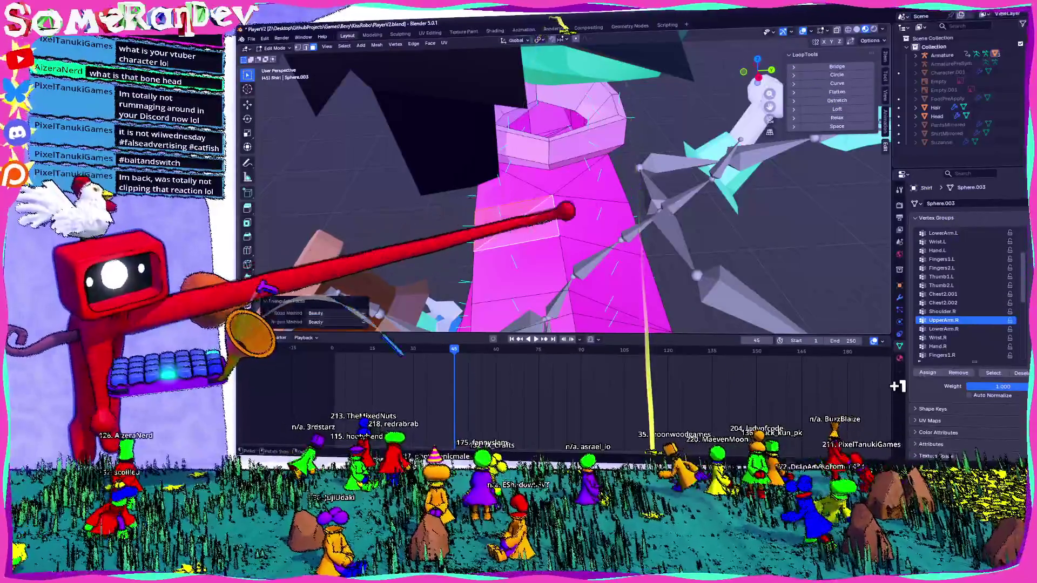
# Step: Triangulate a second set of shirt faces, again splitting quads along the longest diagonal
pyautogui.hotkey('ctrl', 't')
pyautogui.click(334, 313)
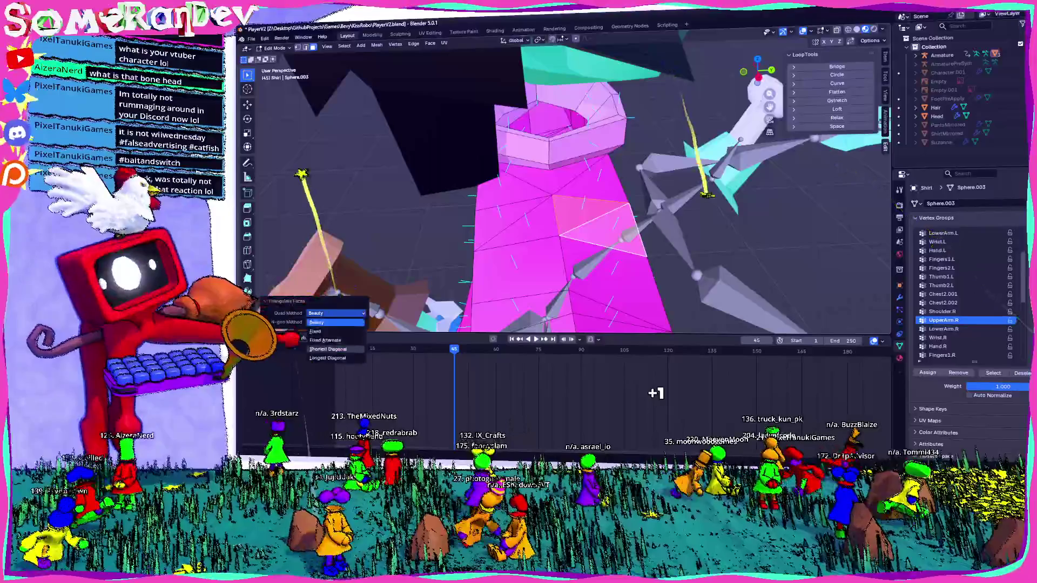
pyautogui.click(328, 341)
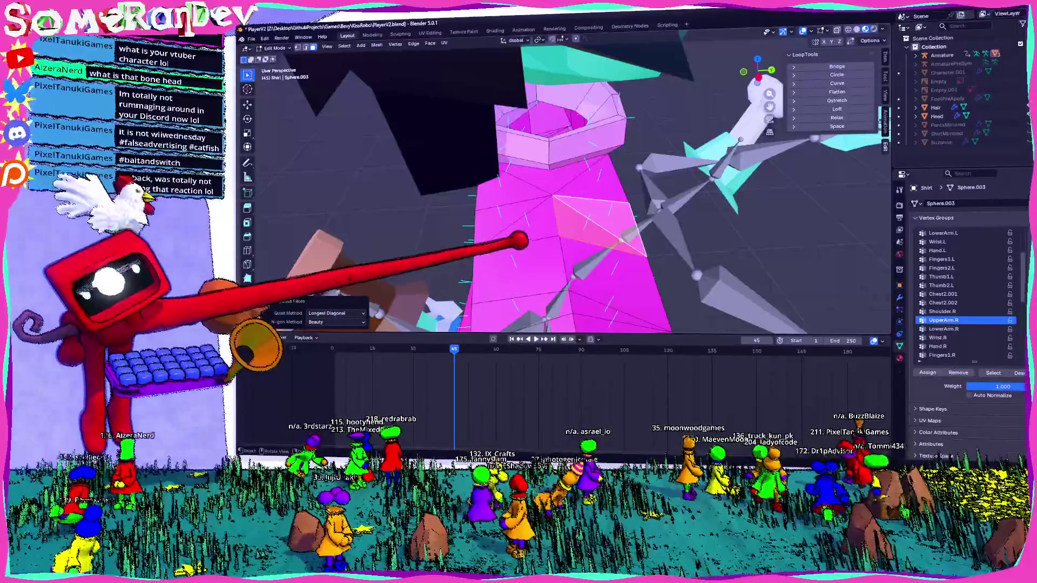
pyautogui.moveTo(568, 202)
pyautogui.mouseDown(button='middle')
pyautogui.moveTo(615, 195)
pyautogui.moveTo(490, 185)
pyautogui.mouseUp(button='middle')
pyautogui.scroll(3, 567, 202)
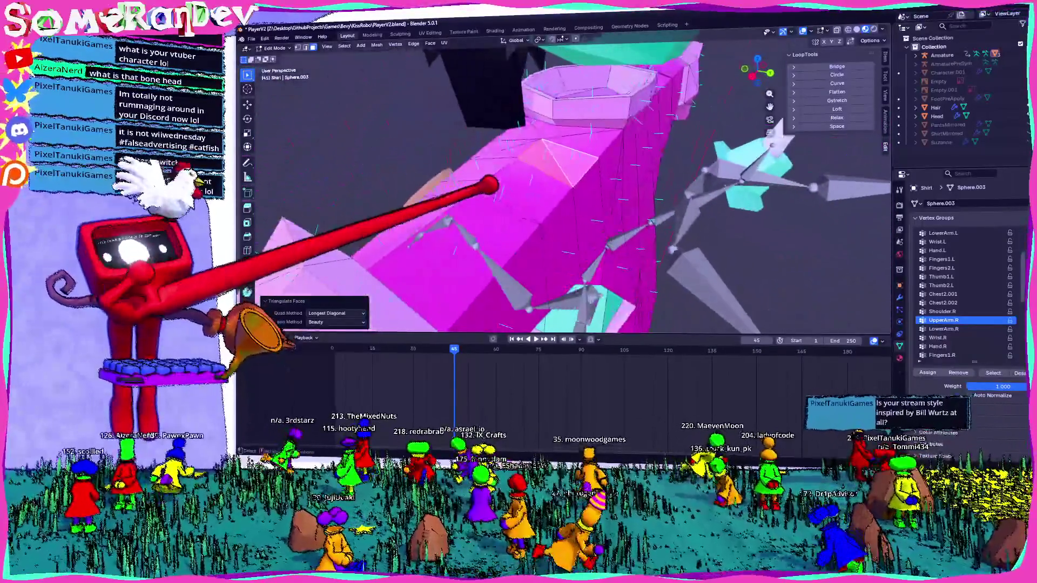
pyautogui.moveTo(567, 203)
pyautogui.mouseDown(button='middle')
pyautogui.moveTo(535, 179)
pyautogui.moveTo(503, 203)
pyautogui.moveTo(551, 195)
pyautogui.moveTo(534, 186)
pyautogui.mouseUp(button='middle')
pyautogui.moveTo(391, 408); pyautogui.dragTo(354, 431, button='middle')
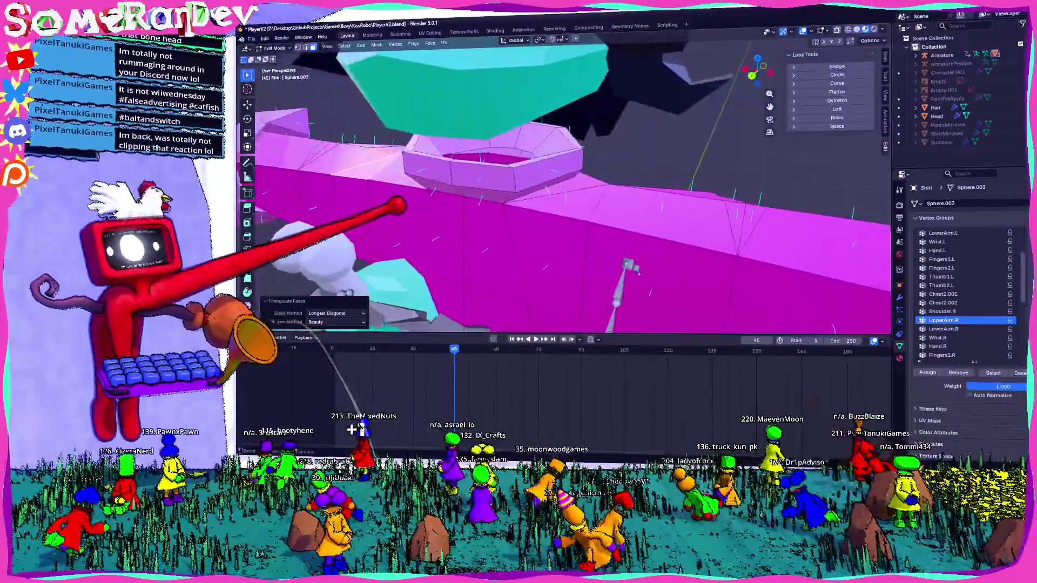
pyautogui.moveTo(567, 187)
pyautogui.mouseDown(button='middle')
pyautogui.moveTo(551, 179)
pyautogui.moveTo(502, 202)
pyautogui.moveTo(551, 194)
pyautogui.mouseUp(button='middle')
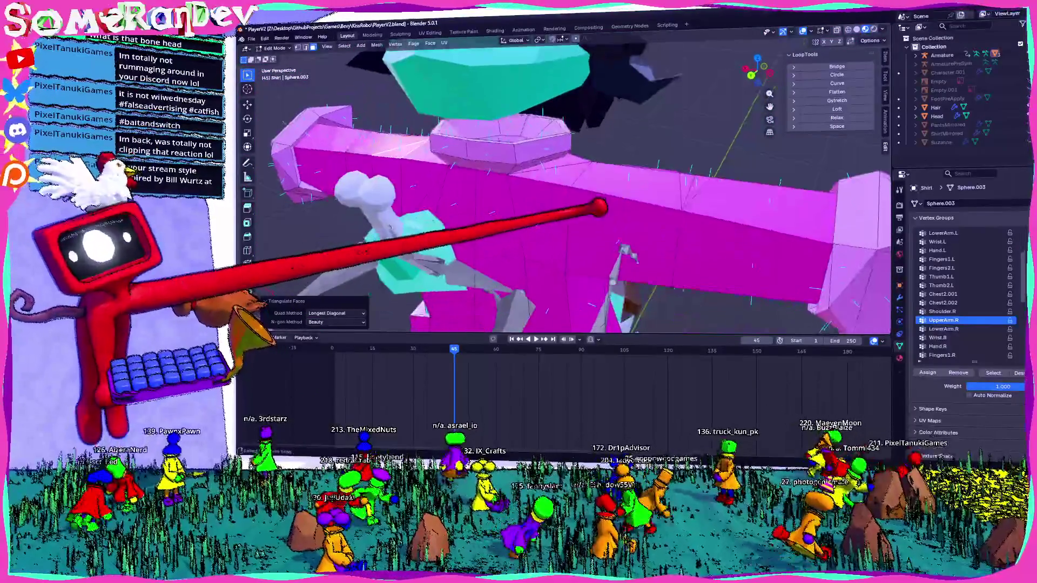
# Step: Add an extra edge loop across the shirt near the right shoulder
pyautogui.click(625, 247)
pyautogui.moveTo(626, 246)
pyautogui.mouseDown(button='middle')
pyautogui.moveTo(495, 219)
pyautogui.moveTo(583, 198)
pyautogui.moveTo(622, 401)
pyautogui.mouseUp(button='middle')
pyautogui.moveTo(551, 208)
pyautogui.mouseDown(button='middle')
pyautogui.moveTo(591, 226)
pyautogui.moveTo(549, 219)
pyautogui.mouseUp(button='middle')
# Step: Dissolve the stray vertices around the shirt's shoulder
pyautogui.press('x')
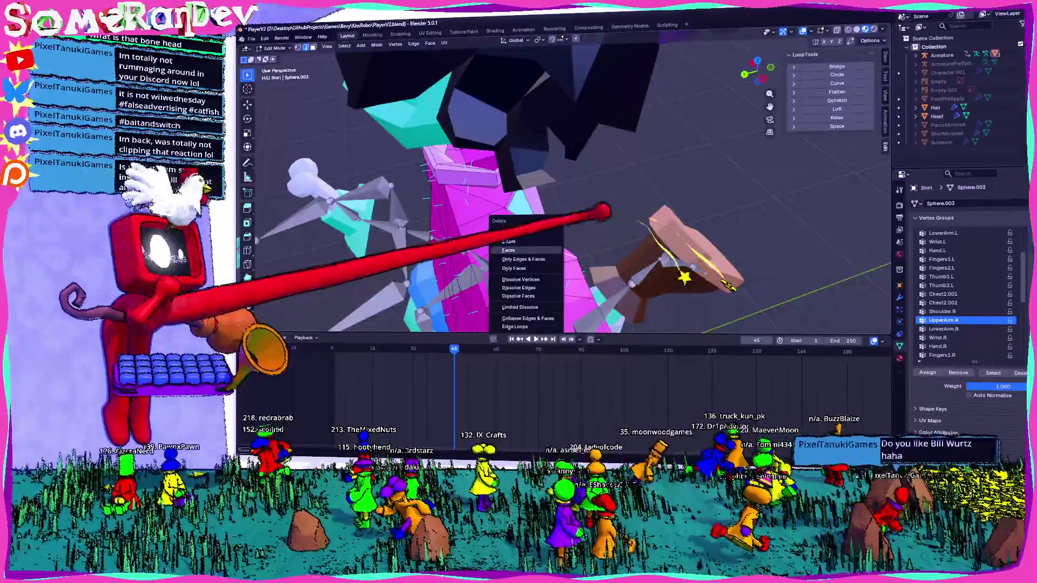
pyautogui.press('Escape')
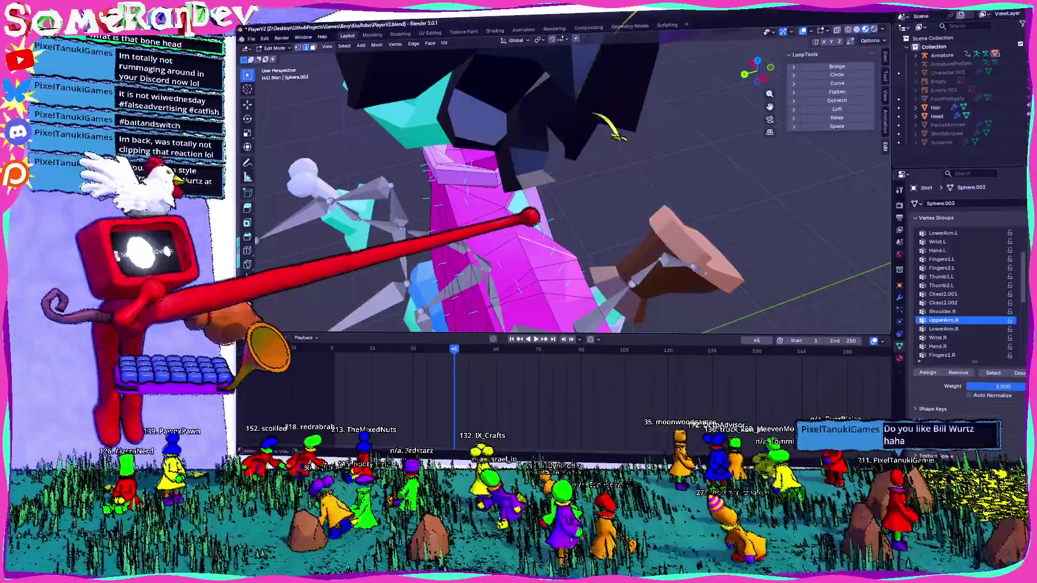
pyautogui.press('x')
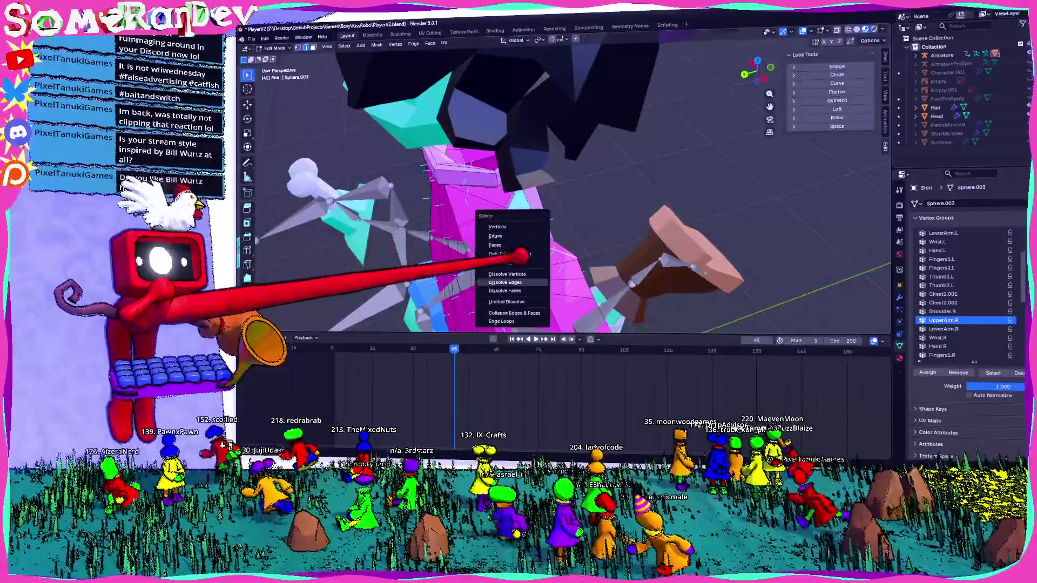
pyautogui.click(506, 274)
pyautogui.moveTo(539, 129); pyautogui.dragTo(438, 136, button='middle')
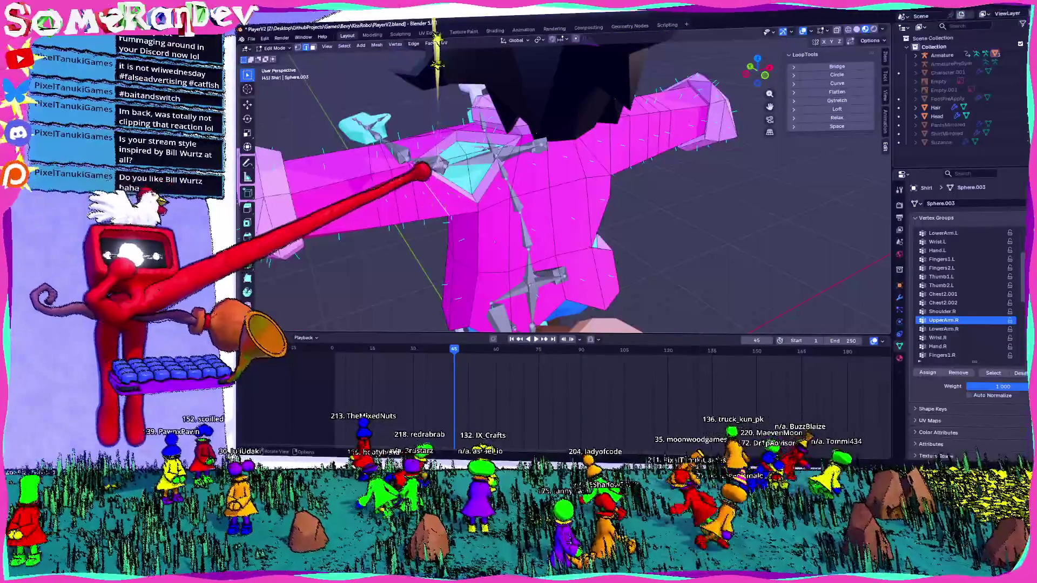
# Step: Dissolve the extra shoulder edges and inspect the cleaned-up geometry
pyautogui.press('x')
pyautogui.click(410, 199)
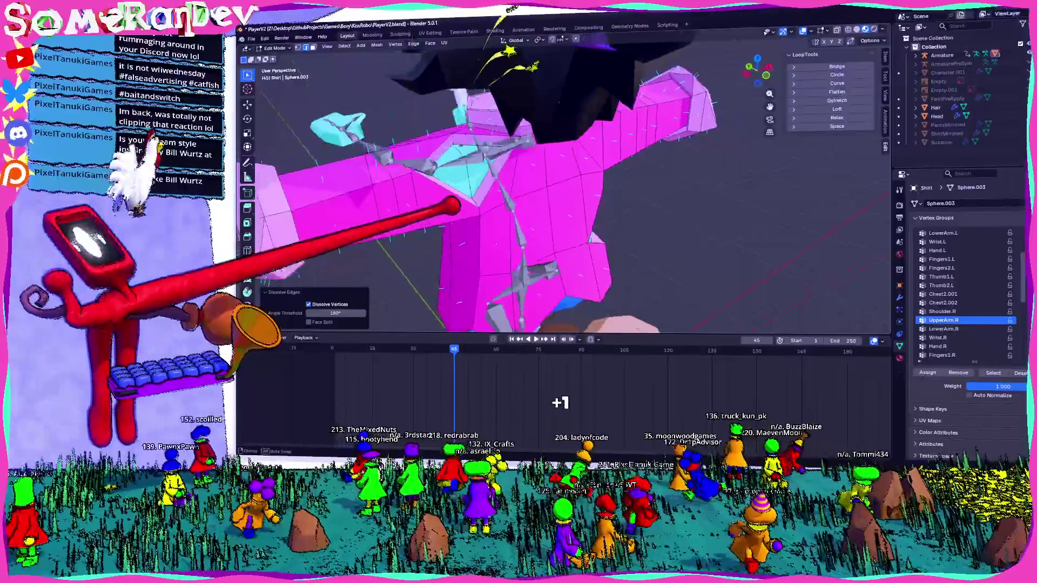
pyautogui.moveTo(410, 198); pyautogui.dragTo(340, 242, button='middle')
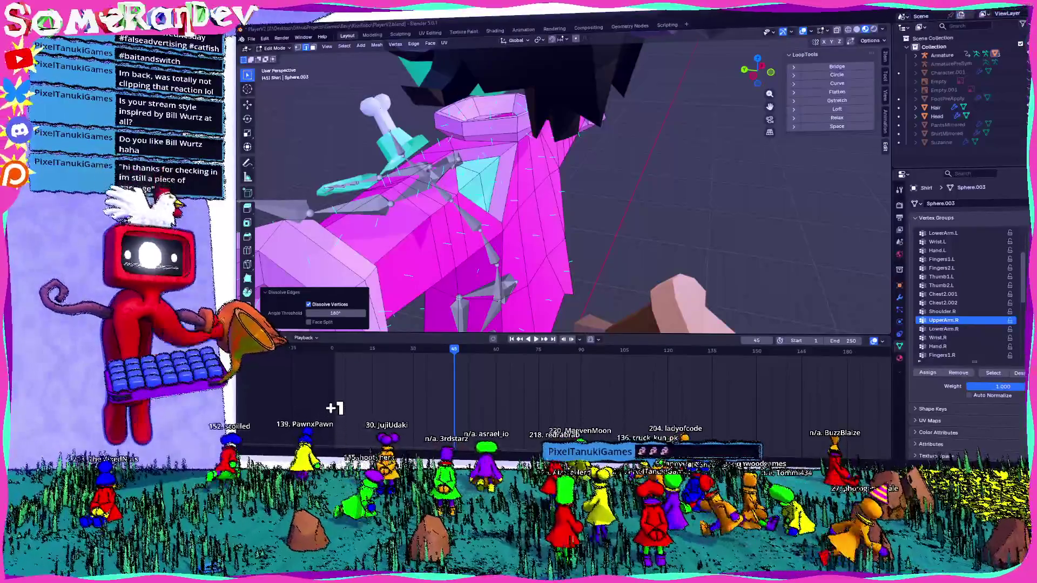
pyautogui.moveTo(567, 202); pyautogui.dragTo(486, 211, button='middle')
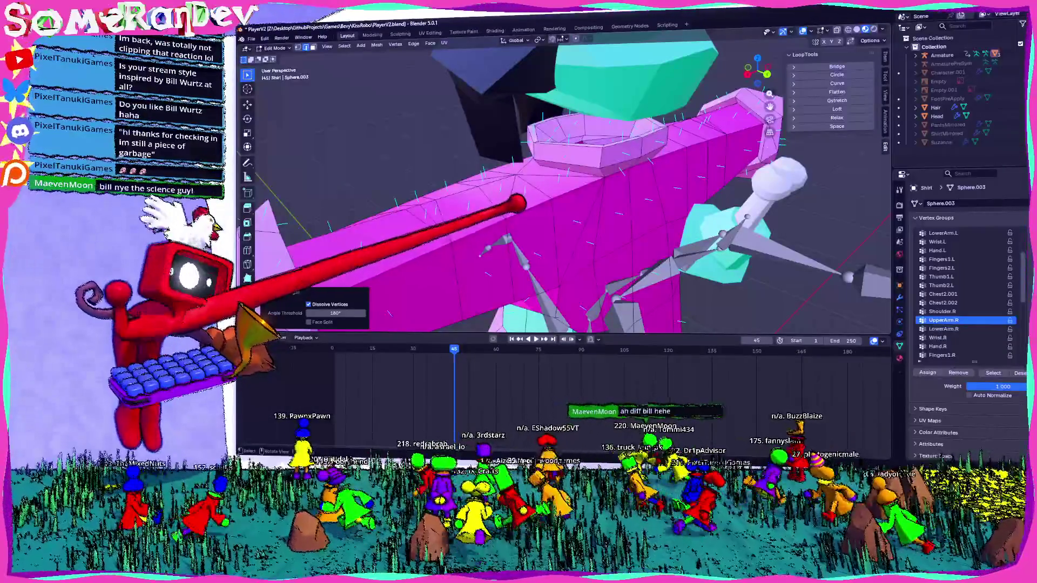
pyautogui.moveTo(518, 204)
pyautogui.mouseDown(button='middle')
pyautogui.moveTo(683, 182)
pyautogui.moveTo(612, 174)
pyautogui.moveTo(624, 185)
pyautogui.moveTo(610, 151)
pyautogui.moveTo(562, 167)
pyautogui.moveTo(544, 193)
pyautogui.moveTo(504, 185)
pyautogui.moveTo(585, 196)
pyautogui.moveTo(543, 181)
pyautogui.moveTo(583, 173)
pyautogui.moveTo(479, 154)
pyautogui.moveTo(562, 193)
pyautogui.moveTo(539, 217)
pyautogui.moveTo(579, 220)
pyautogui.moveTo(613, 197)
pyautogui.mouseUp(button='middle')
# Step: Re-parent the shirt to the armature with automatic weights and jump back to the first frame
pyautogui.press('Tab')
pyautogui.click(579, 191)
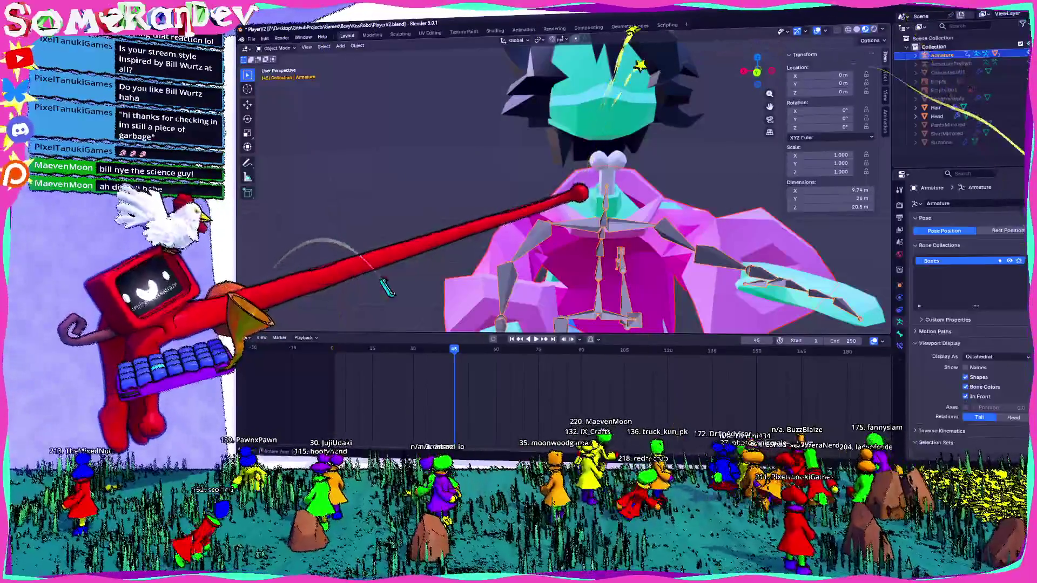
pyautogui.click(551, 224)
pyautogui.moveTo(551, 224)
pyautogui.mouseDown(button='middle')
pyautogui.moveTo(563, 170)
pyautogui.moveTo(575, 203)
pyautogui.moveTo(583, 186)
pyautogui.moveTo(612, 215)
pyautogui.moveTo(569, 233)
pyautogui.moveTo(616, 260)
pyautogui.moveTo(639, 243)
pyautogui.mouseUp(button='middle')
pyautogui.click(575, 236)
pyautogui.press('Tab')
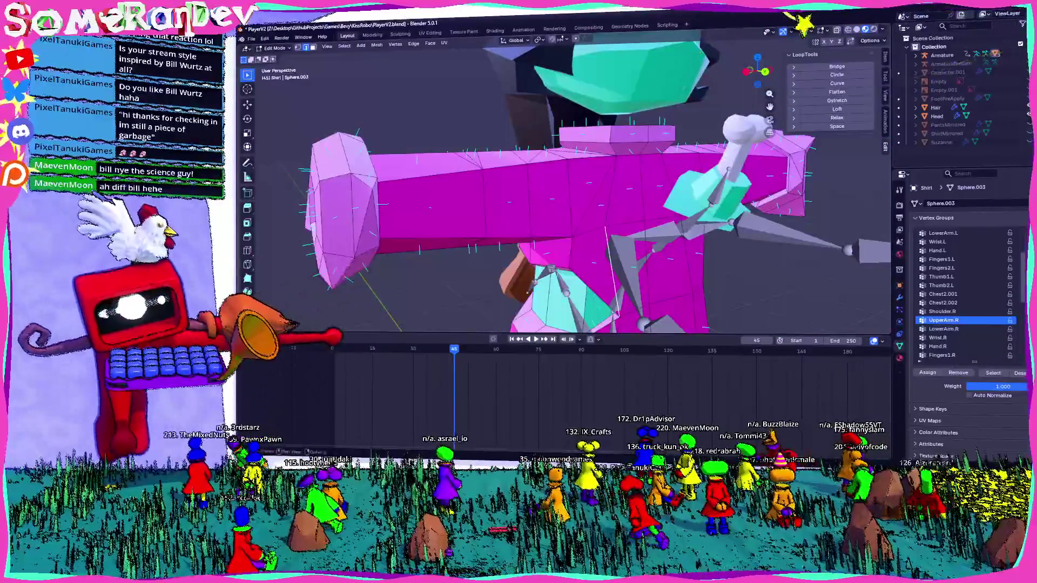
pyautogui.hotkey('shift', 'Left')
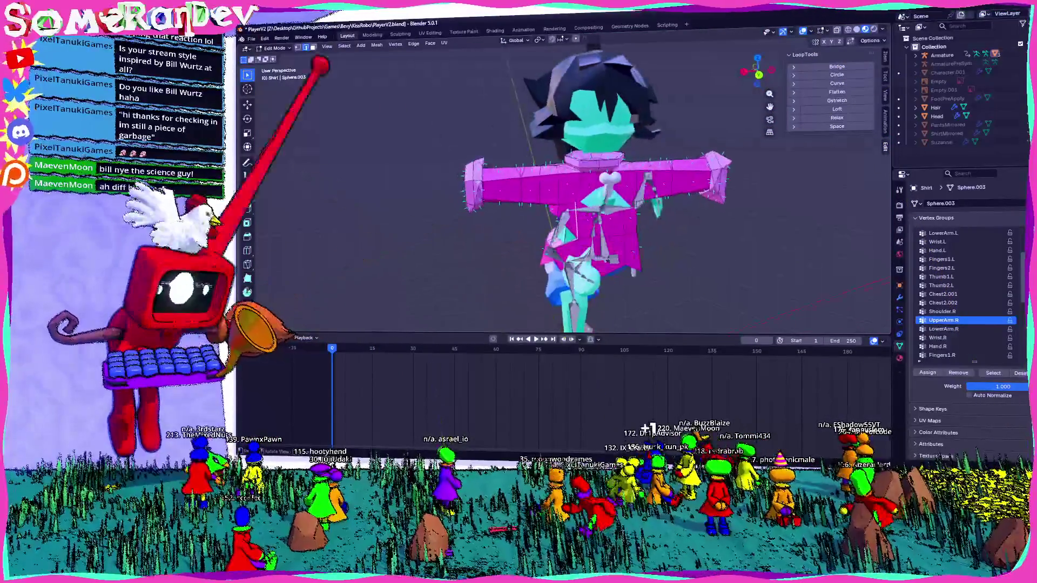
# Step: Put the armature into Pose Mode and clear all transforms back to the rest T-pose
pyautogui.click(275, 45)
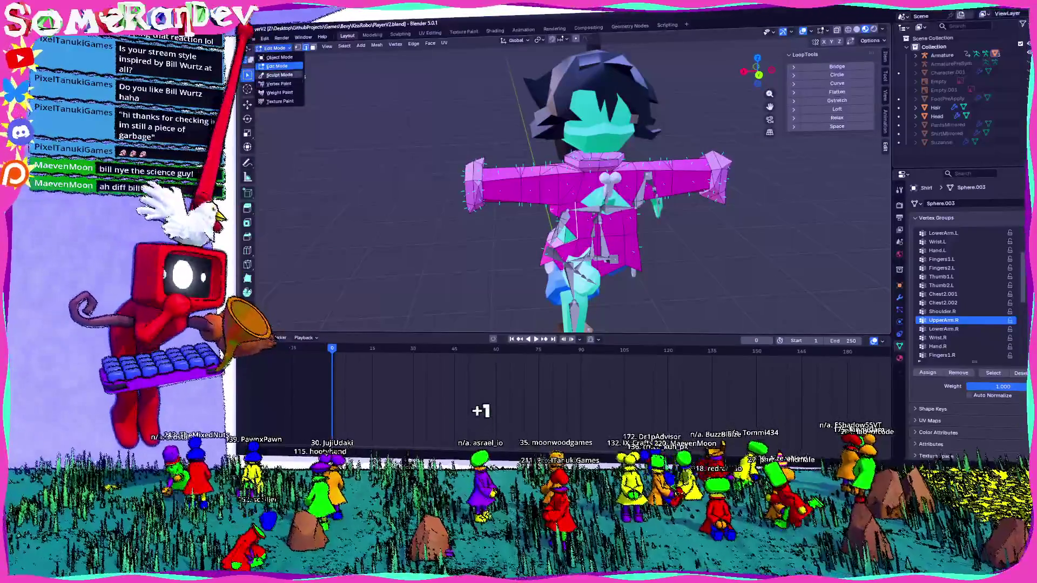
pyautogui.click(280, 57)
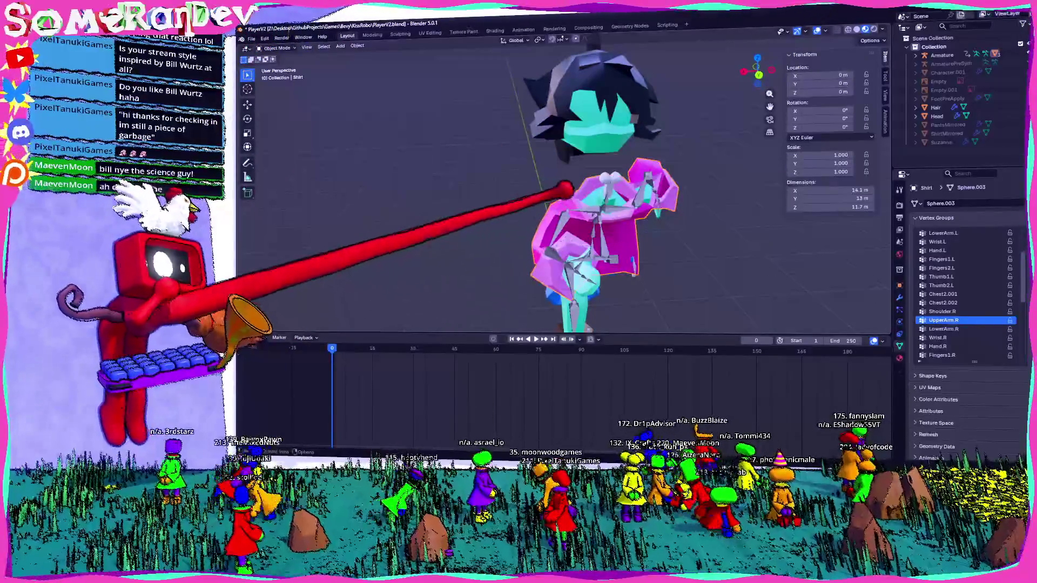
pyautogui.click(568, 191)
pyautogui.click(276, 46)
pyautogui.click(278, 75)
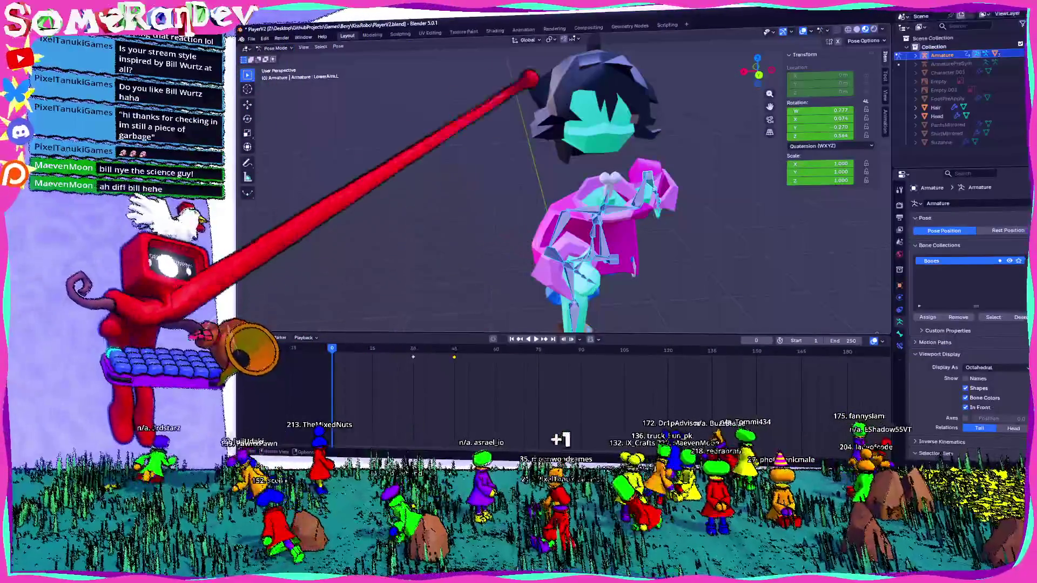
pyautogui.click(339, 46)
pyautogui.click(435, 60)
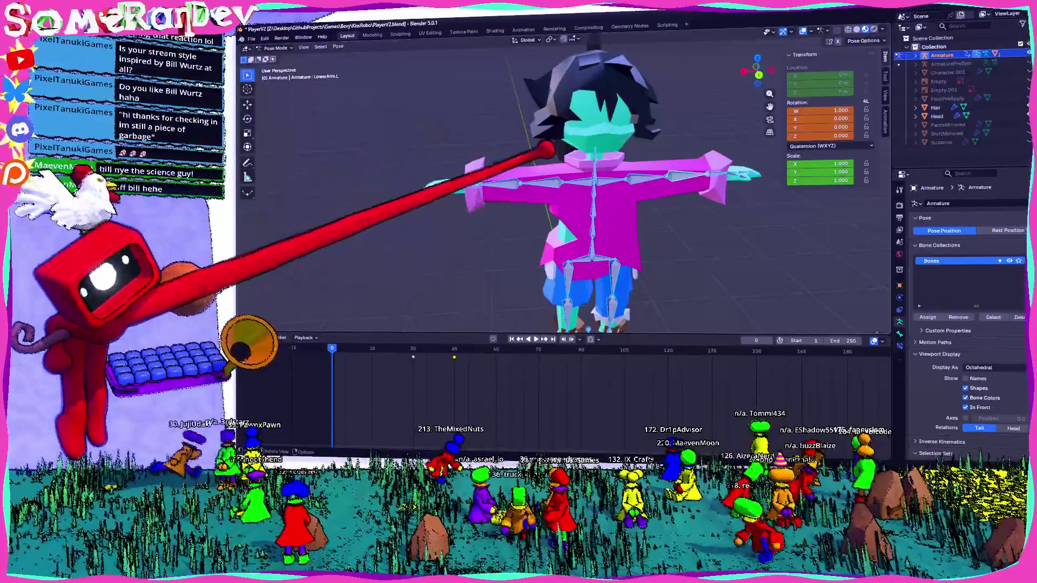
pyautogui.scroll(3, 579, 153)
# Step: Orbit to front and back orthographic views to check the bones
pyautogui.moveTo(581, 154); pyautogui.dragTo(537, 109, button='middle')
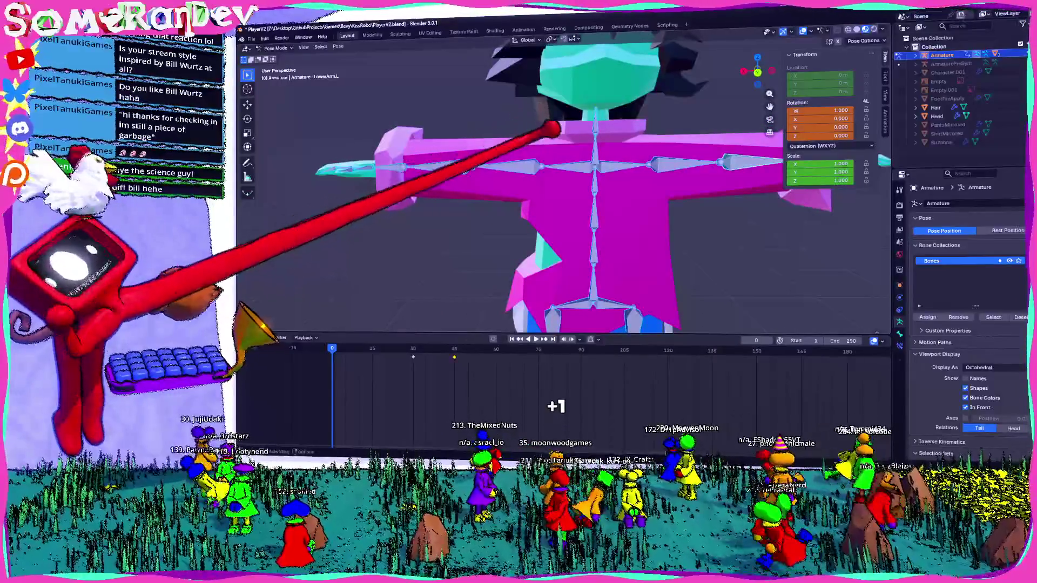
pyautogui.scroll(2, 538, 109)
pyautogui.scroll(-1, 523, 121)
pyautogui.moveTo(522, 122); pyautogui.dragTo(486, 105, button='middle')
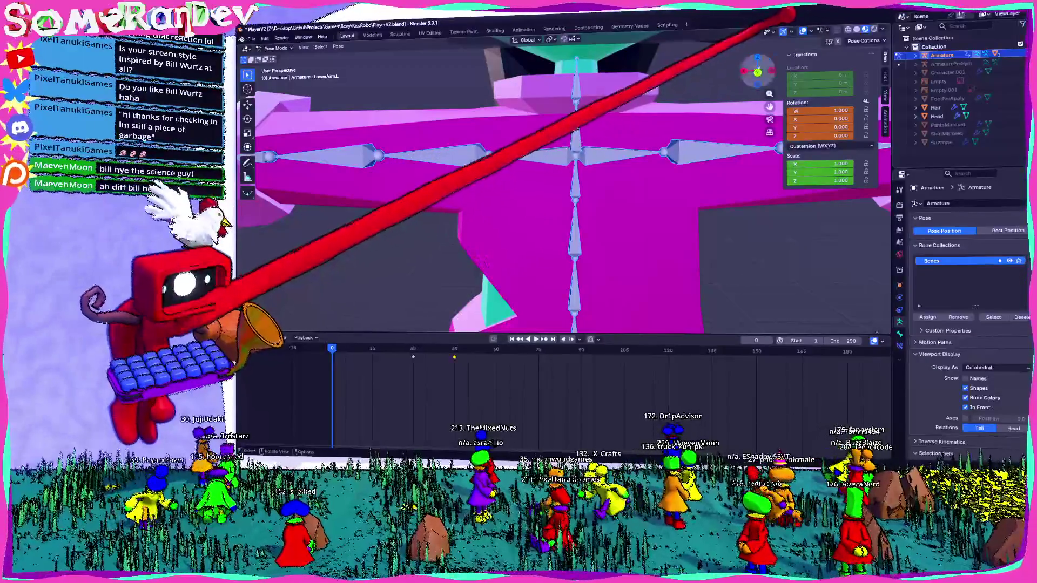
pyautogui.keyDown('alt'); pyautogui.moveTo(618, 116); pyautogui.dragTo(757, 49, button='middle'); pyautogui.keyUp('alt')
pyautogui.click(756, 70)
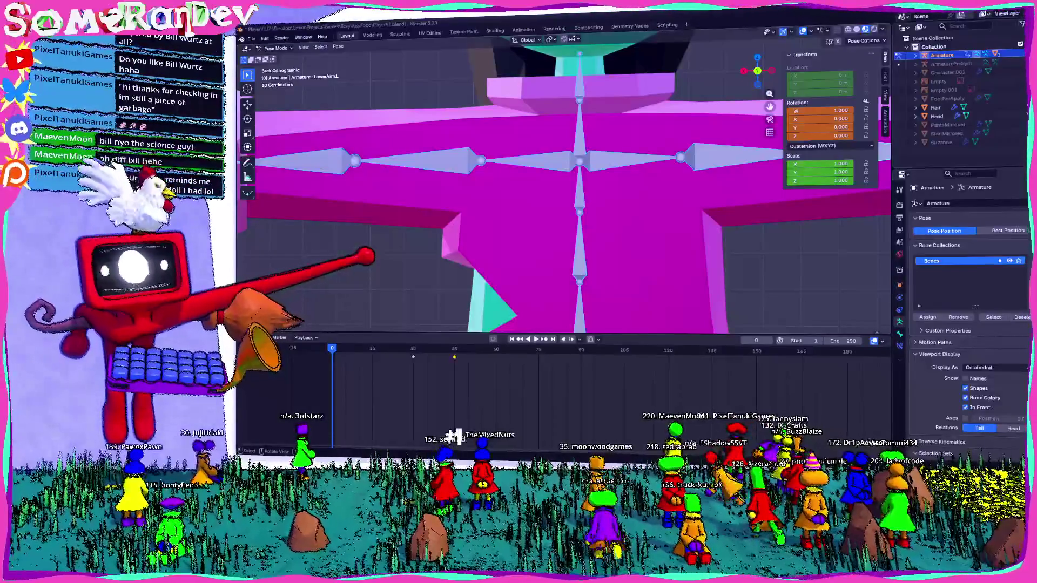
pyautogui.scroll(-5, 563, 183)
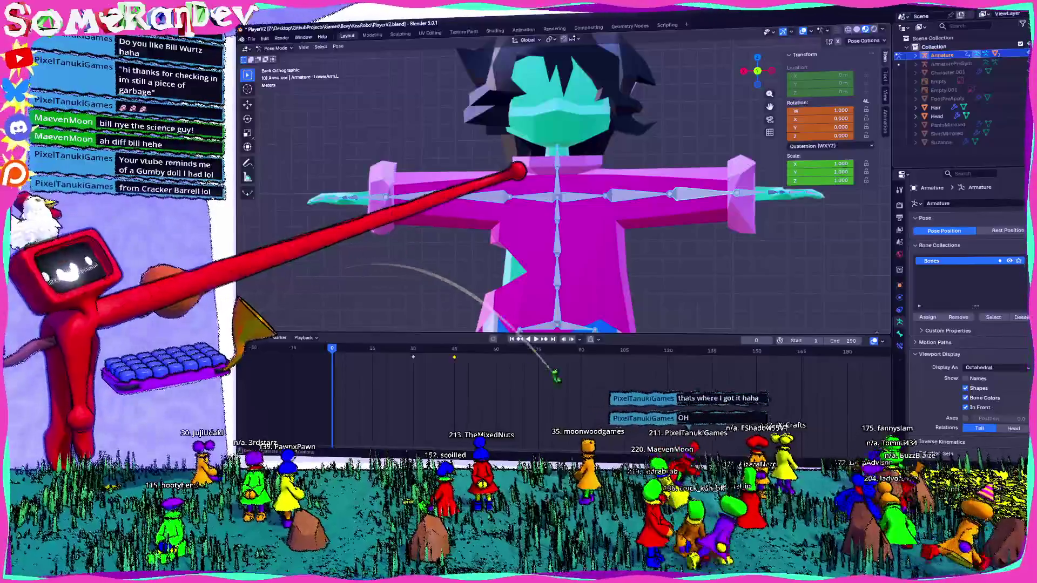
pyautogui.scroll(3, 504, 162)
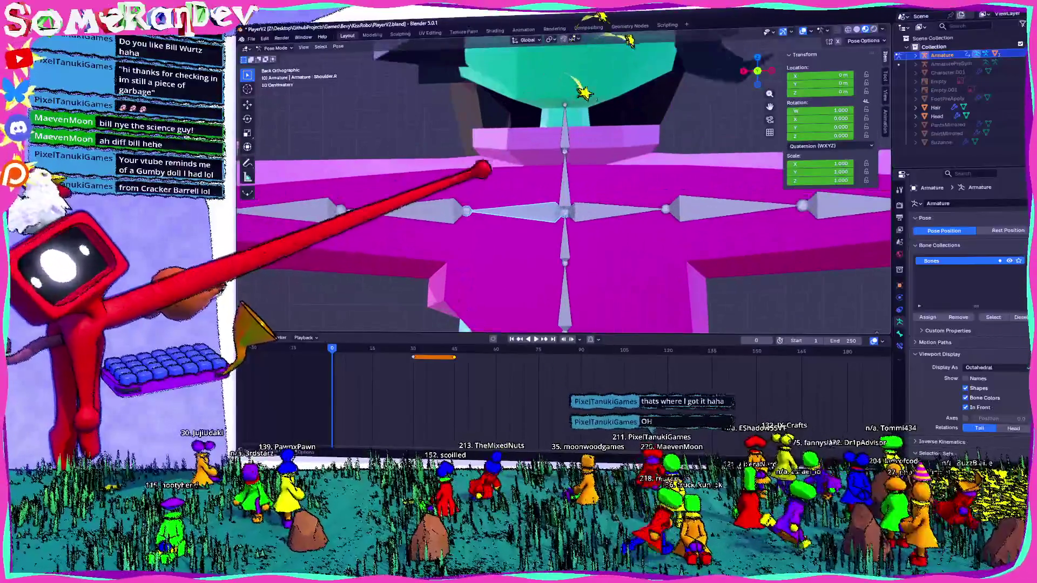
# Step: Switch the armature from Pose Mode into bone Edit Mode
pyautogui.press('Tab')
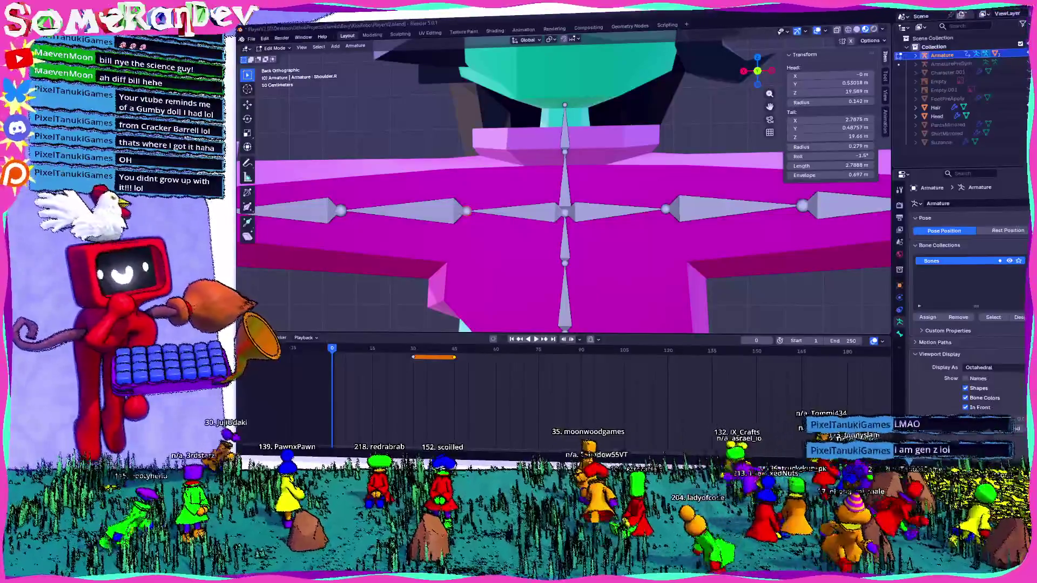
pyautogui.press('Tab')
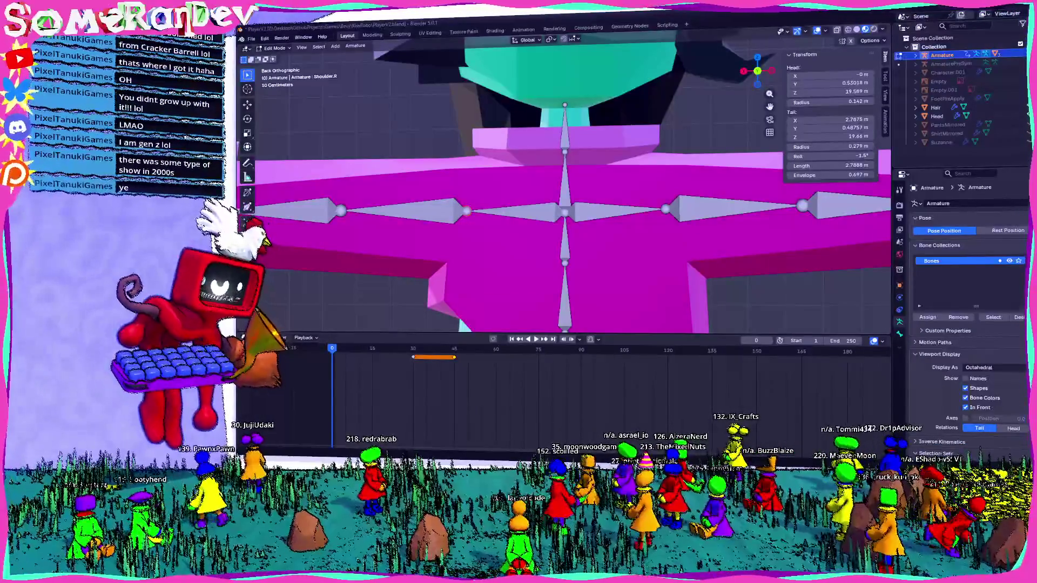
pyautogui.scroll(-5, 486, 203)
pyautogui.scroll(3, 497, 186)
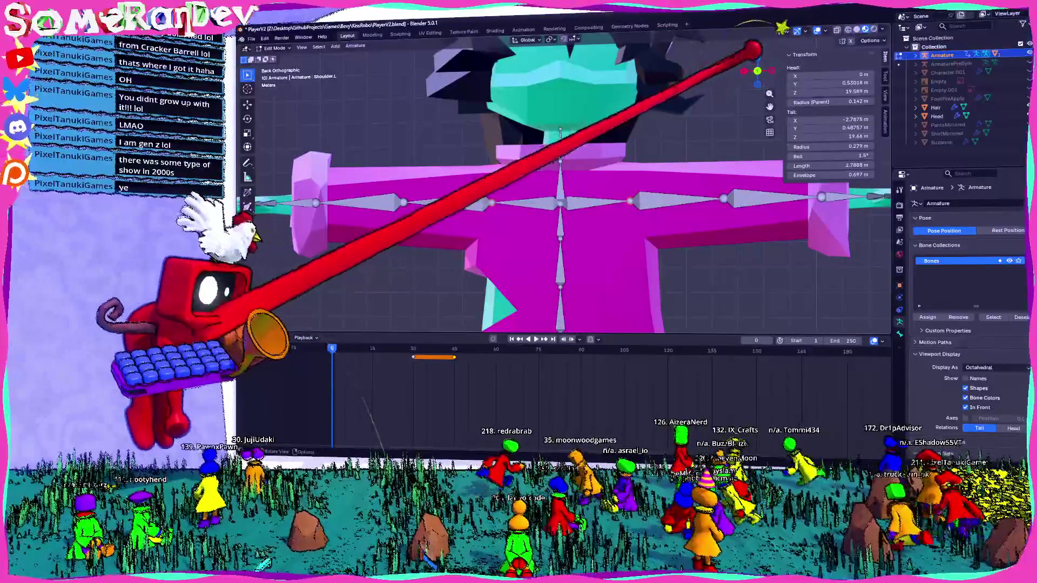
# Step: Scale Shoulder.L along X to about 3.27 length, then check it in Pose Mode and return to editing
pyautogui.click(672, 172)
pyautogui.press('s')
pyautogui.press('x')
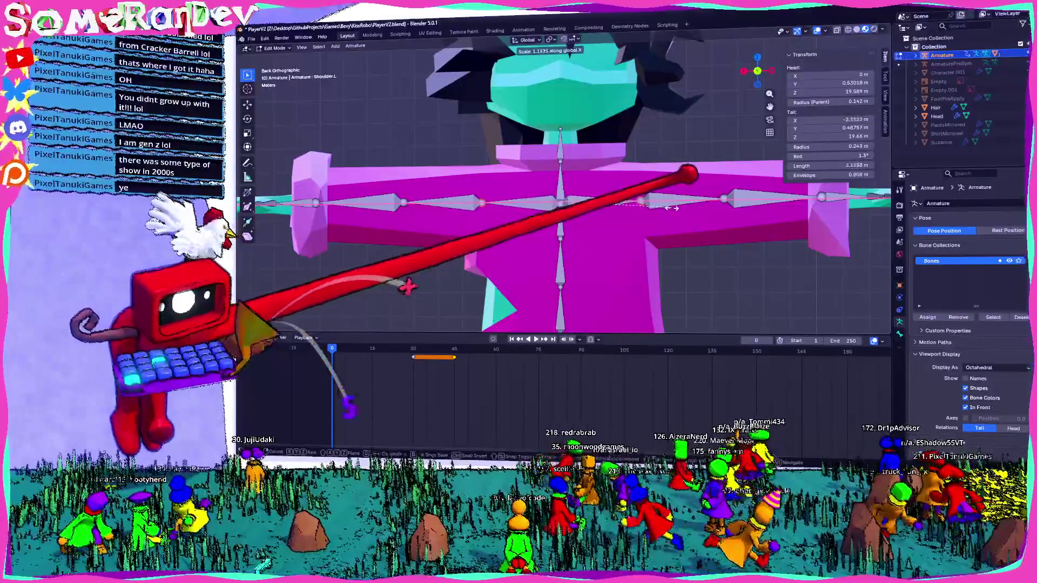
pyautogui.click(672, 207)
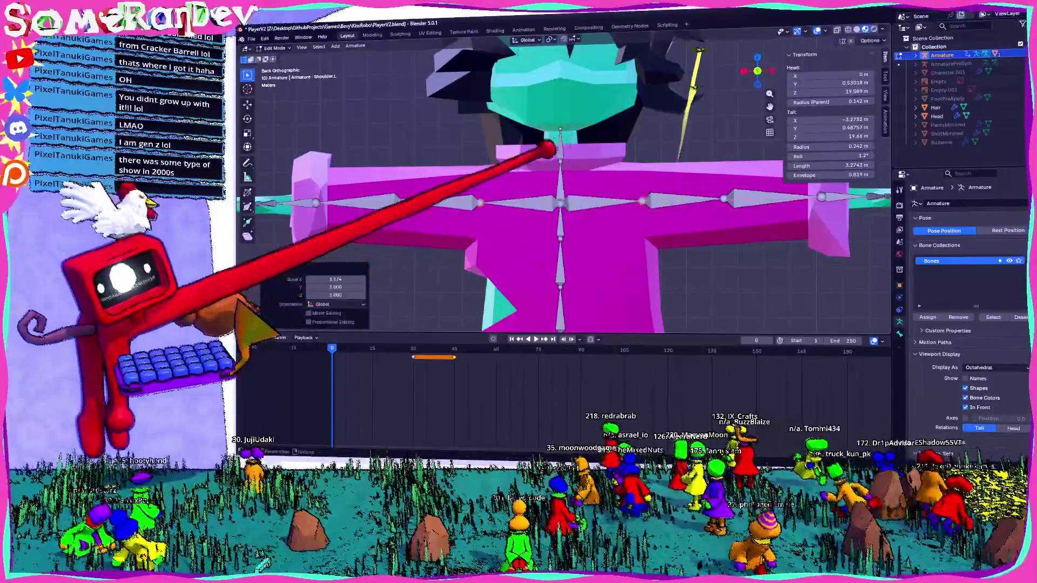
pyautogui.hotkey('ctrl', 'Tab')
pyautogui.moveTo(567, 202); pyautogui.dragTo(615, 187, button='middle')
pyautogui.press('Tab')
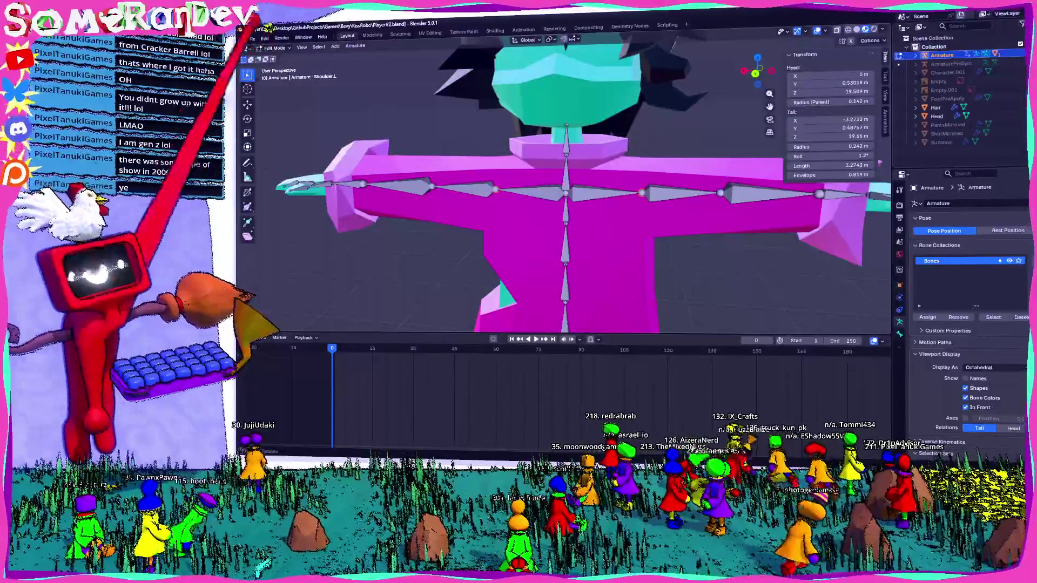
# Step: Clear the armature's pose back to the rest T-pose and keyframe it
pyautogui.click(275, 48)
pyautogui.click(275, 57)
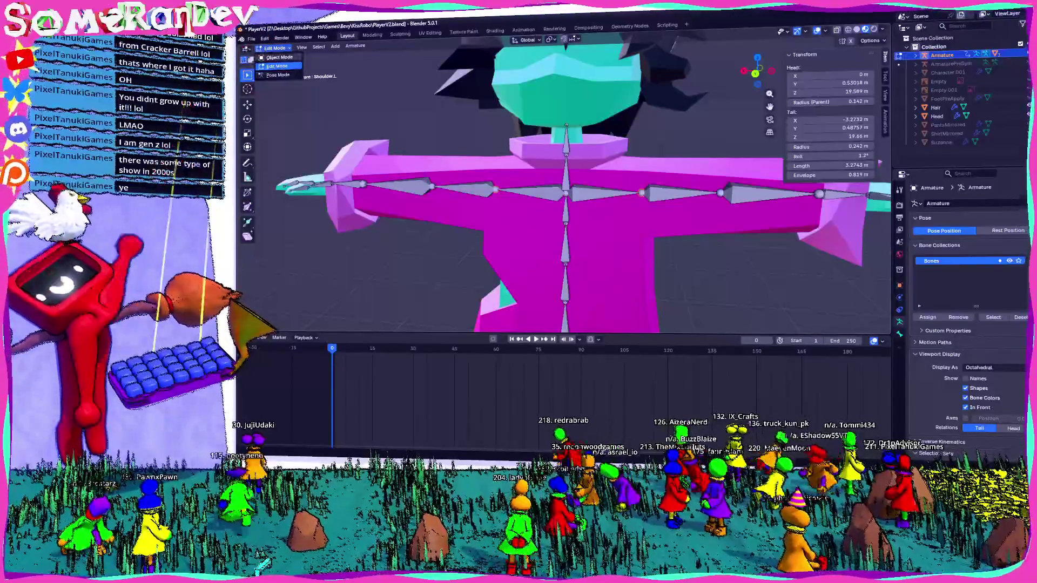
pyautogui.scroll(-3, 498, 203)
pyautogui.moveTo(497, 204)
pyautogui.mouseDown(button='middle')
pyautogui.moveTo(458, 213)
pyautogui.moveTo(497, 213)
pyautogui.mouseUp(button='middle')
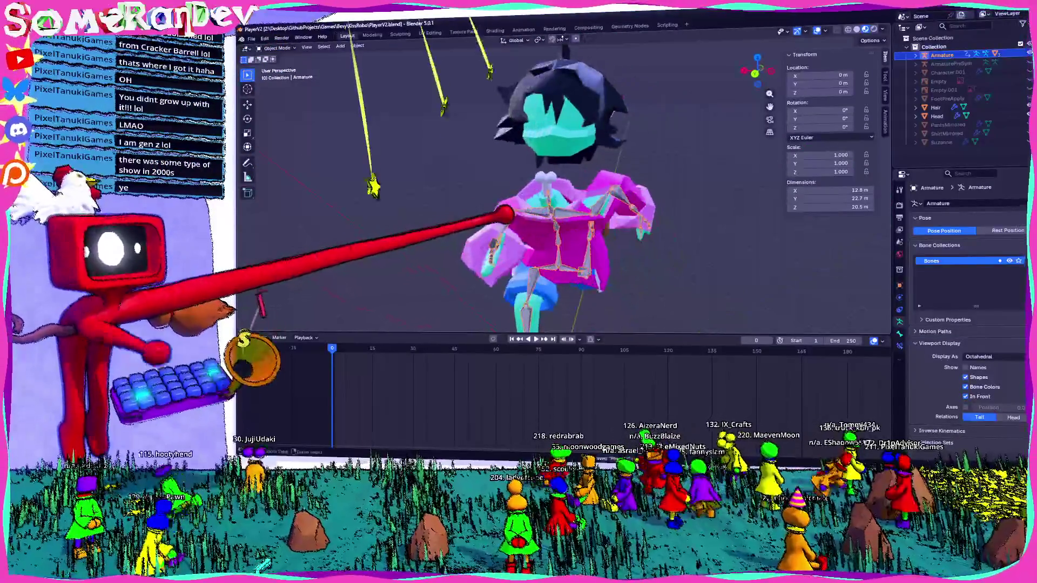
pyautogui.click(275, 48)
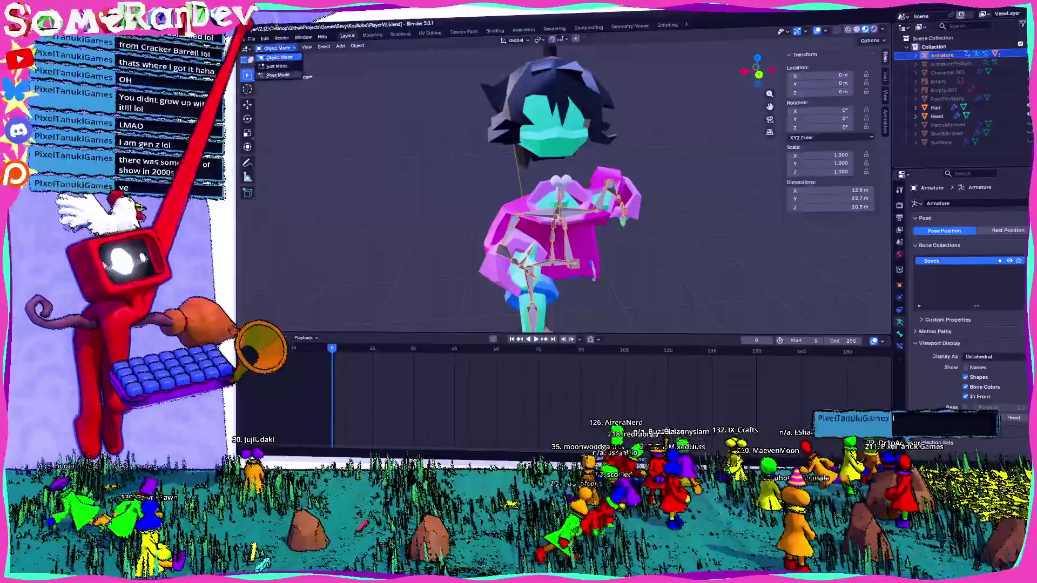
pyautogui.click(276, 74)
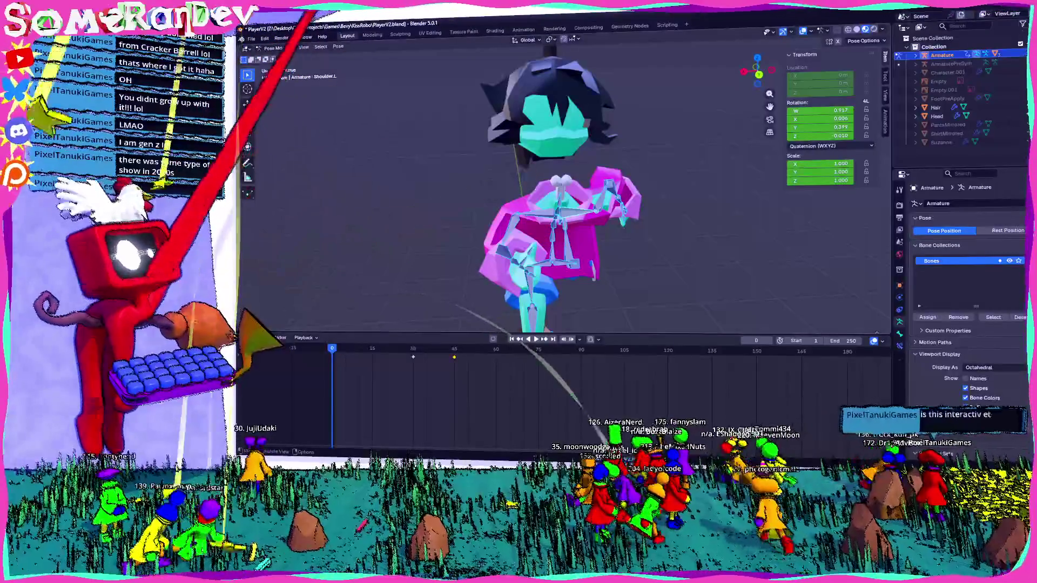
pyautogui.click(338, 46)
pyautogui.click(429, 91)
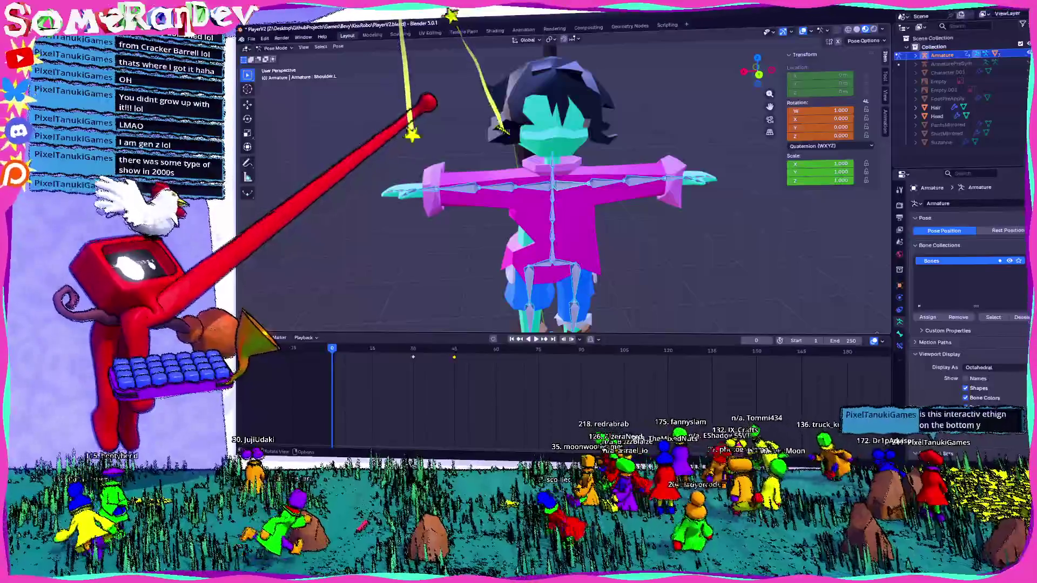
pyautogui.press('i')
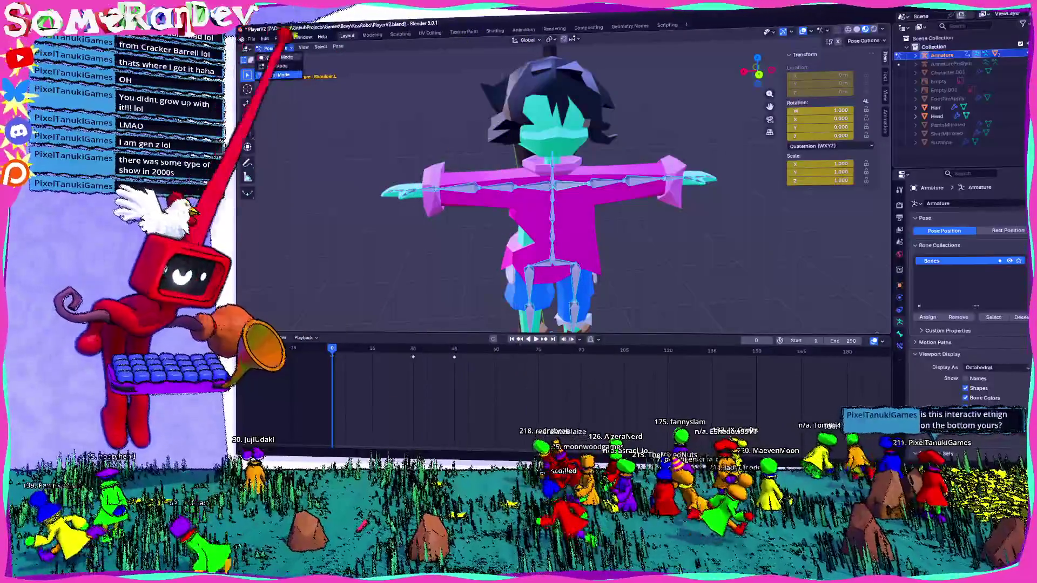
# Step: Enter Edit Mode on the shirt mesh from the back orthographic view
pyautogui.press('Tab')
pyautogui.scroll(3, 492, 171)
pyautogui.press('ctrl+KP_1')
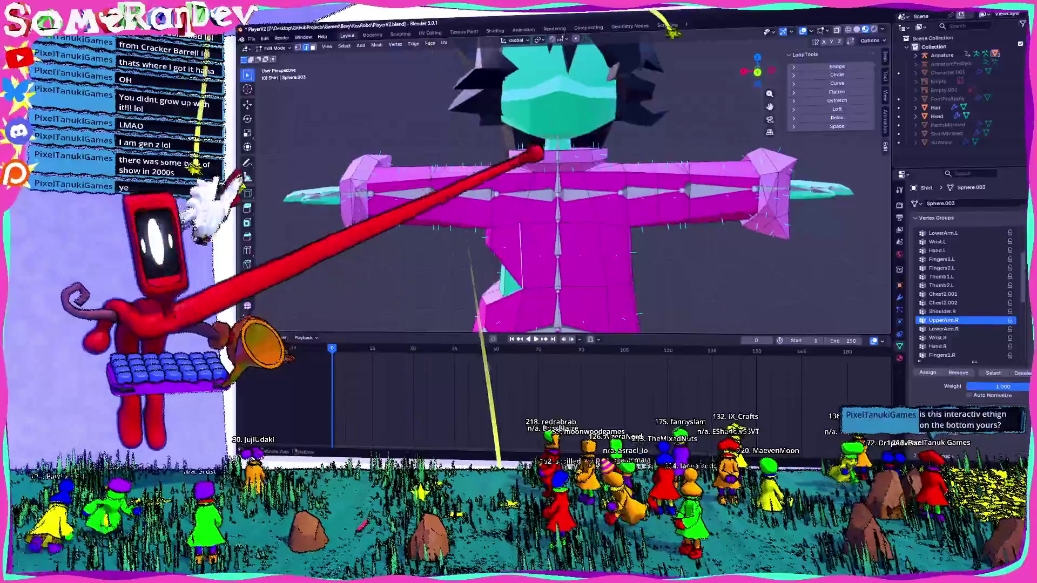
pyautogui.scroll(5, 514, 202)
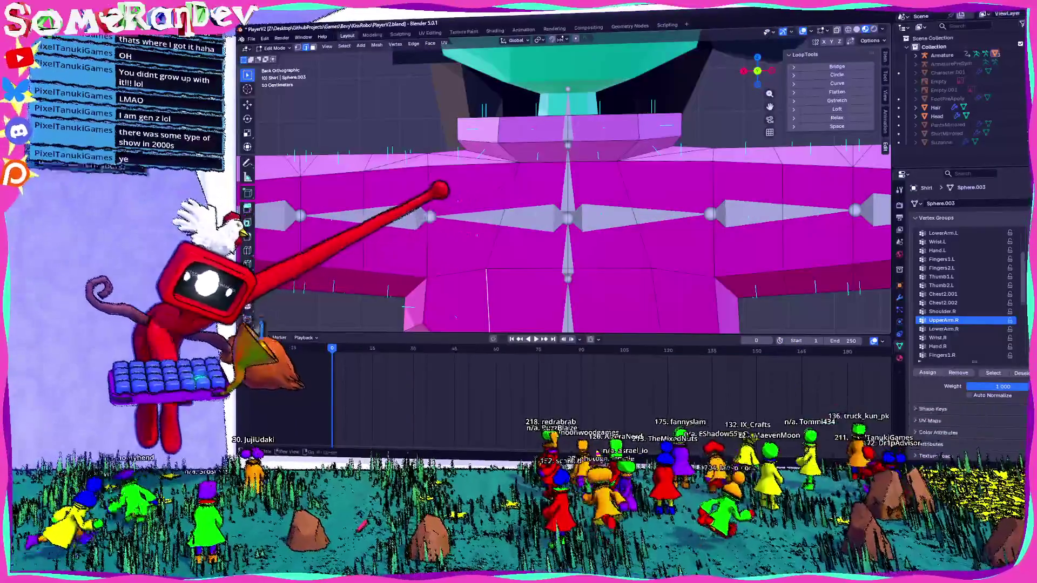
# Step: Pan across the shirt's chest and shoulders, then leave Edit Mode and make the armature active
pyautogui.keyDown('shift'); pyautogui.moveTo(440, 186); pyautogui.dragTo(694, 232, button='middle'); pyautogui.keyUp('shift')
pyautogui.moveTo(425, 209)
pyautogui.keyDown('shift'); pyautogui.mouseDown(button='middle')
pyautogui.moveTo(632, 187)
pyautogui.moveTo(600, 202)
pyautogui.moveTo(559, 171)
pyautogui.mouseUp(button='middle'); pyautogui.keyUp('shift')
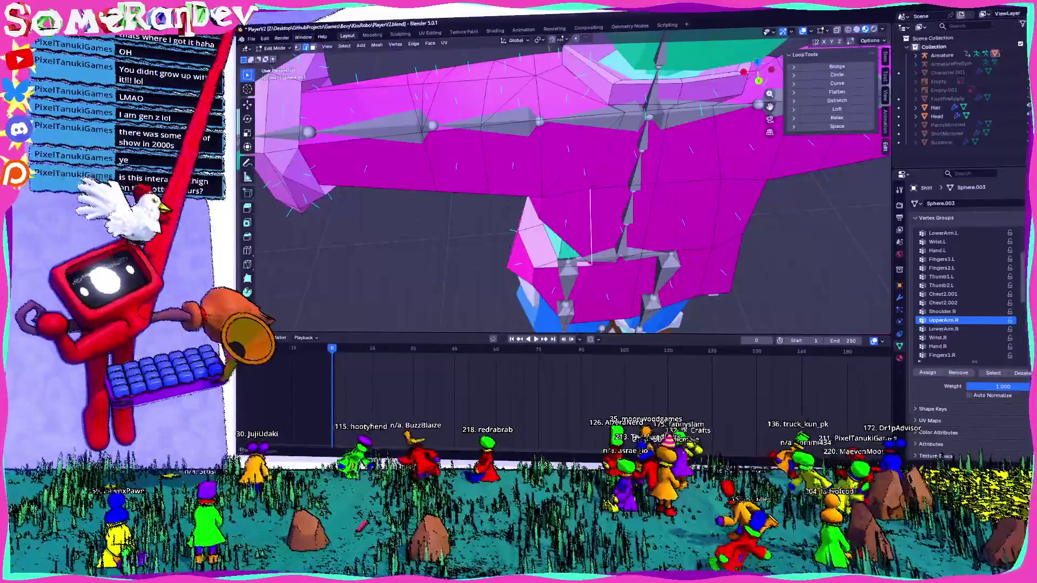
pyautogui.press('Tab')
pyautogui.click(501, 113)
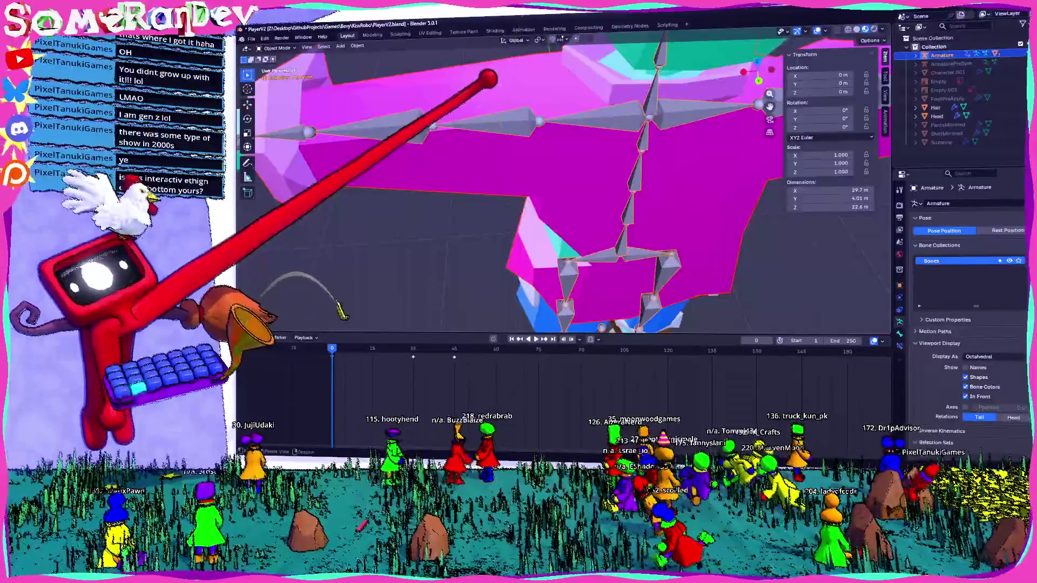
# Step: Parent the shirt to the armature with automatic weights via Ctrl+P
pyautogui.hotkey('ctrl', 'p')
pyautogui.click(486, 85)
pyautogui.moveTo(567, 187); pyautogui.dragTo(542, 162, button='middle')
pyautogui.moveTo(417, 316)
pyautogui.mouseDown(button='middle')
pyautogui.moveTo(590, 151)
pyautogui.moveTo(548, 151)
pyautogui.moveTo(572, 144)
pyautogui.moveTo(677, 170)
pyautogui.mouseUp(button='middle')
pyautogui.moveTo(567, 187)
pyautogui.mouseDown(button='middle')
pyautogui.moveTo(503, 154)
pyautogui.moveTo(533, 132)
pyautogui.moveTo(555, 167)
pyautogui.moveTo(561, 123)
pyautogui.moveTo(764, 259)
pyautogui.moveTo(654, 192)
pyautogui.moveTo(620, 199)
pyautogui.moveTo(316, 88)
pyautogui.moveTo(518, 203)
pyautogui.mouseUp(button='middle')
# Step: Inspect how the shirt deforms around the torso from several angles, then re-enter edit mode on it
pyautogui.press('Tab')
pyautogui.press('Tab')
pyautogui.click(453, 162)
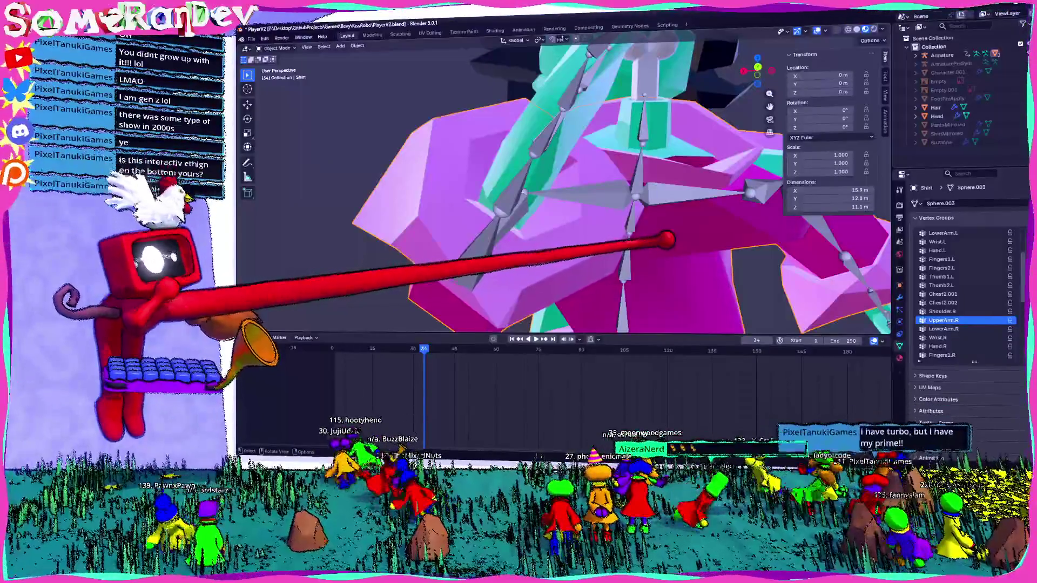
pyautogui.moveTo(567, 187)
pyautogui.mouseDown(button='middle')
pyautogui.moveTo(616, 178)
pyautogui.moveTo(600, 195)
pyautogui.mouseUp(button='middle')
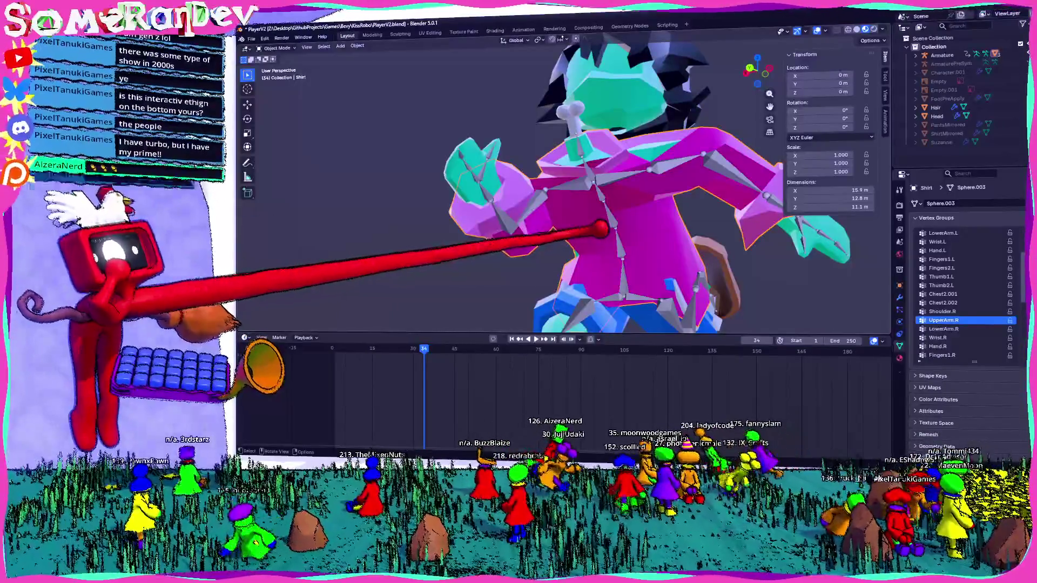
pyautogui.moveTo(599, 229)
pyautogui.mouseDown(button='middle')
pyautogui.moveTo(599, 251)
pyautogui.moveTo(590, 232)
pyautogui.moveTo(614, 229)
pyautogui.mouseUp(button='middle')
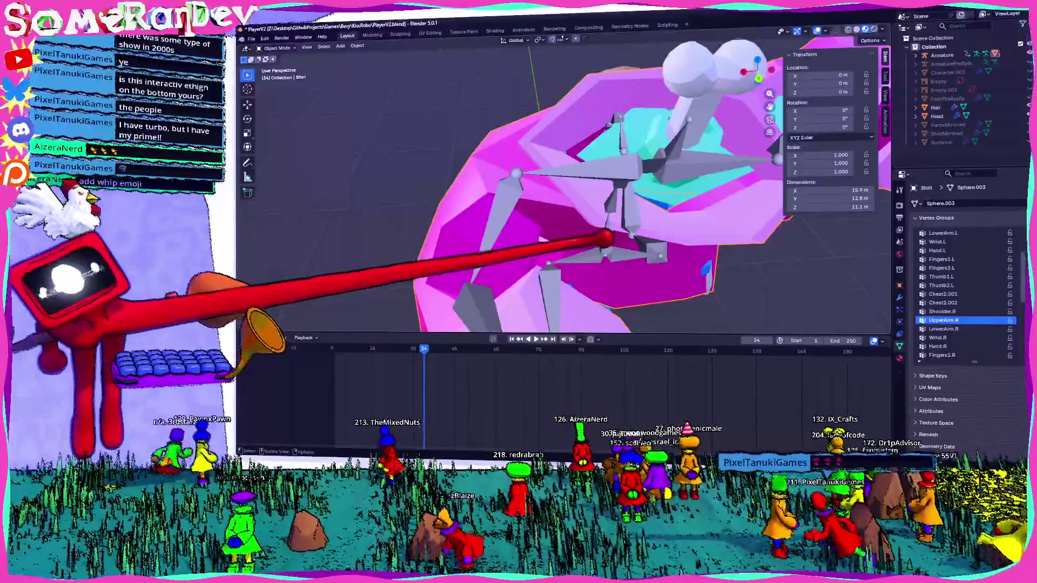
pyautogui.moveTo(672, 230)
pyautogui.mouseDown(button='middle')
pyautogui.moveTo(659, 167)
pyautogui.moveTo(689, 219)
pyautogui.moveTo(595, 167)
pyautogui.moveTo(526, 174)
pyautogui.moveTo(705, 232)
pyautogui.moveTo(639, 125)
pyautogui.moveTo(745, 65)
pyautogui.moveTo(657, 163)
pyautogui.moveTo(775, 162)
pyautogui.moveTo(735, 161)
pyautogui.mouseUp(button='middle')
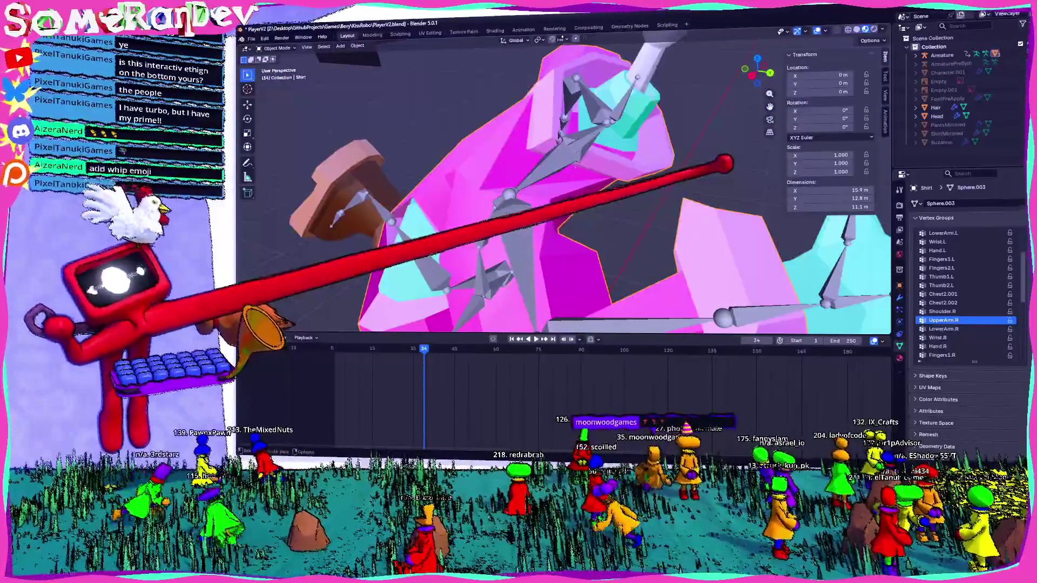
pyautogui.moveTo(735, 161)
pyautogui.mouseDown(button='middle')
pyautogui.moveTo(664, 195)
pyautogui.moveTo(639, 182)
pyautogui.moveTo(641, 193)
pyautogui.mouseUp(button='middle')
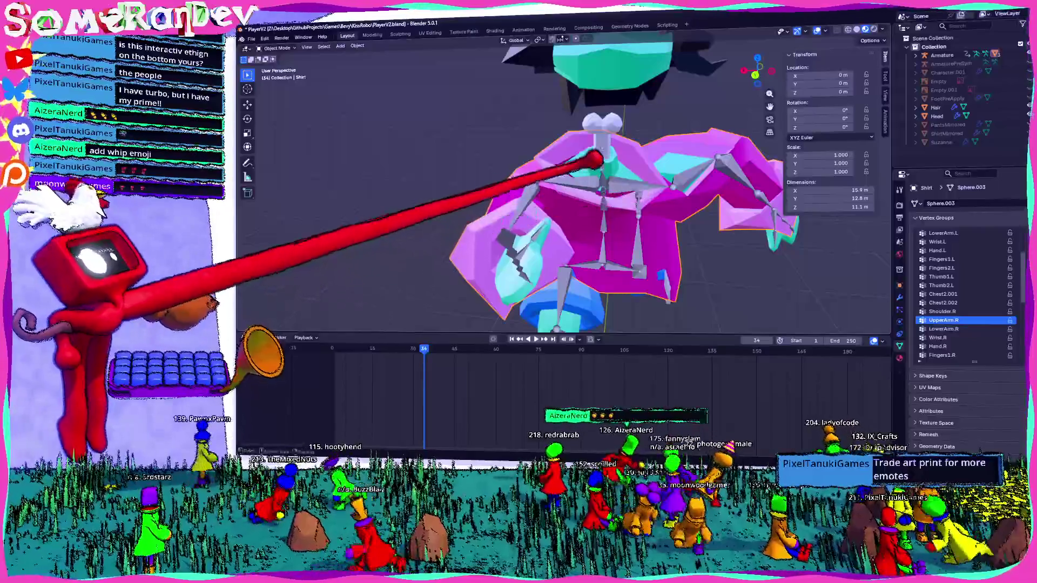
pyautogui.moveTo(606, 157); pyautogui.dragTo(629, 211, button='middle')
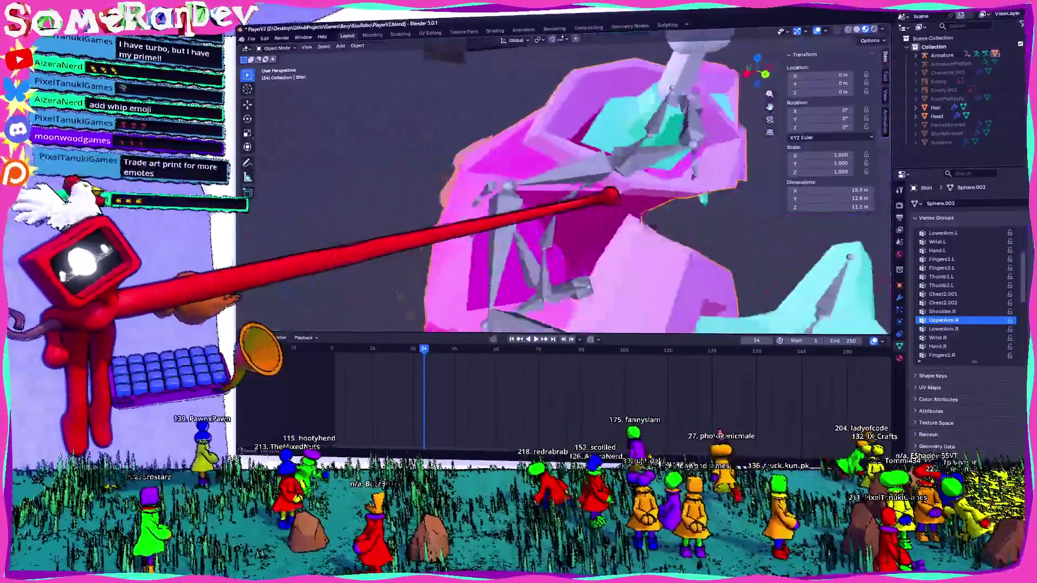
pyautogui.moveTo(630, 212)
pyautogui.mouseDown(button='middle')
pyautogui.moveTo(653, 208)
pyautogui.moveTo(517, 188)
pyautogui.mouseUp(button='middle')
pyautogui.press('Tab')
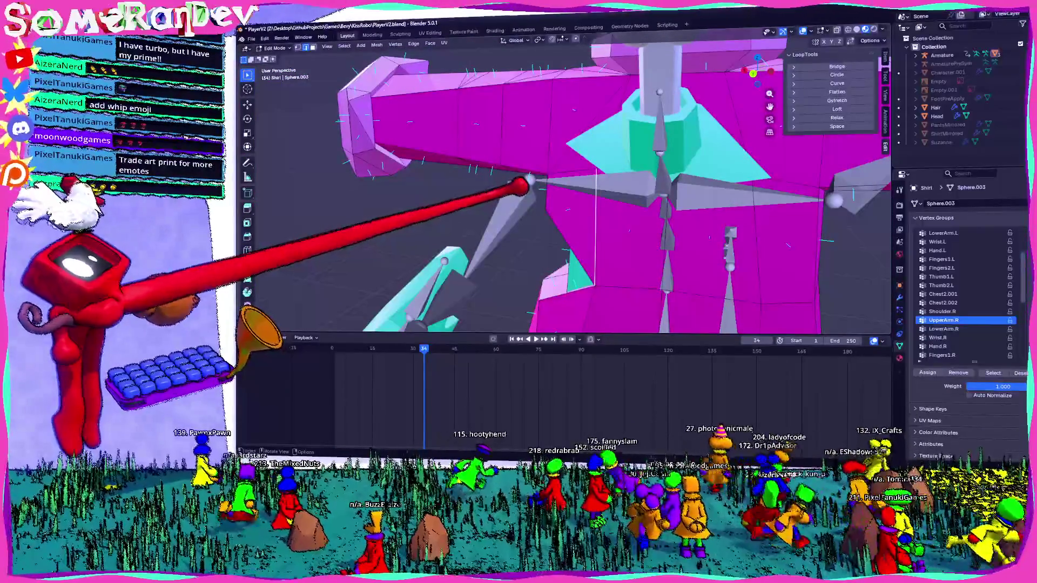
pyautogui.scroll(-5, 527, 180)
# Step: Toggle between edit and object mode to compare the shirt's rest shape with its posed deformation
pyautogui.moveTo(526, 180)
pyautogui.mouseDown(button='middle')
pyautogui.moveTo(551, 154)
pyautogui.moveTo(518, 154)
pyautogui.mouseUp(button='middle')
pyautogui.press('Tab')
pyautogui.scroll(5, 557, 144)
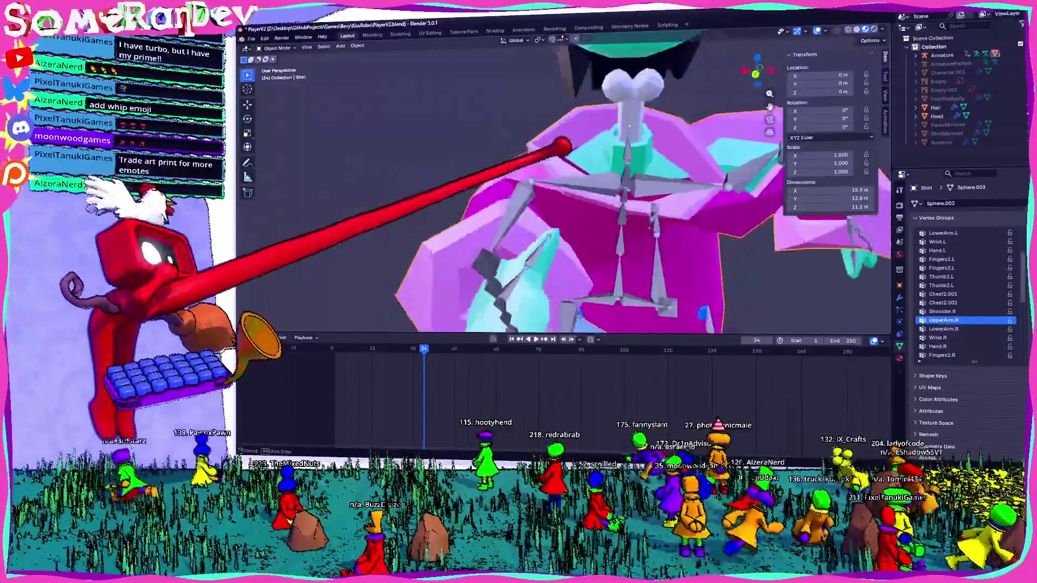
pyautogui.press('Tab')
pyautogui.press('Tab')
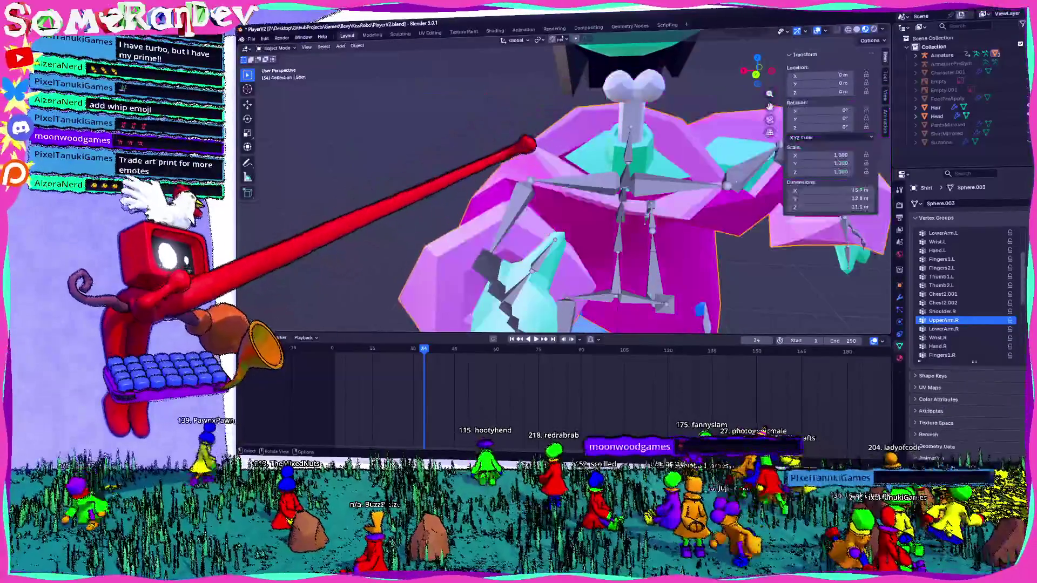
pyautogui.moveTo(518, 154); pyautogui.dragTo(487, 179, button='middle')
pyautogui.moveTo(474, 106)
pyautogui.mouseDown(button='middle')
pyautogui.moveTo(620, 195)
pyautogui.moveTo(544, 69)
pyautogui.moveTo(561, 67)
pyautogui.moveTo(548, 170)
pyautogui.mouseUp(button='middle')
pyautogui.press('Tab')
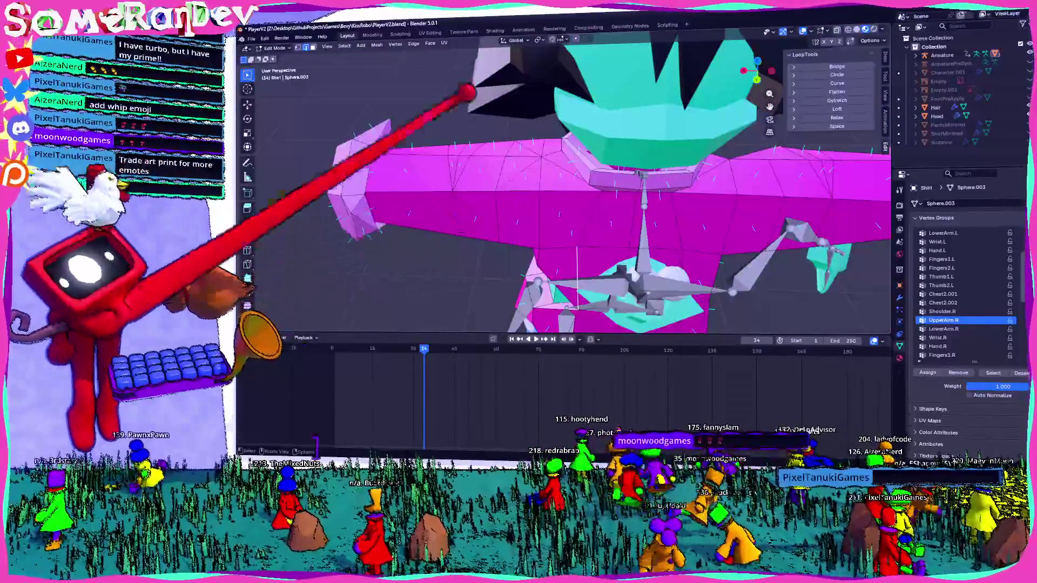
pyautogui.scroll(3, 535, 182)
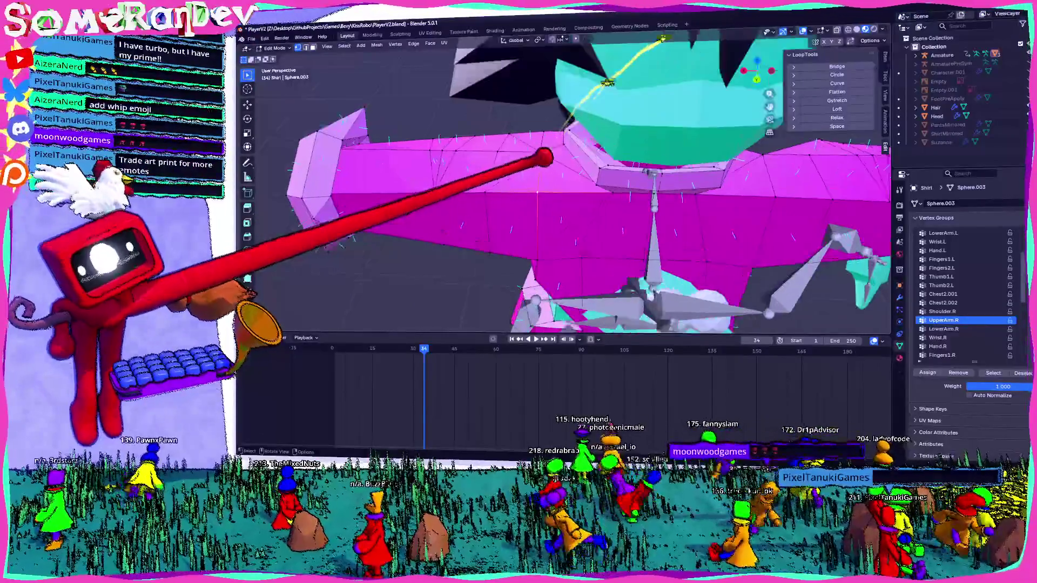
# Step: Slide the shoulder loop vertices along their edges and check the posed result in object mode
pyautogui.hotkey('shift', 'v')
pyautogui.click(571, 194)
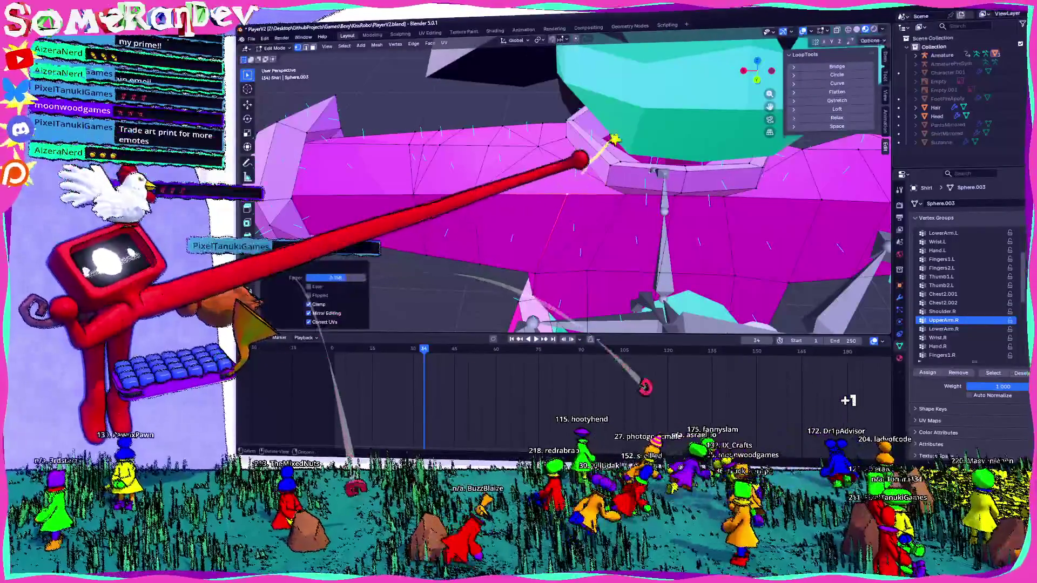
pyautogui.scroll(-3, 571, 195)
pyautogui.moveTo(571, 194)
pyautogui.mouseDown(button='middle')
pyautogui.moveTo(599, 187)
pyautogui.moveTo(530, 149)
pyautogui.moveTo(544, 105)
pyautogui.moveTo(548, 203)
pyautogui.moveTo(602, 208)
pyautogui.moveTo(571, 204)
pyautogui.moveTo(644, 197)
pyautogui.moveTo(613, 180)
pyautogui.moveTo(578, 185)
pyautogui.mouseUp(button='middle')
pyautogui.press('Tab')
# Step: Compare edit and posed shapes again and bring the view to the front of the chest
pyautogui.press('Tab')
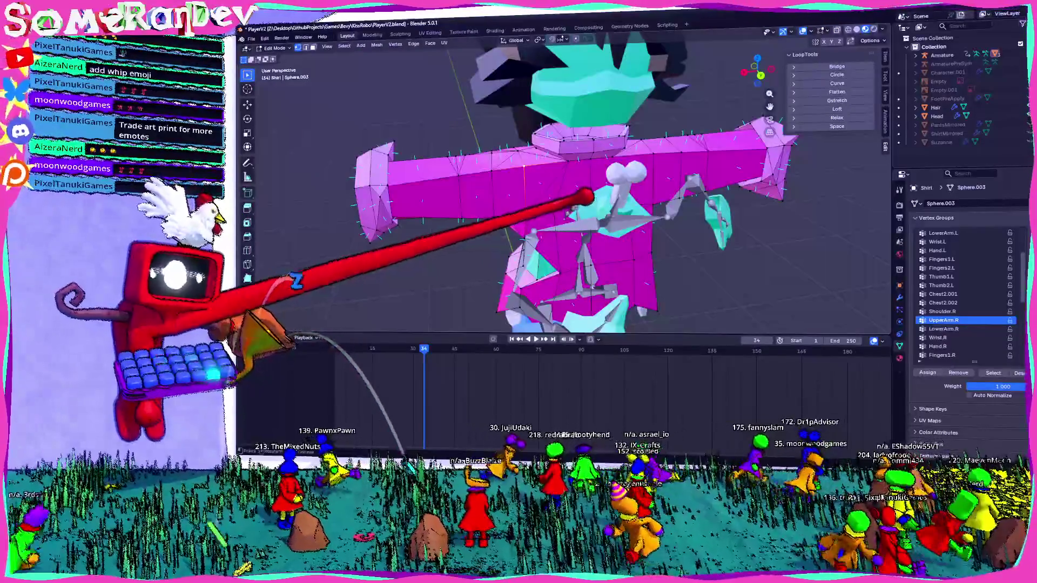
pyautogui.press('Tab')
pyautogui.moveTo(579, 185); pyautogui.dragTo(502, 203, button='middle')
pyautogui.moveTo(551, 154)
pyautogui.mouseDown(button='middle')
pyautogui.moveTo(520, 139)
pyautogui.moveTo(545, 162)
pyautogui.mouseUp(button='middle')
pyautogui.press('Tab')
pyautogui.moveTo(575, 219)
pyautogui.mouseDown(button='middle')
pyautogui.moveTo(514, 144)
pyautogui.moveTo(672, 151)
pyautogui.moveTo(549, 196)
pyautogui.moveTo(424, 173)
pyautogui.moveTo(620, 163)
pyautogui.mouseUp(button='middle')
pyautogui.scroll(3, 543, 173)
pyautogui.scroll(1, 537, 162)
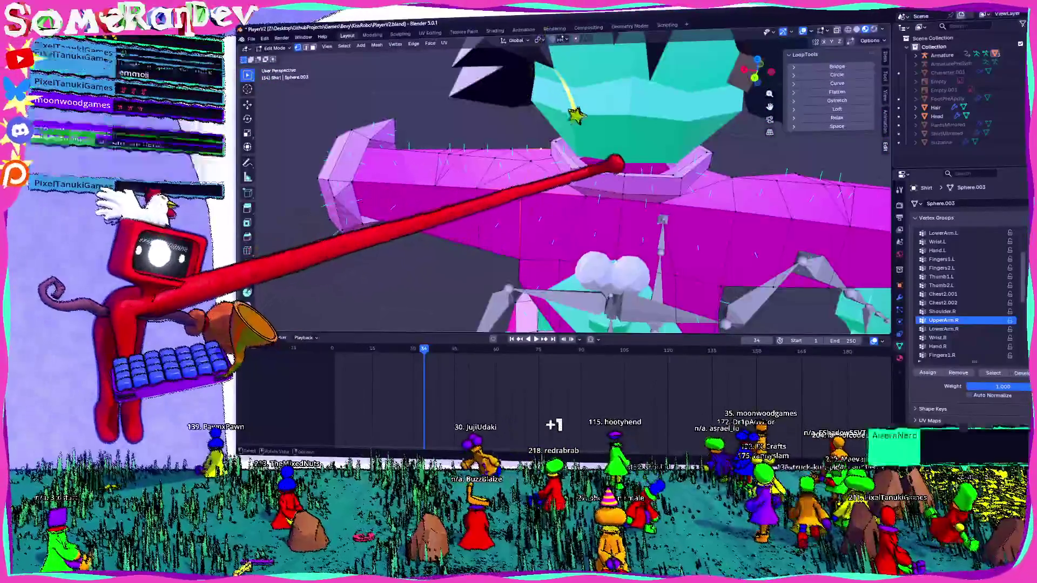
# Step: Scale the selected shoulder and sleeve vertices down along X, then return to object mode
pyautogui.press('s')
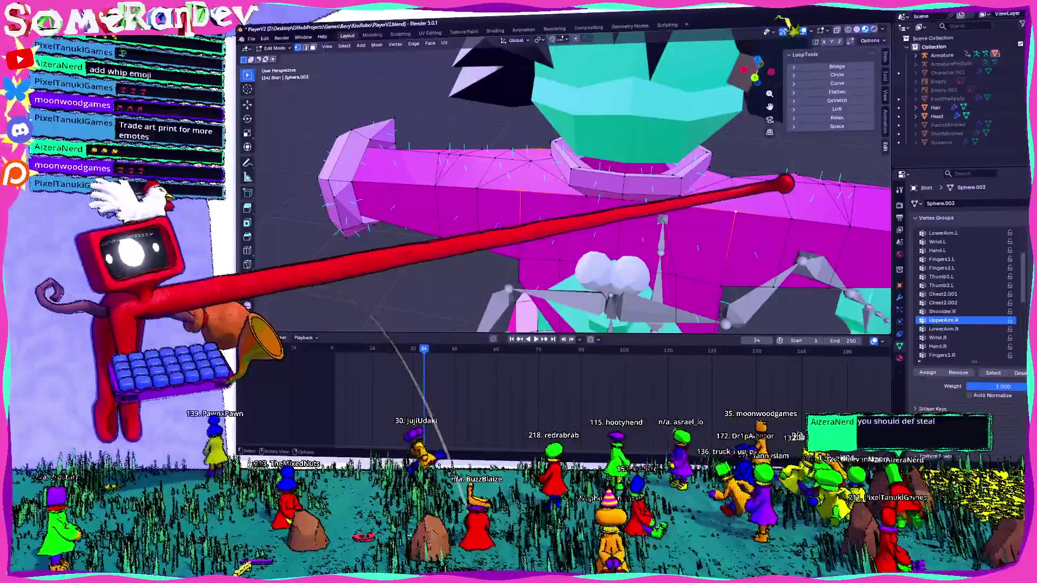
pyautogui.click(712, 213)
pyautogui.press('s')
pyautogui.press('x')
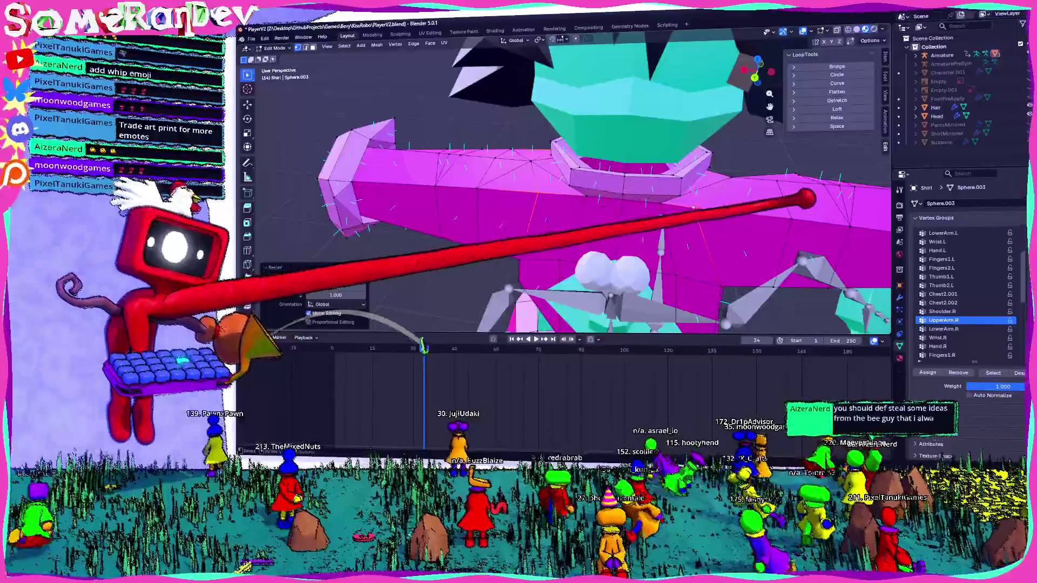
pyautogui.click(770, 228)
pyautogui.moveTo(770, 228); pyautogui.dragTo(542, 233, button='middle')
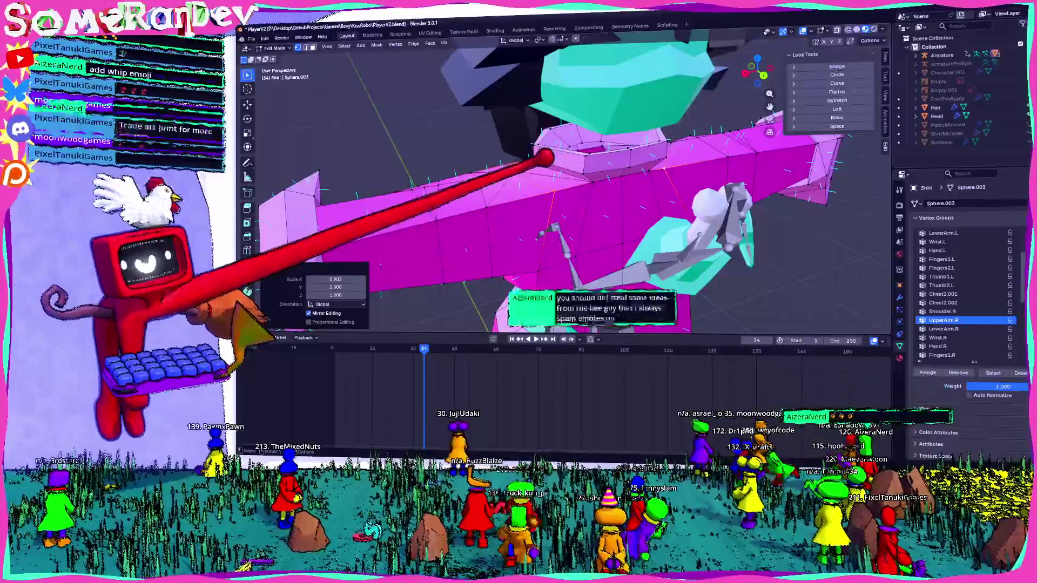
pyautogui.moveTo(543, 158)
pyautogui.mouseDown(button='middle')
pyautogui.moveTo(554, 150)
pyautogui.moveTo(525, 168)
pyautogui.moveTo(504, 155)
pyautogui.moveTo(497, 167)
pyautogui.moveTo(544, 232)
pyautogui.moveTo(562, 185)
pyautogui.moveTo(718, 181)
pyautogui.moveTo(555, 181)
pyautogui.moveTo(672, 190)
pyautogui.moveTo(734, 159)
pyautogui.moveTo(579, 273)
pyautogui.mouseUp(button='middle')
pyautogui.press('Tab')
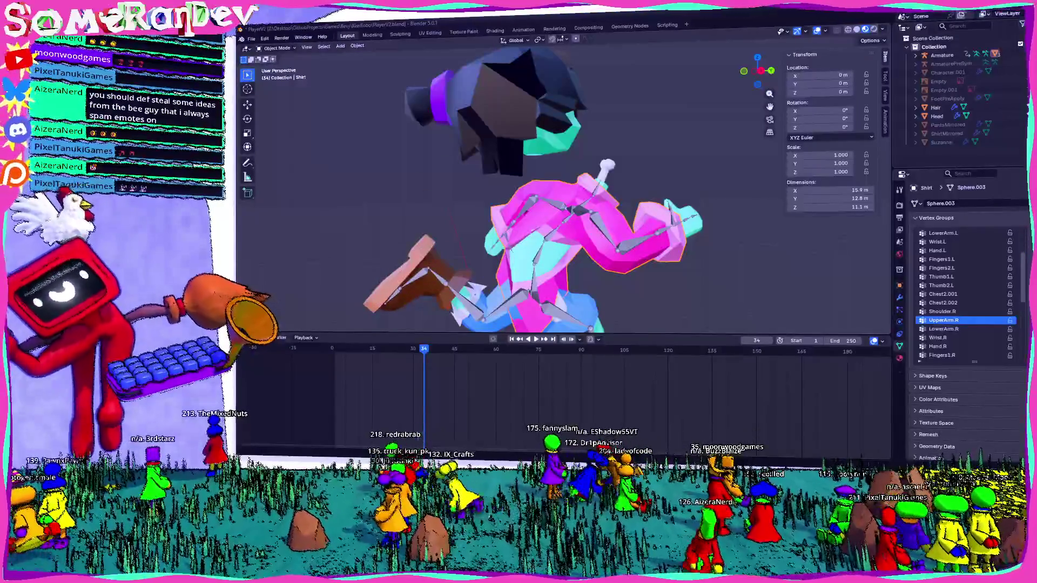
pyautogui.moveTo(527, 202); pyautogui.dragTo(558, 203, button='middle')
# Step: Orbit around the character to inspect the reshaped shirt's shoulders and arm bones at frame 56
pyautogui.moveTo(618, 228)
pyautogui.mouseDown(button='middle')
pyautogui.moveTo(760, 244)
pyautogui.moveTo(621, 208)
pyautogui.moveTo(707, 225)
pyautogui.moveTo(741, 203)
pyautogui.moveTo(718, 204)
pyautogui.moveTo(674, 243)
pyautogui.mouseUp(button='middle')
pyautogui.scroll(3, 672, 224)
pyautogui.scroll(-4, 718, 203)
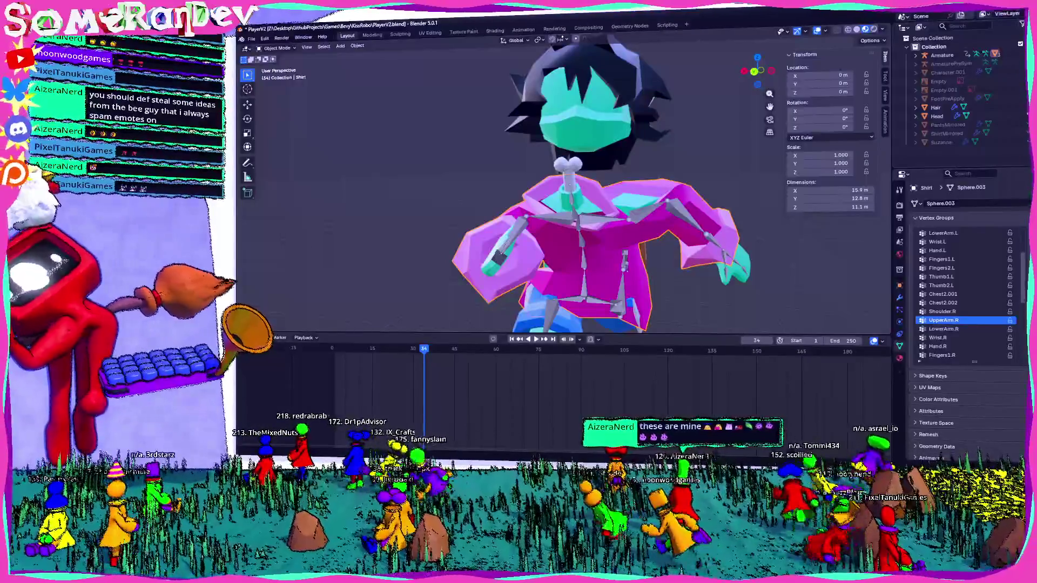
pyautogui.moveTo(680, 242); pyautogui.dragTo(672, 268, button='middle')
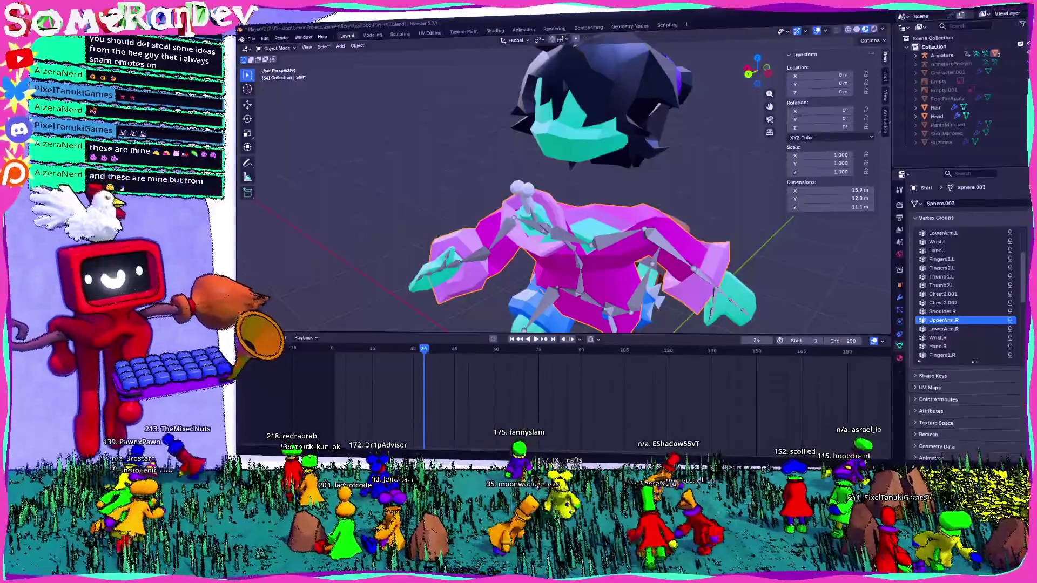
pyautogui.moveTo(389, 192)
pyautogui.mouseDown(button='middle')
pyautogui.moveTo(481, 139)
pyautogui.moveTo(498, 134)
pyautogui.moveTo(505, 151)
pyautogui.mouseUp(button='middle')
pyautogui.moveTo(575, 145)
pyautogui.mouseDown(button='middle')
pyautogui.moveTo(654, 150)
pyautogui.moveTo(504, 142)
pyautogui.moveTo(567, 151)
pyautogui.moveTo(532, 232)
pyautogui.moveTo(442, 318)
pyautogui.mouseUp(button='middle')
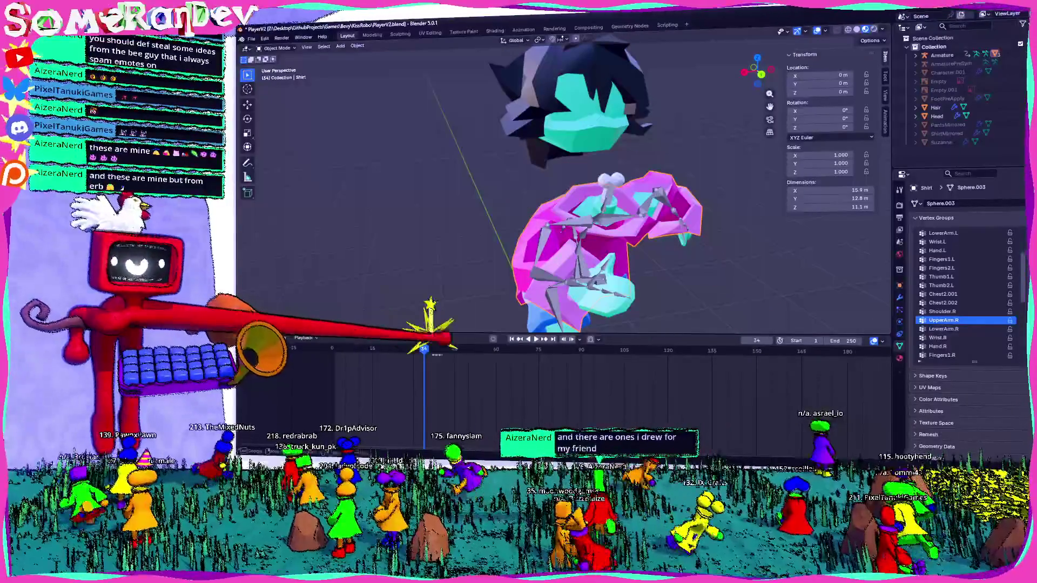
pyautogui.moveTo(567, 186)
pyautogui.mouseDown(button='middle')
pyautogui.moveTo(583, 162)
pyautogui.moveTo(624, 173)
pyautogui.moveTo(534, 157)
pyautogui.moveTo(551, 187)
pyautogui.moveTo(535, 174)
pyautogui.moveTo(503, 190)
pyautogui.moveTo(502, 162)
pyautogui.moveTo(486, 154)
pyautogui.moveTo(535, 202)
pyautogui.moveTo(510, 179)
pyautogui.moveTo(495, 195)
pyautogui.moveTo(526, 178)
pyautogui.moveTo(494, 191)
pyautogui.moveTo(510, 182)
pyautogui.moveTo(526, 195)
pyautogui.moveTo(510, 178)
pyautogui.moveTo(495, 190)
pyautogui.moveTo(526, 183)
pyautogui.moveTo(502, 190)
pyautogui.moveTo(527, 183)
pyautogui.moveTo(515, 182)
pyautogui.mouseUp(button='middle')
pyautogui.scroll(3, 600, 170)
pyautogui.scroll(2, 600, 170)
pyautogui.scroll(2, 624, 174)
pyautogui.scroll(3, 526, 186)
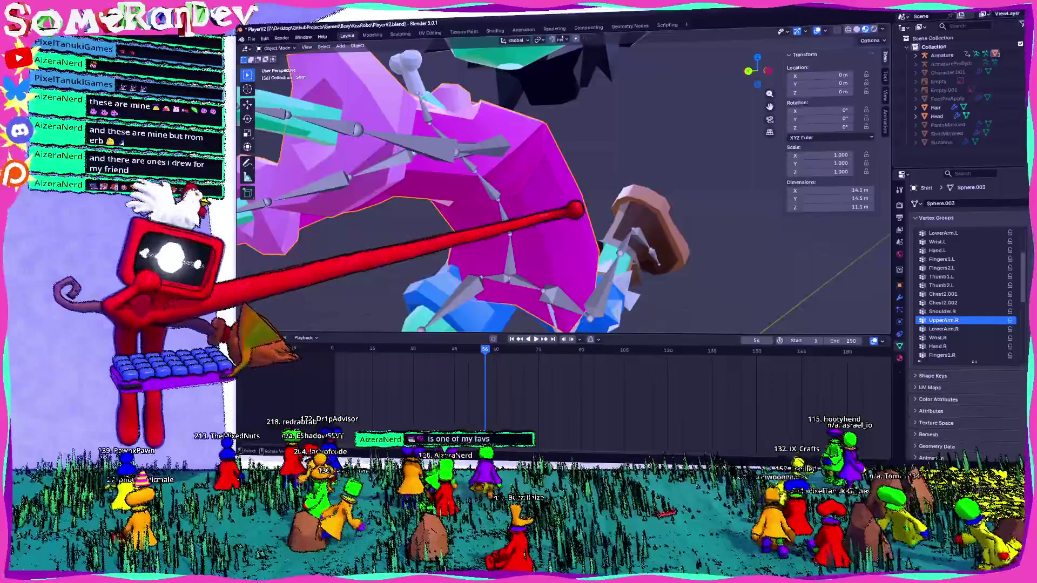
pyautogui.scroll(-5, 563, 190)
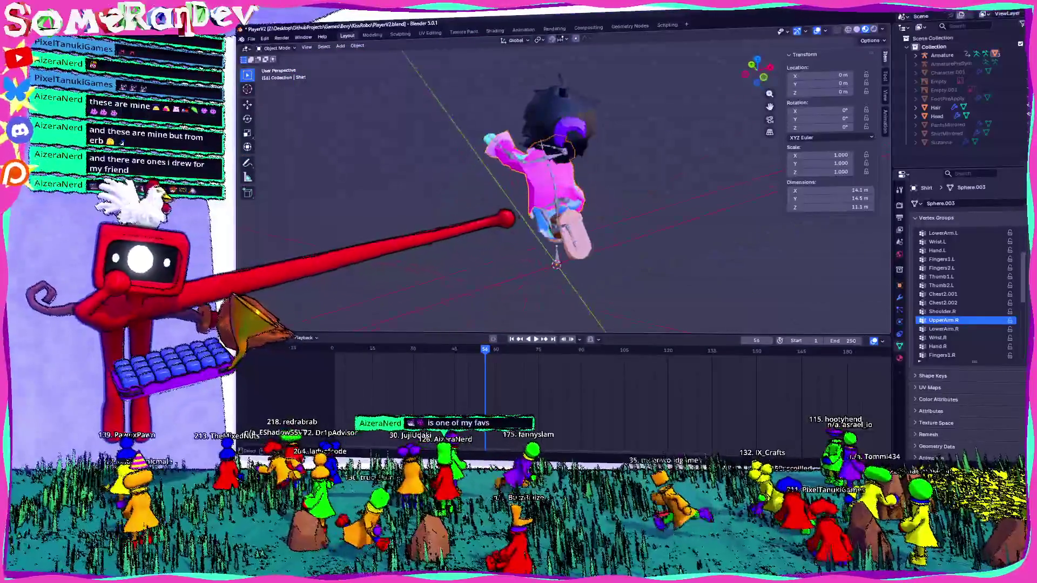
# Step: Inspect the frame 56 pose from top, front and angled views, briefly viewing the interaction mode list
pyautogui.moveTo(563, 212); pyautogui.dragTo(519, 190, button='middle')
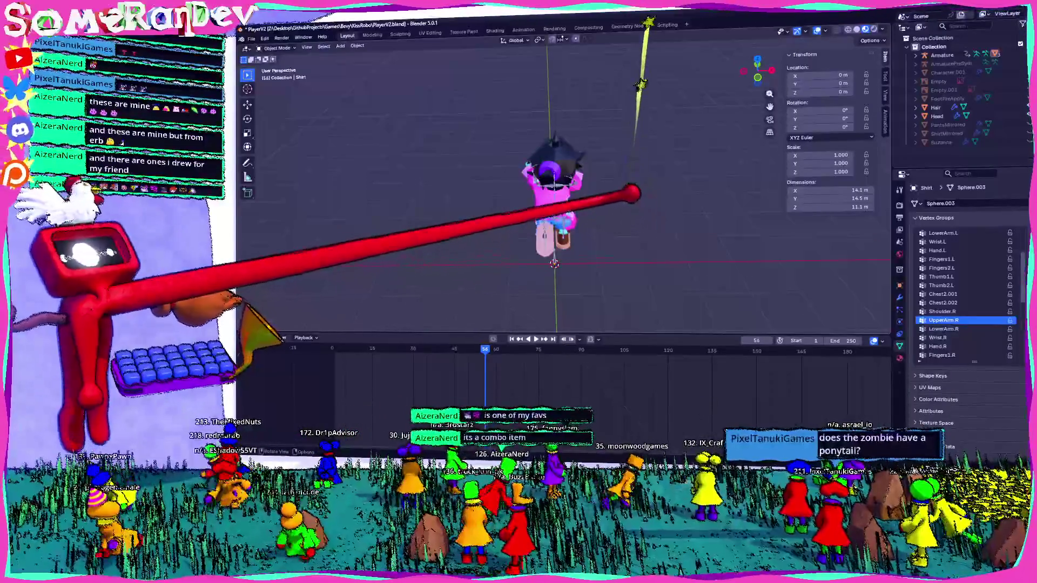
pyautogui.moveTo(625, 196)
pyautogui.mouseDown(button='middle')
pyautogui.moveTo(616, 197)
pyautogui.moveTo(770, 167)
pyautogui.moveTo(591, 146)
pyautogui.moveTo(596, 179)
pyautogui.moveTo(628, 203)
pyautogui.mouseUp(button='middle')
pyautogui.scroll(3, 608, 197)
pyautogui.scroll(2, 628, 203)
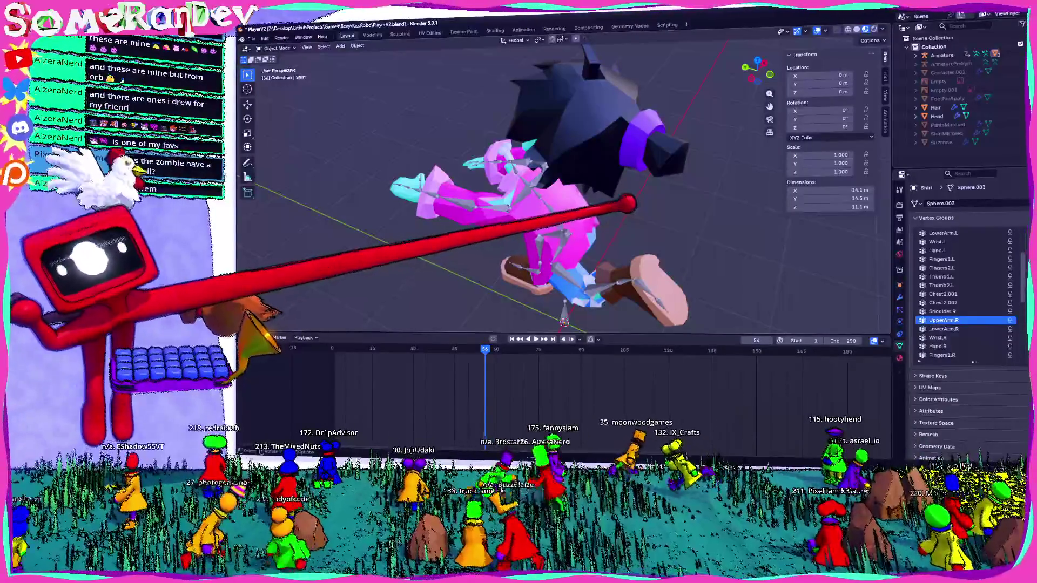
pyautogui.moveTo(567, 195); pyautogui.dragTo(664, 195, button='middle')
pyautogui.scroll(3, 567, 194)
pyautogui.moveTo(567, 195)
pyautogui.mouseDown(button='middle')
pyautogui.moveTo(534, 162)
pyautogui.moveTo(559, 187)
pyautogui.mouseUp(button='middle')
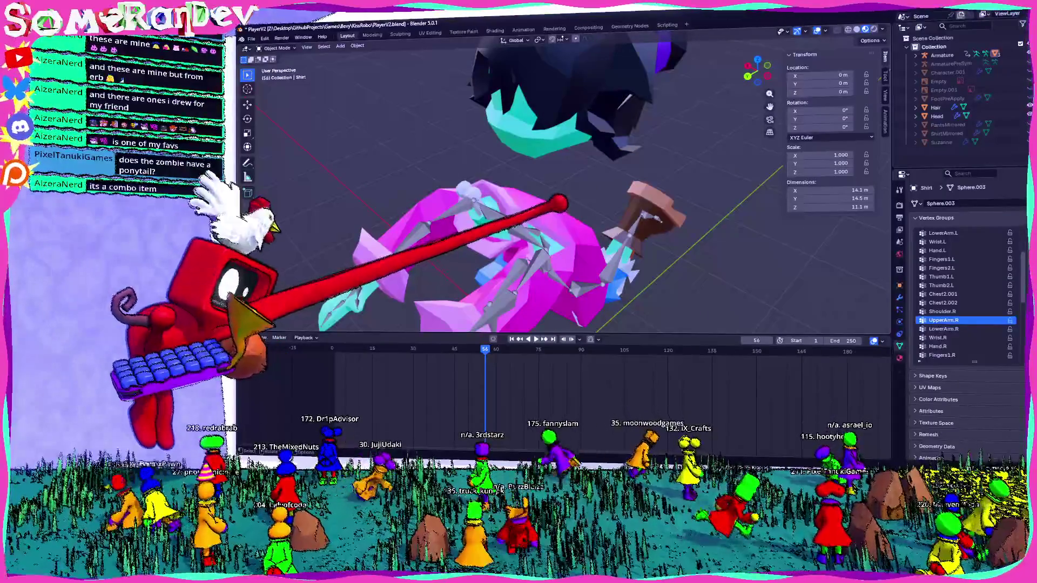
pyautogui.moveTo(567, 195)
pyautogui.mouseDown(button='middle')
pyautogui.moveTo(599, 179)
pyautogui.moveTo(631, 194)
pyautogui.moveTo(616, 219)
pyautogui.moveTo(591, 129)
pyautogui.moveTo(584, 203)
pyautogui.moveTo(616, 211)
pyautogui.moveTo(583, 194)
pyautogui.moveTo(562, 225)
pyautogui.moveTo(567, 259)
pyautogui.moveTo(616, 185)
pyautogui.moveTo(527, 203)
pyautogui.moveTo(549, 222)
pyautogui.moveTo(609, 236)
pyautogui.moveTo(591, 227)
pyautogui.moveTo(574, 244)
pyautogui.mouseUp(button='middle')
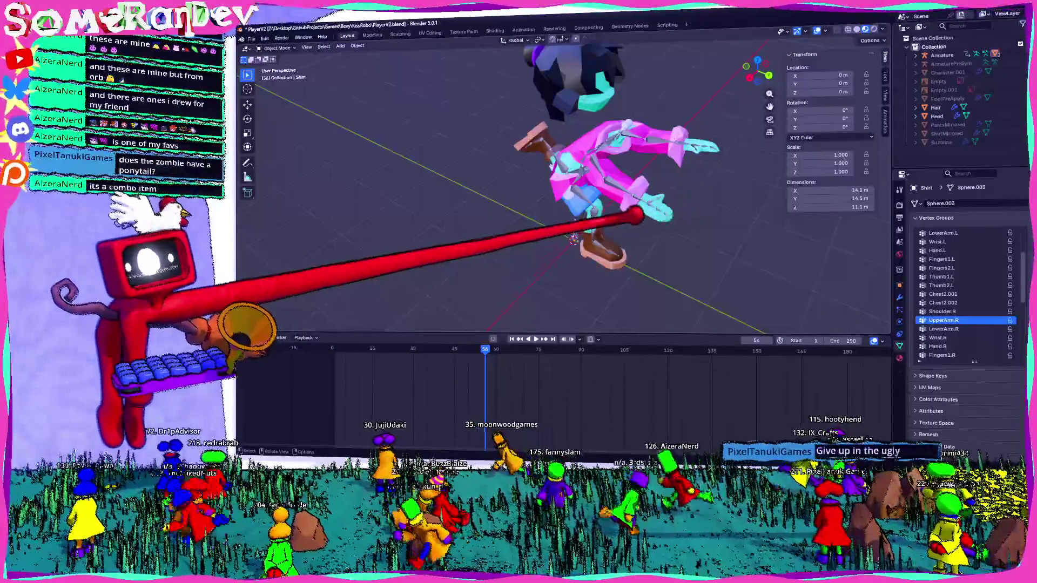
pyautogui.moveTo(574, 240); pyautogui.dragTo(581, 301, button='middle')
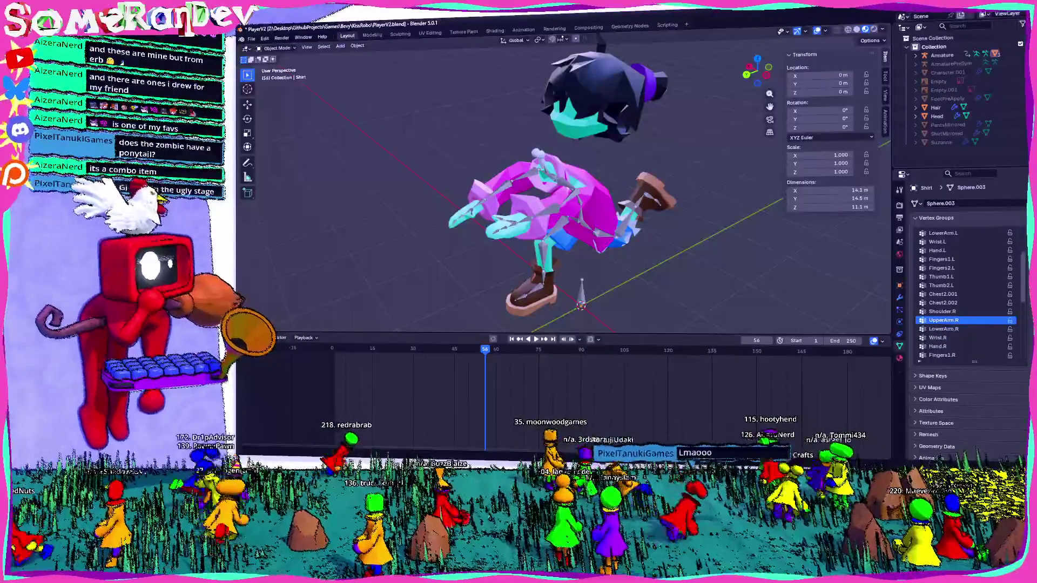
pyautogui.moveTo(581, 301); pyautogui.dragTo(612, 180, button='middle')
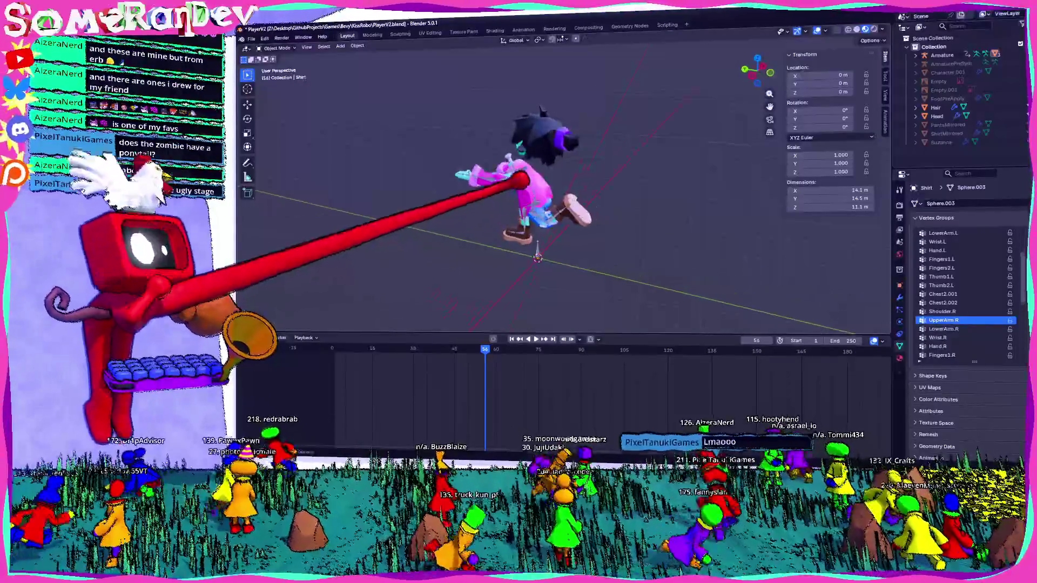
pyautogui.scroll(5, 576, 237)
pyautogui.moveTo(577, 237)
pyautogui.mouseDown(button='middle')
pyautogui.moveTo(616, 211)
pyautogui.moveTo(372, 331)
pyautogui.mouseUp(button='middle')
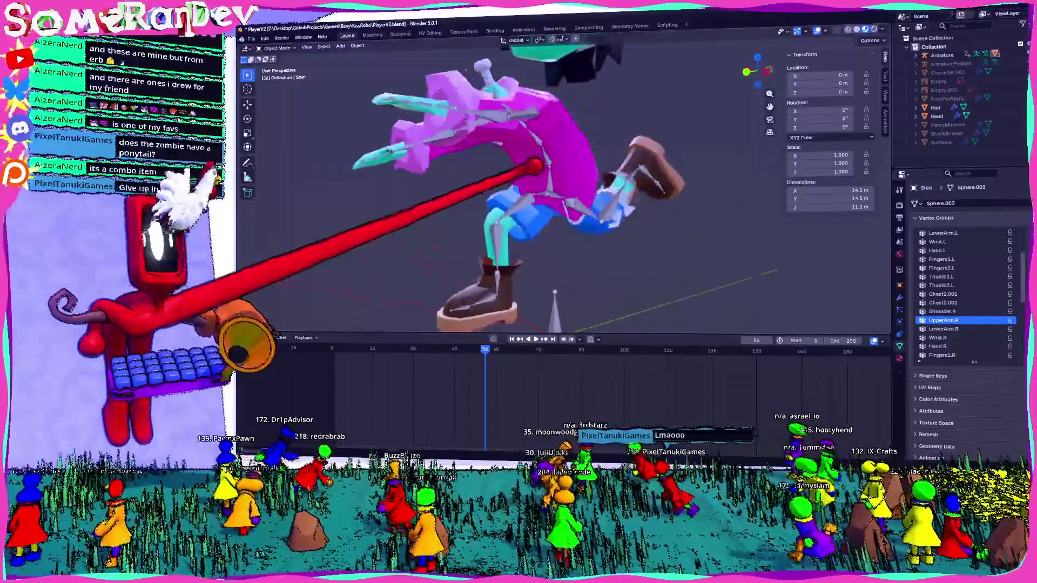
pyautogui.scroll(-4, 551, 203)
pyautogui.click(280, 47)
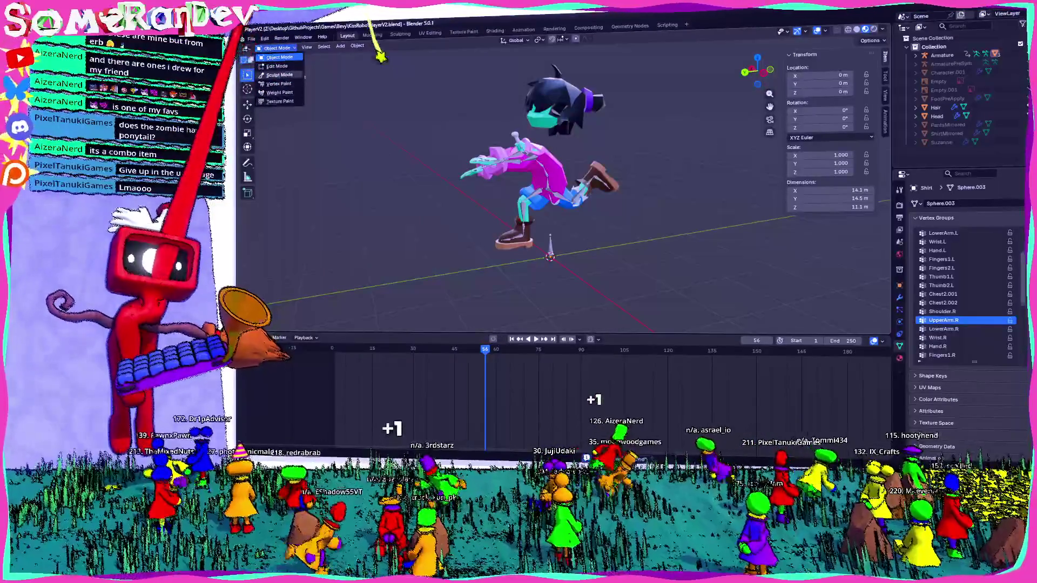
pyautogui.press('Escape')
# Step: Save the blend file, put the Armature into pose mode and play the animation
pyautogui.hotkey('ctrl', 's')
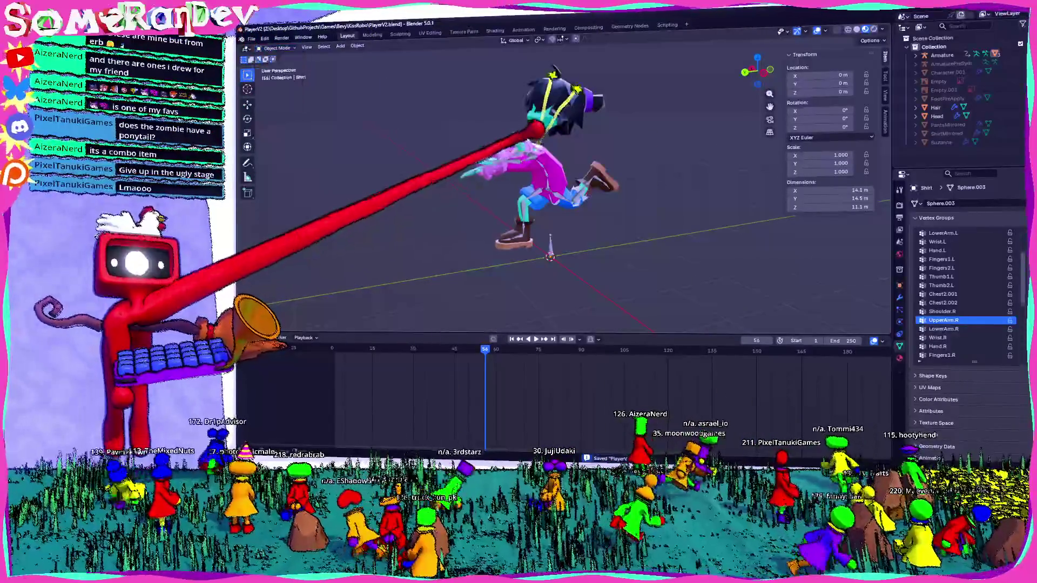
pyautogui.click(941, 54)
pyautogui.hotkey('ctrl', 'Tab')
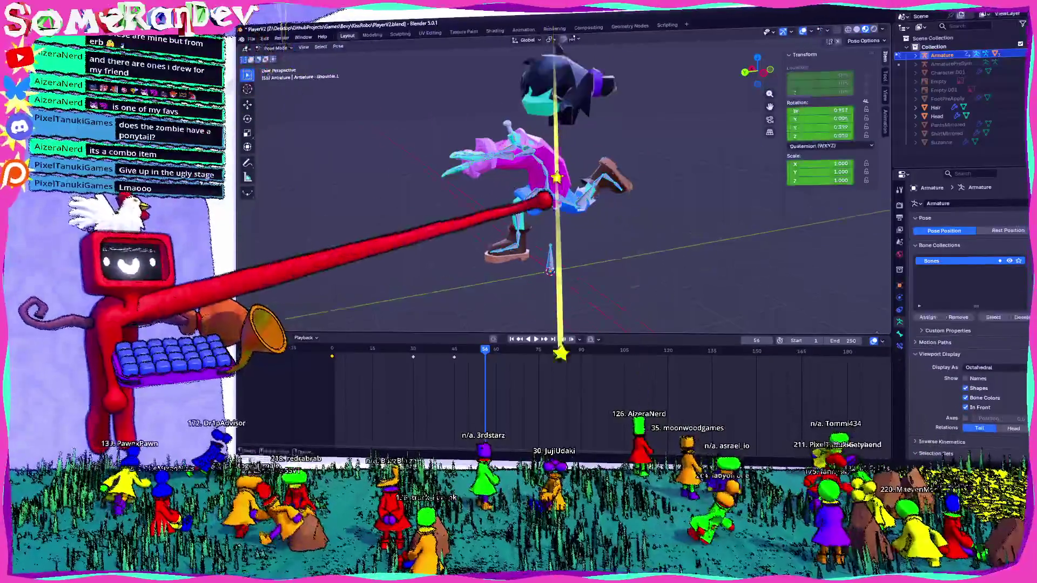
pyautogui.press('space')
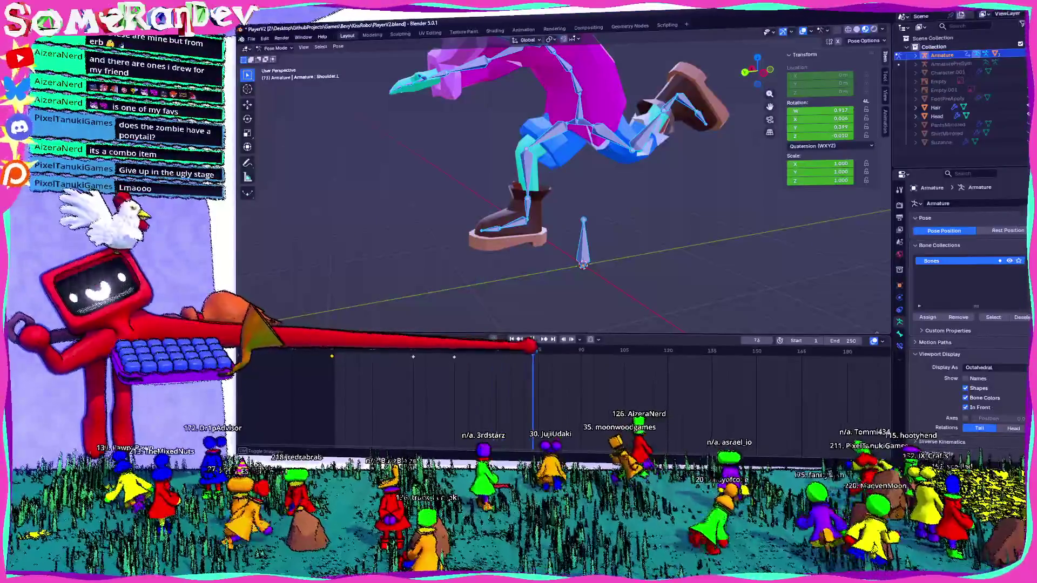
pyautogui.moveTo(535, 243); pyautogui.dragTo(625, 232, button='middle')
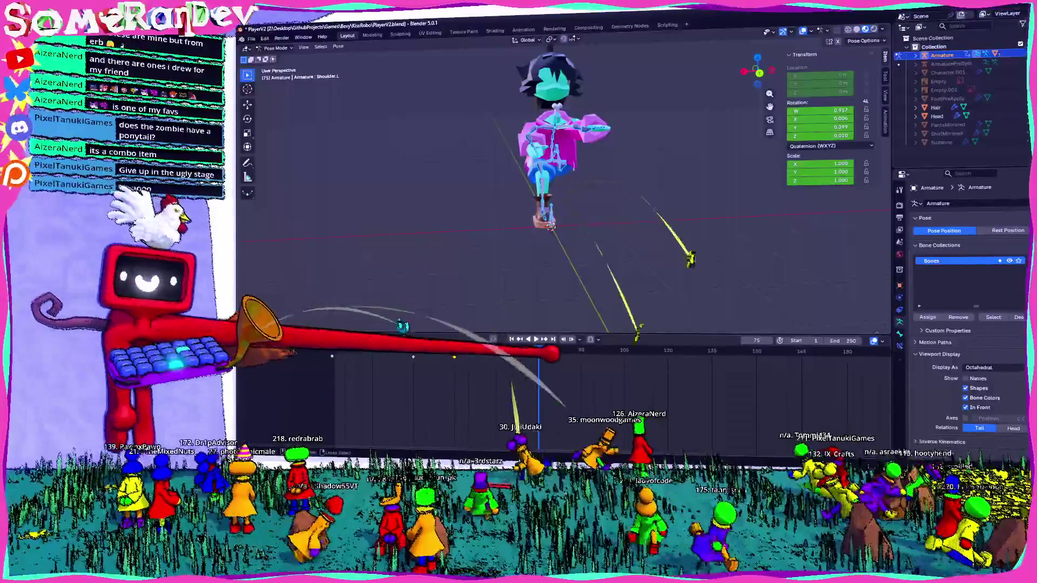
# Step: Paste the copied shoulder pose flipped at frame 75, check it from several sides and keyframe it
pyautogui.rightClick(527, 367)
pyautogui.click(524, 367)
pyautogui.moveTo(567, 243); pyautogui.dragTo(502, 244, button='middle')
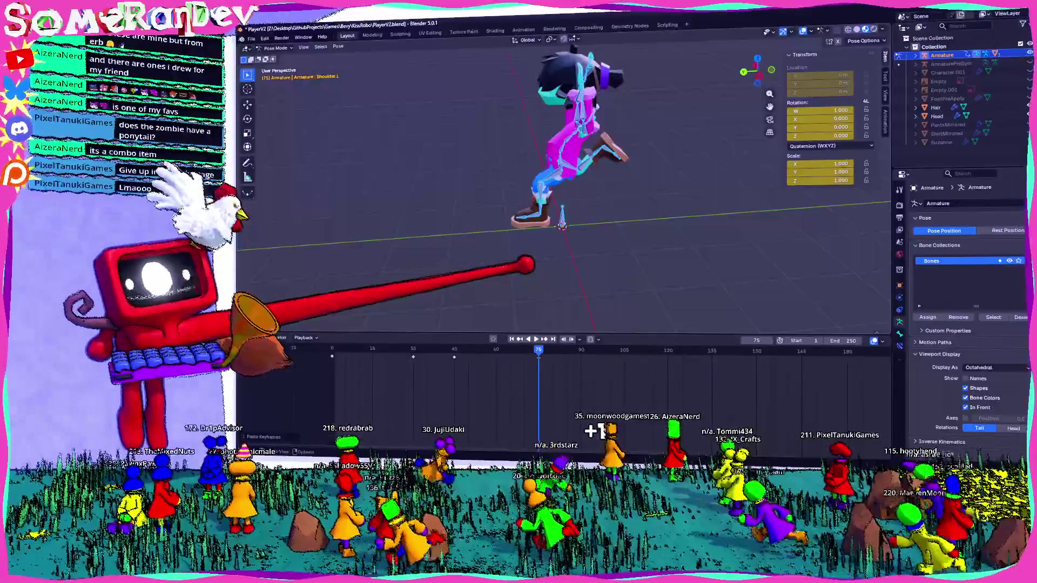
pyautogui.moveTo(559, 186)
pyautogui.mouseDown(button='middle')
pyautogui.moveTo(535, 203)
pyautogui.moveTo(567, 195)
pyautogui.mouseUp(button='middle')
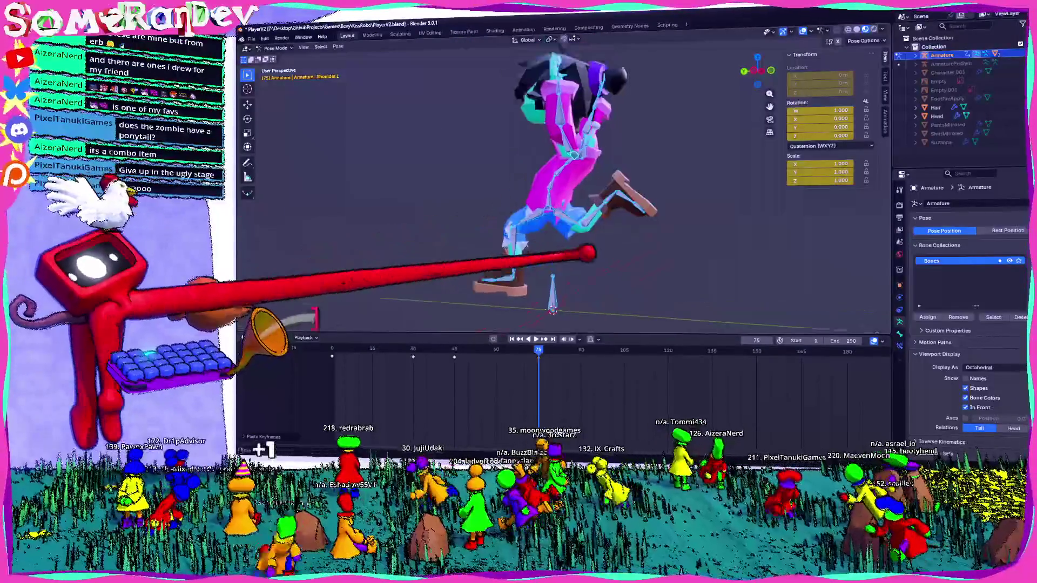
pyautogui.moveTo(587, 254); pyautogui.dragTo(612, 291, button='middle')
pyautogui.moveTo(568, 194); pyautogui.dragTo(535, 195, button='middle')
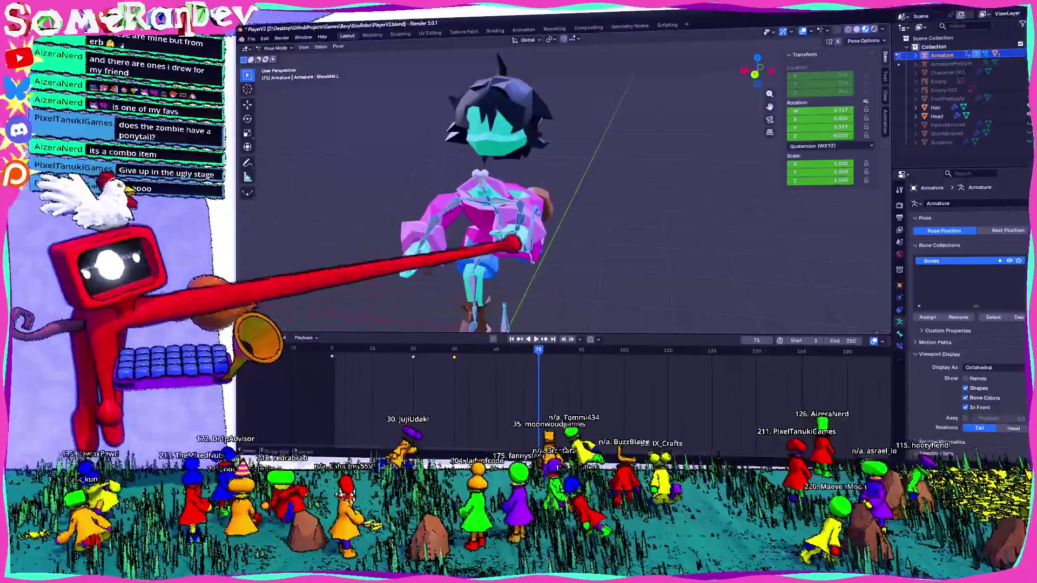
pyautogui.rightClick(498, 356)
pyautogui.click(506, 365)
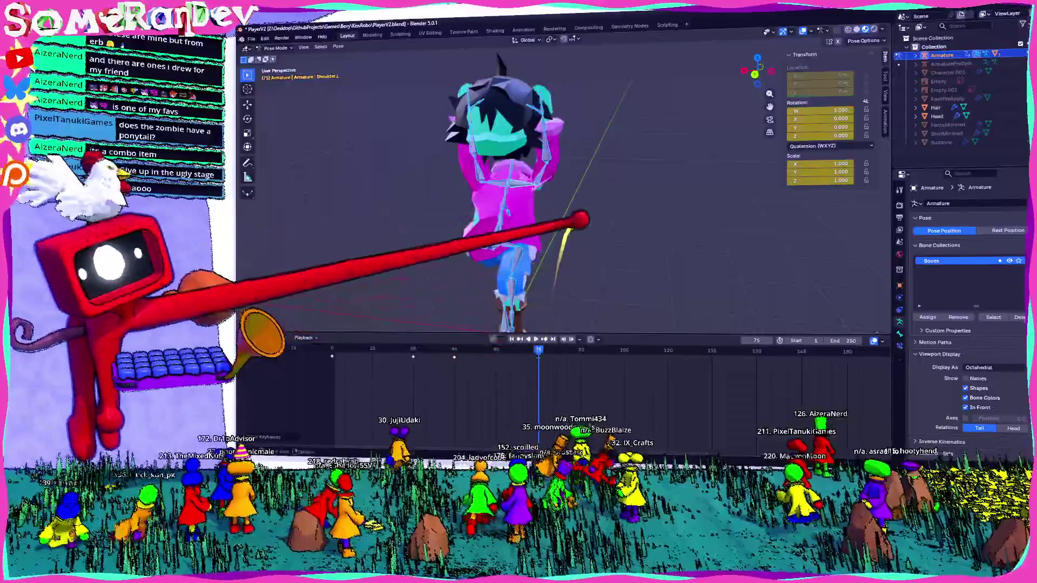
pyautogui.moveTo(519, 243); pyautogui.dragTo(584, 244, button='middle')
pyautogui.moveTo(567, 202)
pyautogui.mouseDown(button='middle')
pyautogui.moveTo(535, 170)
pyautogui.moveTo(511, 194)
pyautogui.mouseUp(button='middle')
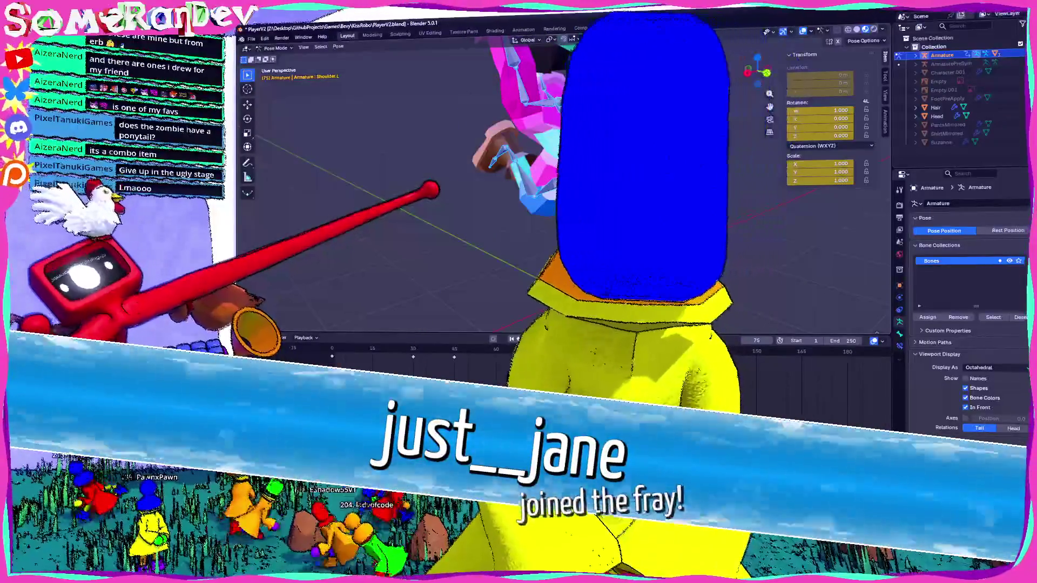
pyautogui.moveTo(559, 194); pyautogui.dragTo(559, 162, button='middle')
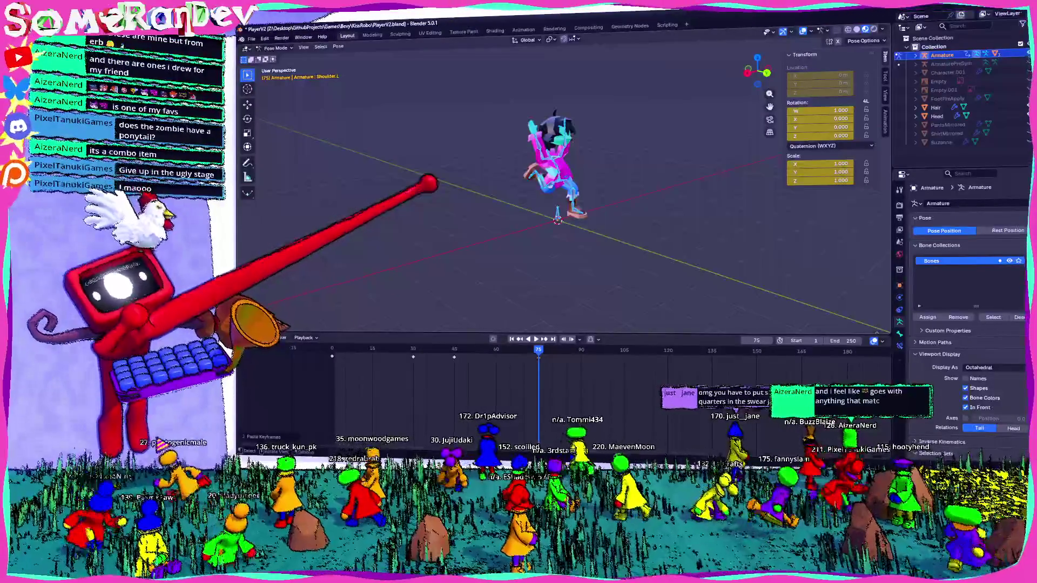
pyautogui.scroll(5, 559, 170)
pyautogui.moveTo(413, 185)
pyautogui.mouseDown(button='middle')
pyautogui.moveTo(531, 219)
pyautogui.moveTo(497, 104)
pyautogui.moveTo(607, 139)
pyautogui.moveTo(766, 118)
pyautogui.mouseUp(button='middle')
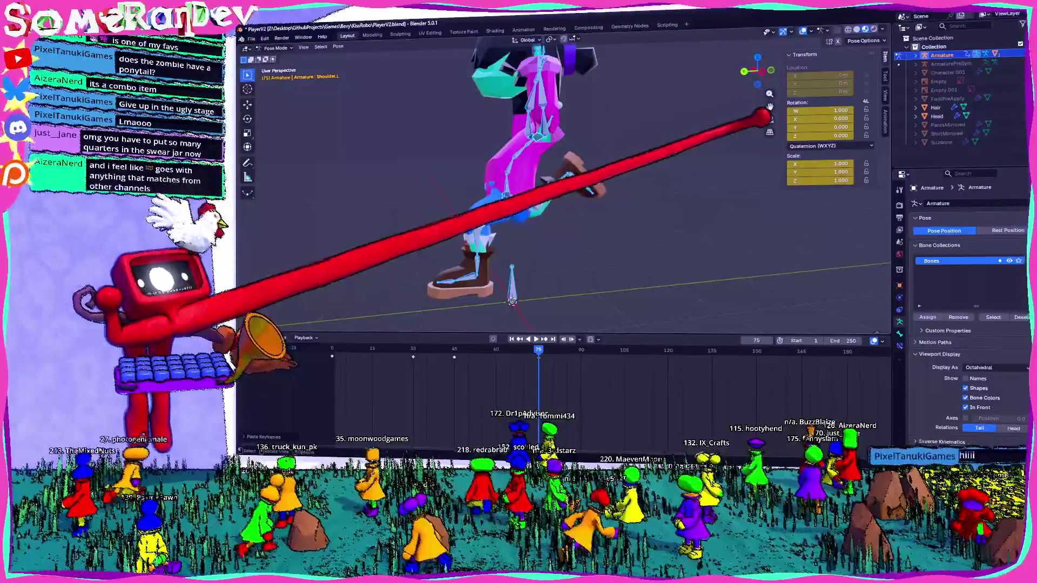
pyautogui.moveTo(773, 114)
pyautogui.mouseDown(button='middle')
pyautogui.moveTo(629, 162)
pyautogui.moveTo(579, 208)
pyautogui.moveTo(625, 166)
pyautogui.moveTo(435, 163)
pyautogui.mouseUp(button='middle')
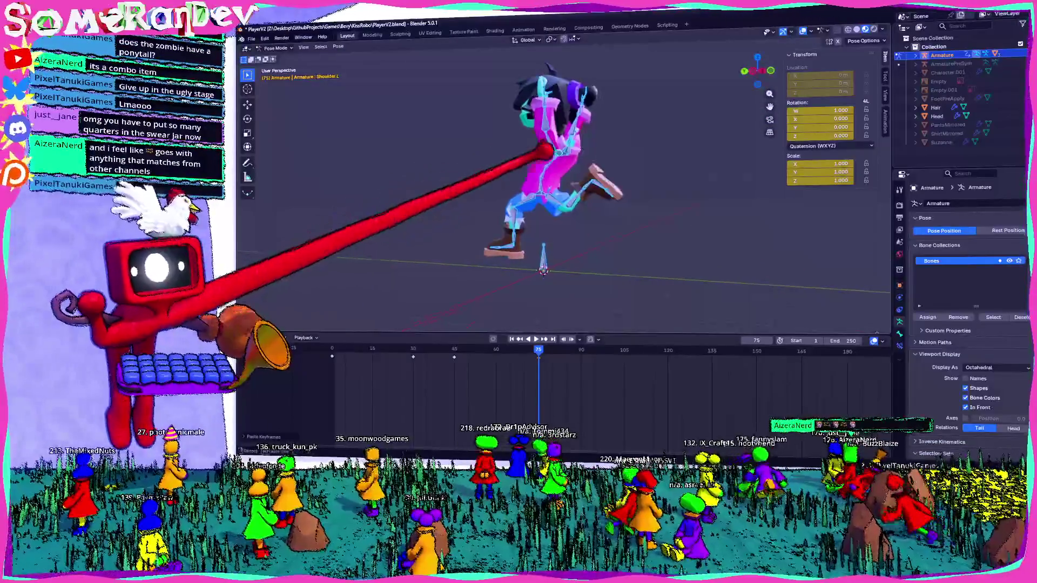
pyautogui.moveTo(613, 173); pyautogui.dragTo(583, 158, button='middle')
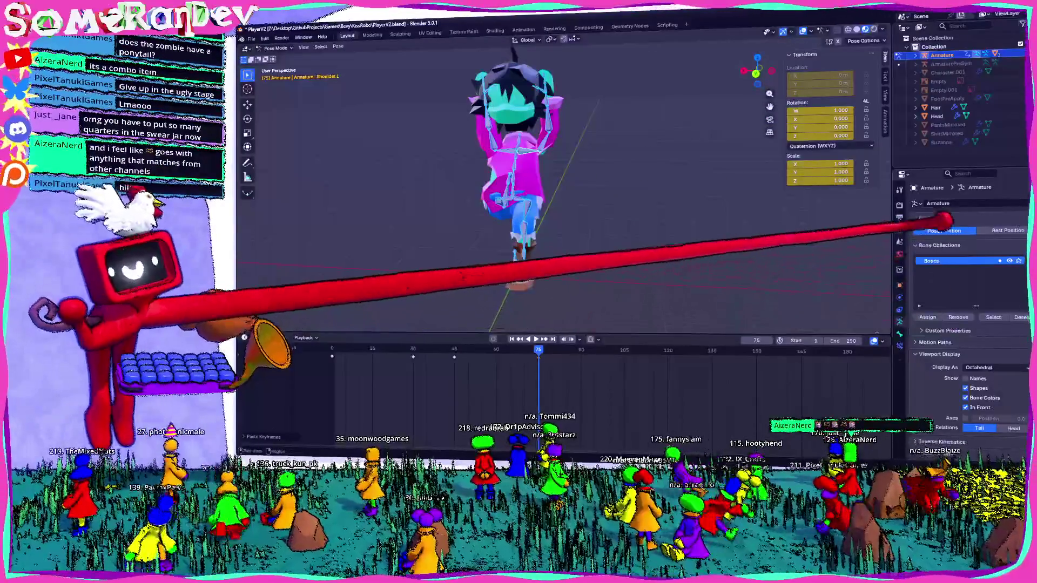
pyautogui.click(899, 283)
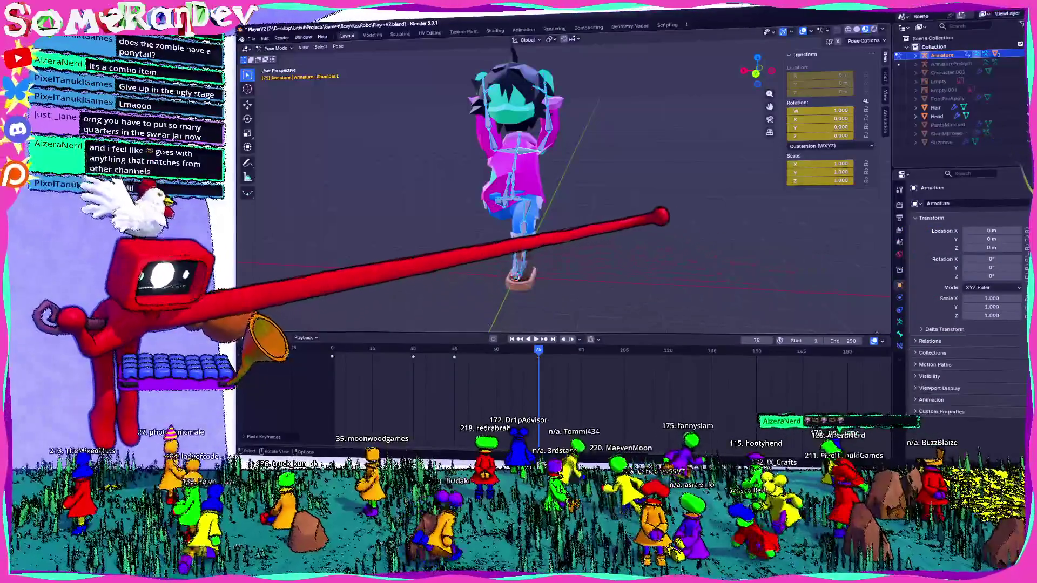
pyautogui.moveTo(660, 216); pyautogui.dragTo(694, 231, button='middle')
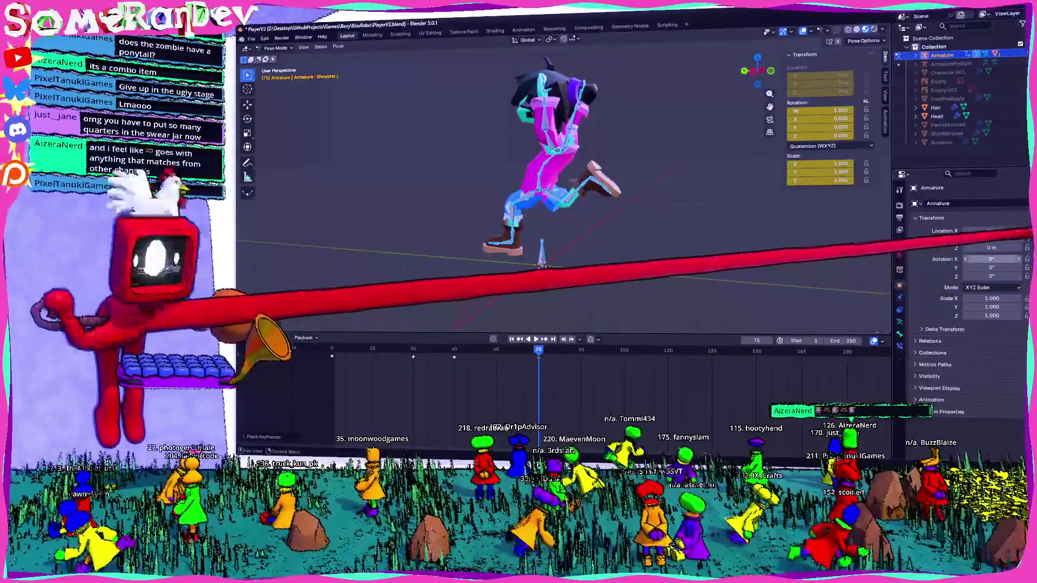
pyautogui.moveTo(652, 151)
pyautogui.mouseDown(button='middle')
pyautogui.moveTo(589, 174)
pyautogui.moveTo(727, 232)
pyautogui.mouseUp(button='middle')
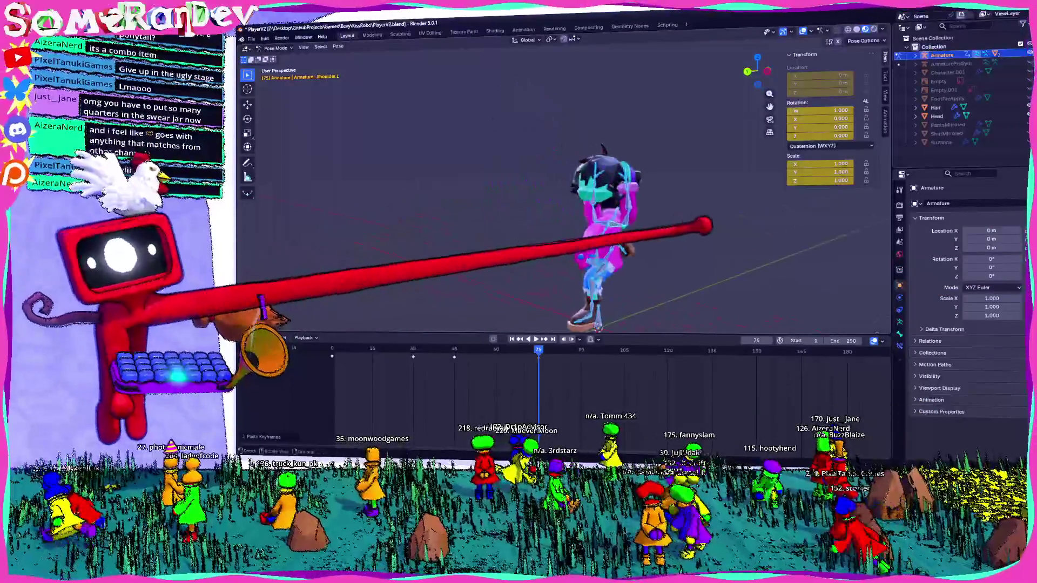
pyautogui.scroll(3, 727, 232)
pyautogui.moveTo(694, 266)
pyautogui.mouseDown(button='middle')
pyautogui.moveTo(567, 151)
pyautogui.moveTo(654, 168)
pyautogui.mouseUp(button='middle')
pyautogui.press('Tab')
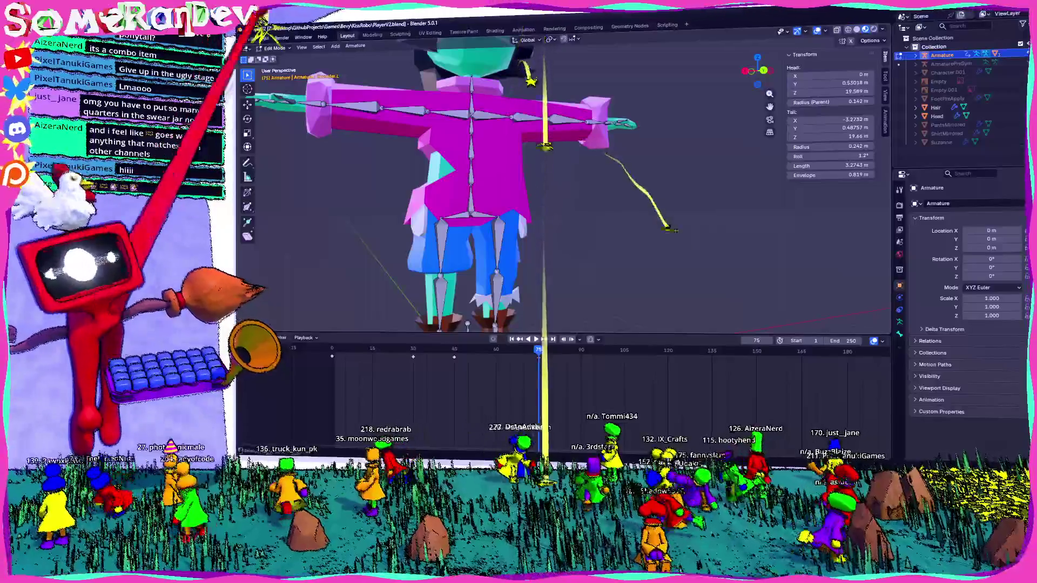
# Step: Return the rig to object mode and make the Armature the active object
pyautogui.click(274, 46)
pyautogui.moveTo(567, 202); pyautogui.dragTo(583, 146, button='middle')
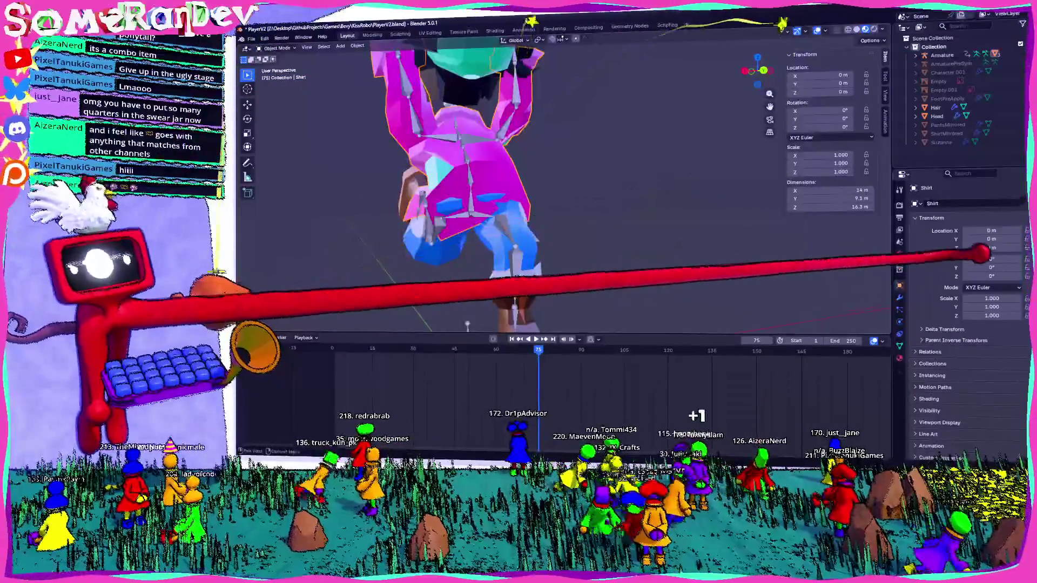
pyautogui.moveTo(567, 203)
pyautogui.mouseDown(button='middle')
pyautogui.moveTo(567, 235)
pyautogui.moveTo(591, 235)
pyautogui.moveTo(633, 219)
pyautogui.moveTo(583, 195)
pyautogui.moveTo(632, 194)
pyautogui.mouseUp(button='middle')
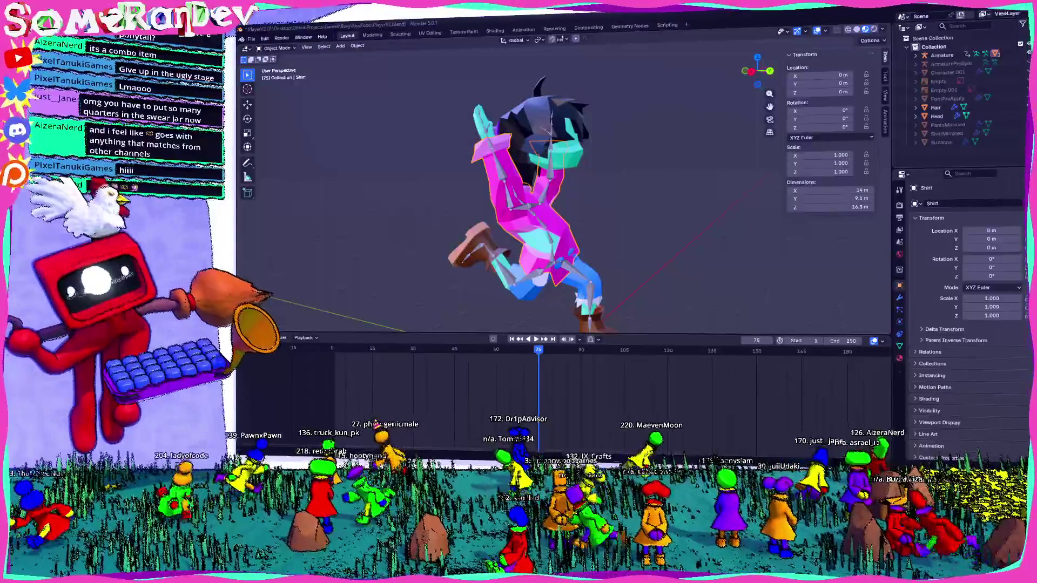
pyautogui.moveTo(534, 203); pyautogui.dragTo(615, 170, button='middle')
pyautogui.moveTo(567, 202); pyautogui.dragTo(526, 202, button='middle')
pyautogui.click(941, 54)
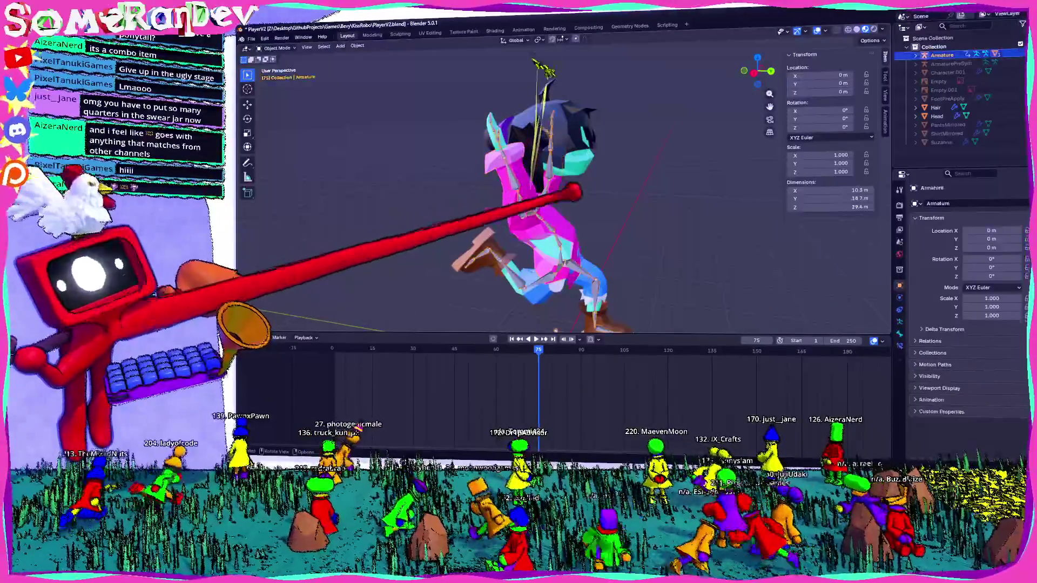
# Step: Switch the armature into pose mode and make the Chest bone active
pyautogui.click(276, 49)
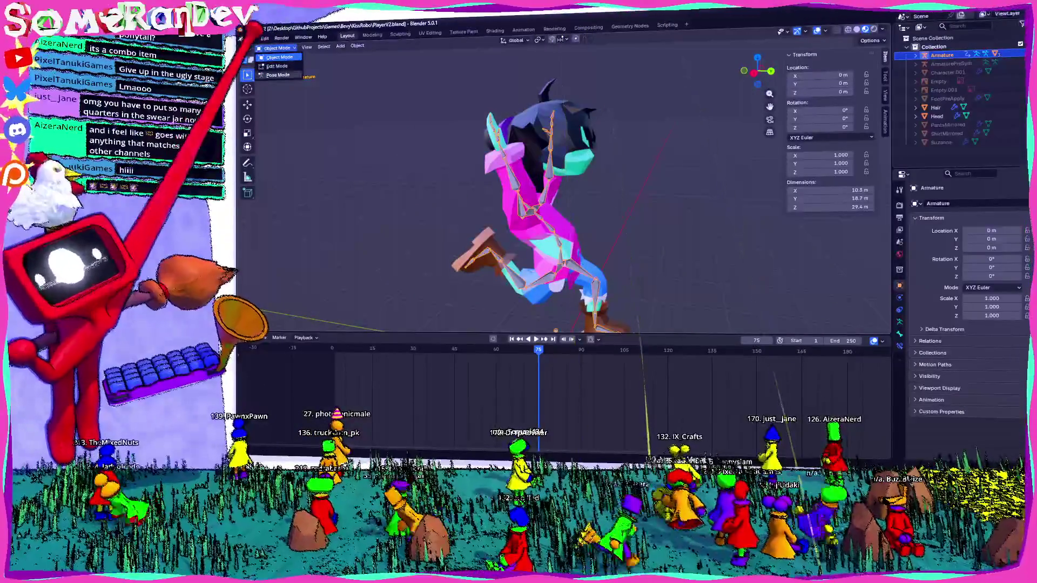
pyautogui.click(278, 75)
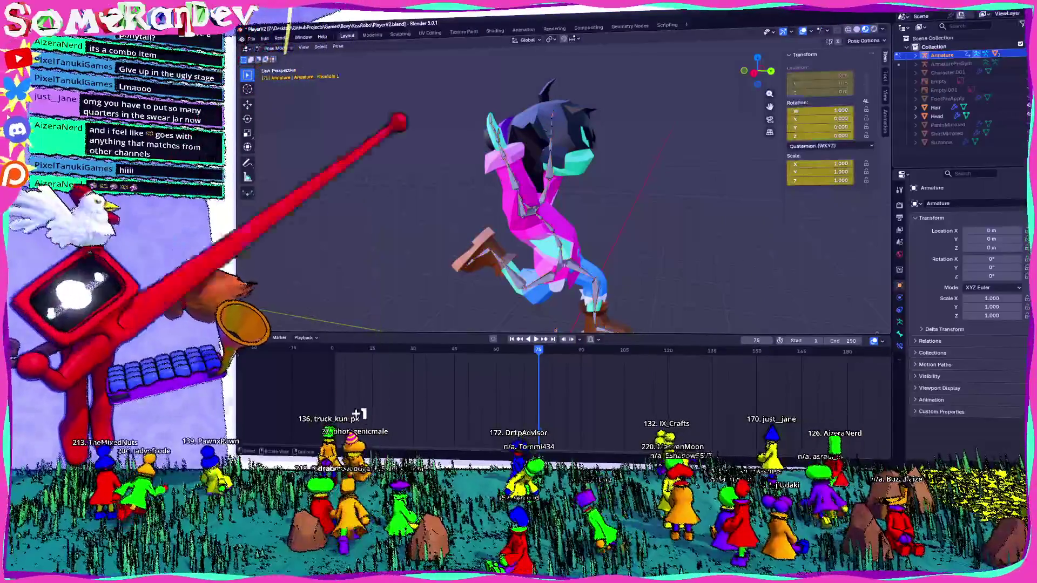
pyautogui.moveTo(567, 202); pyautogui.dragTo(519, 202, button='middle')
pyautogui.click(525, 194)
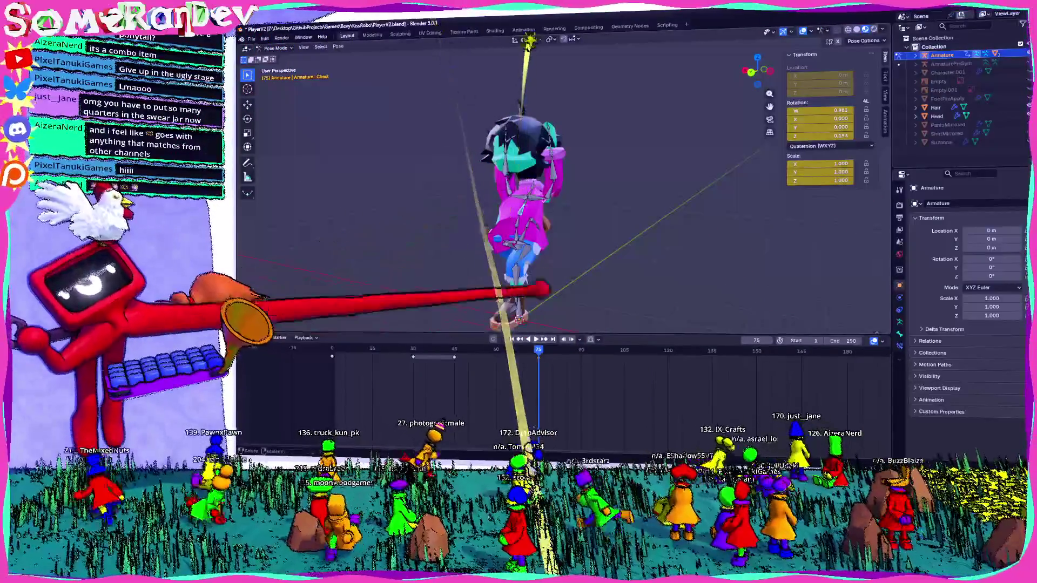
pyautogui.press('space')
pyautogui.moveTo(518, 308)
pyautogui.mouseDown(button='middle')
pyautogui.moveTo(421, 295)
pyautogui.moveTo(539, 209)
pyautogui.moveTo(491, 244)
pyautogui.mouseUp(button='middle')
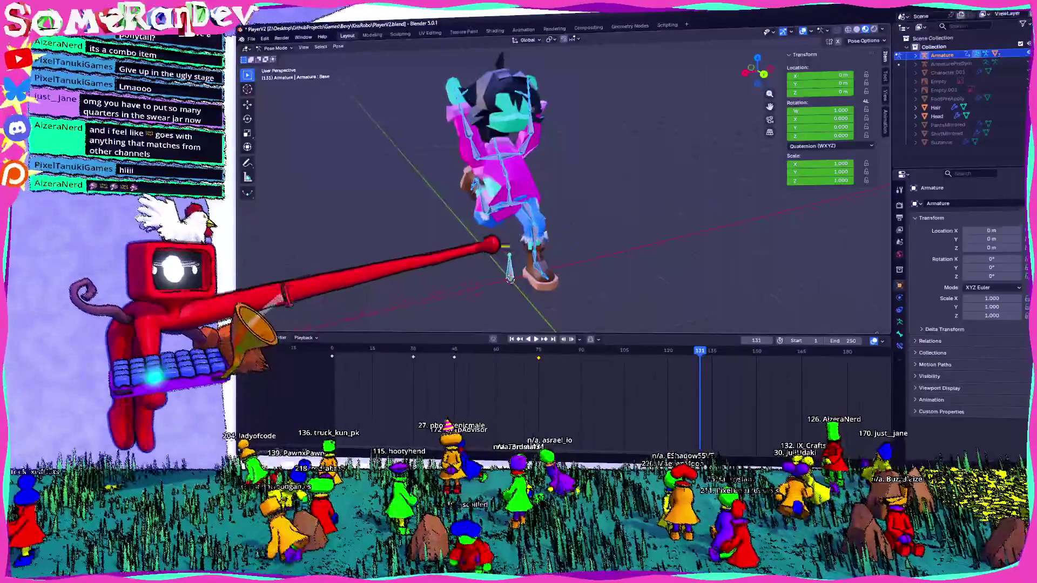
# Step: Copy the pose keyframes in the timeline and step through nearby frames back to frame 75
pyautogui.rightClick(442, 342)
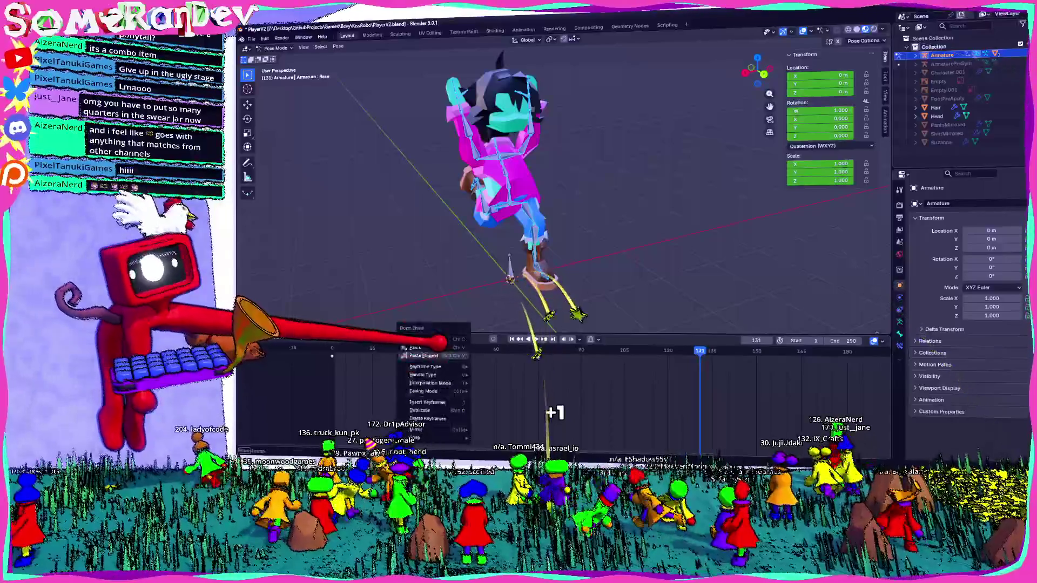
pyautogui.click(538, 350)
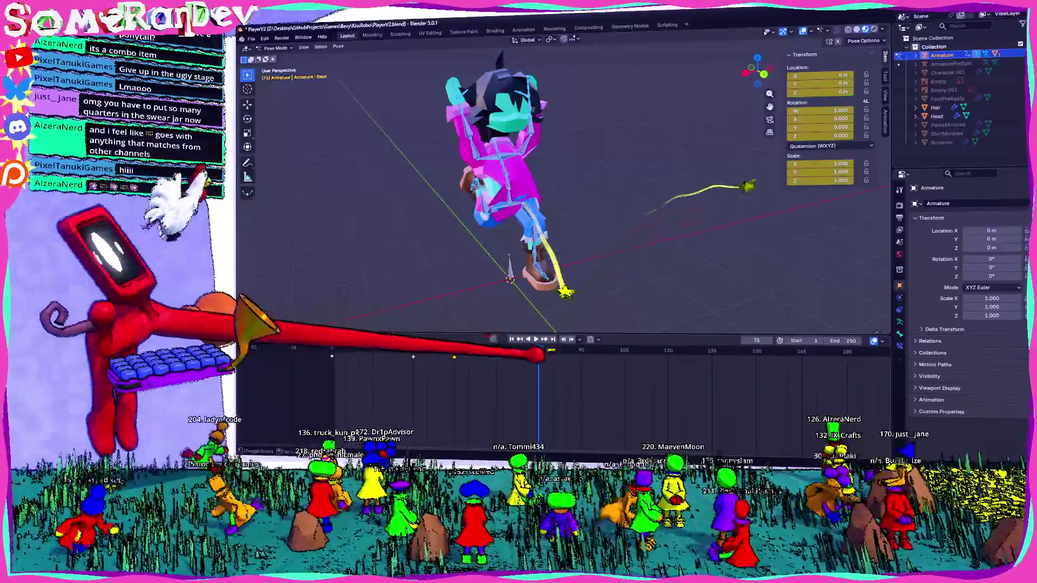
pyautogui.press('space')
pyautogui.press('Escape')
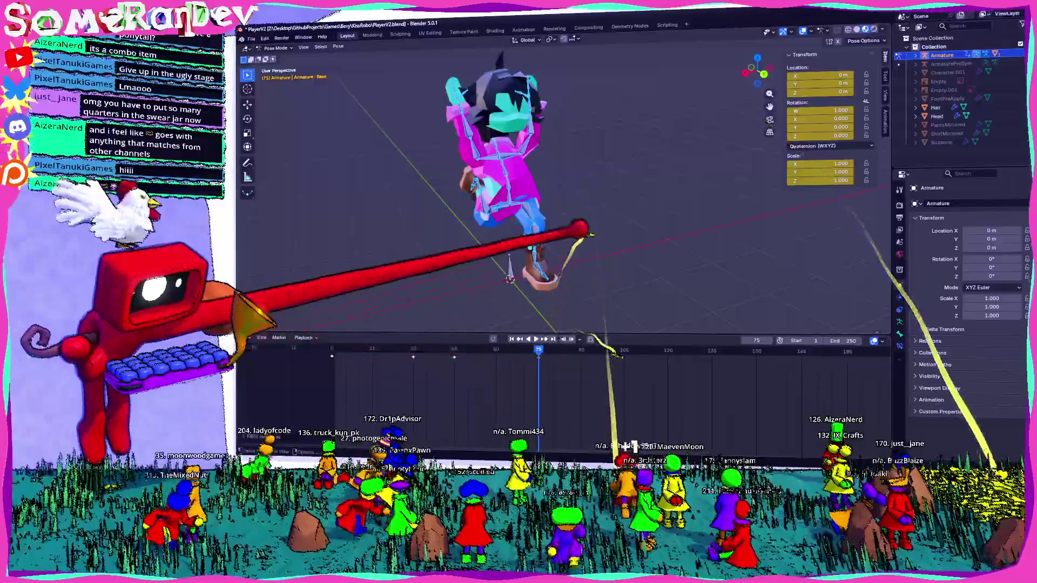
pyautogui.moveTo(567, 202); pyautogui.dragTo(615, 194, button='middle')
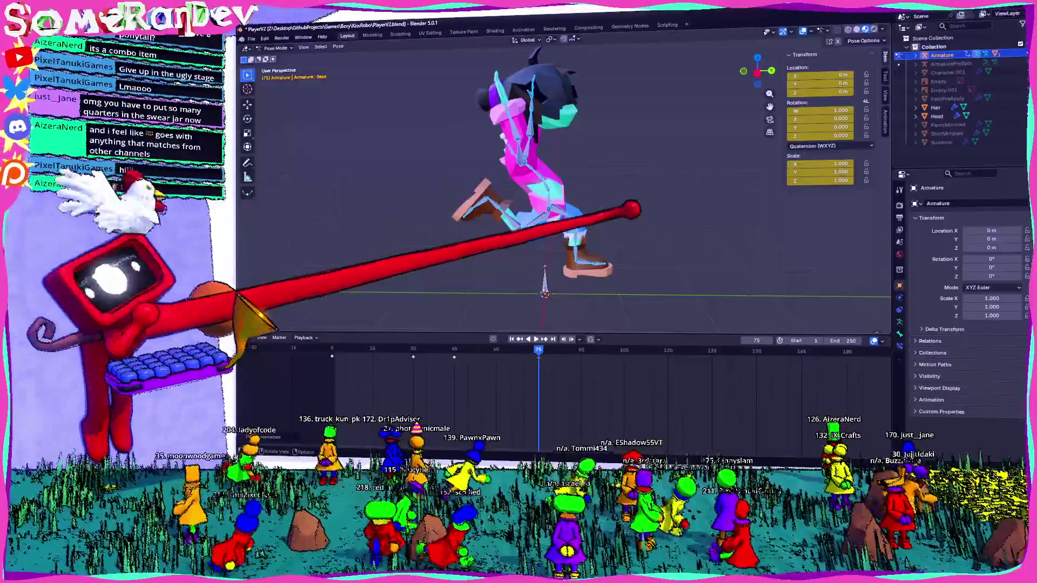
# Step: Select the Stomach and Chest bones of the rig in the viewport
pyautogui.moveTo(632, 212); pyautogui.dragTo(568, 226, button='middle')
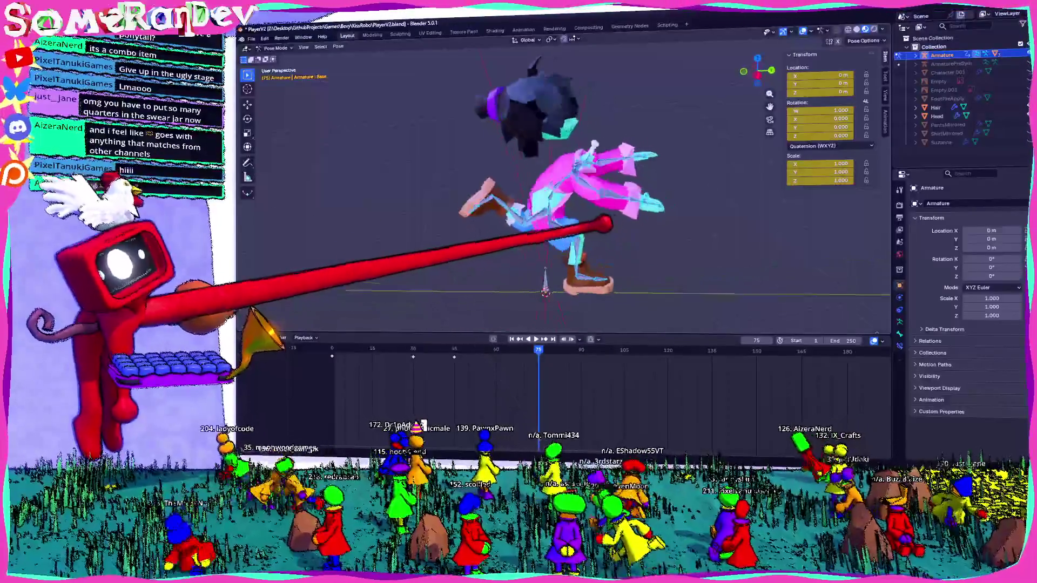
pyautogui.scroll(5, 563, 187)
pyautogui.moveTo(583, 180)
pyautogui.mouseDown(button='middle')
pyautogui.moveTo(527, 64)
pyautogui.moveTo(441, 328)
pyautogui.mouseUp(button='middle')
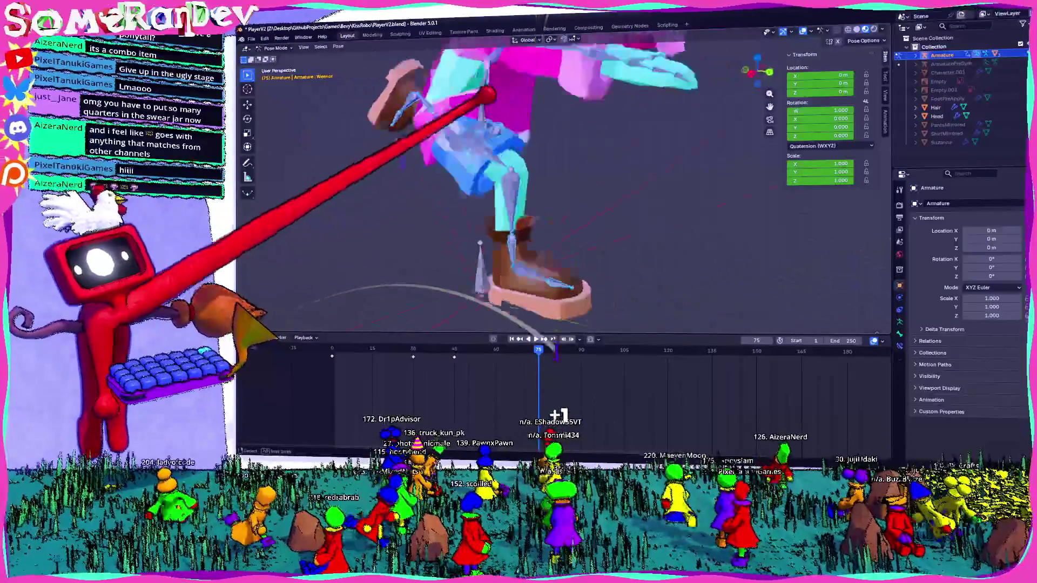
pyautogui.moveTo(518, 341)
pyautogui.mouseDown(button='middle')
pyautogui.moveTo(543, 328)
pyautogui.moveTo(502, 218)
pyautogui.moveTo(520, 220)
pyautogui.moveTo(474, 189)
pyautogui.moveTo(567, 127)
pyautogui.moveTo(559, 149)
pyautogui.moveTo(510, 190)
pyautogui.moveTo(475, 151)
pyautogui.moveTo(533, 134)
pyautogui.moveTo(505, 138)
pyautogui.mouseUp(button='middle')
pyautogui.click(571, 77)
pyautogui.moveTo(566, 163)
pyautogui.mouseDown(button='middle')
pyautogui.moveTo(527, 178)
pyautogui.moveTo(405, 267)
pyautogui.mouseUp(button='middle')
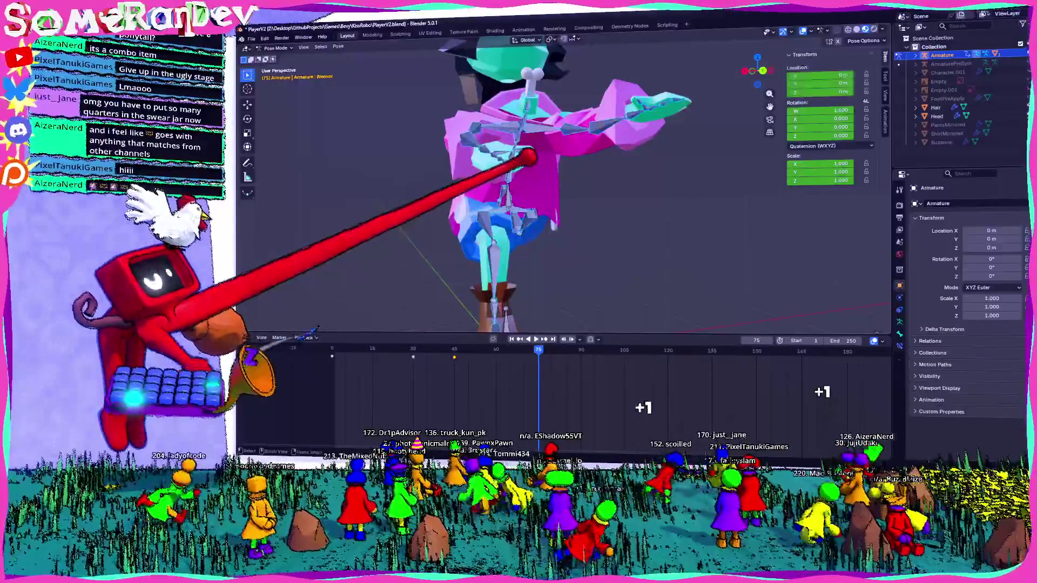
pyautogui.click(513, 97)
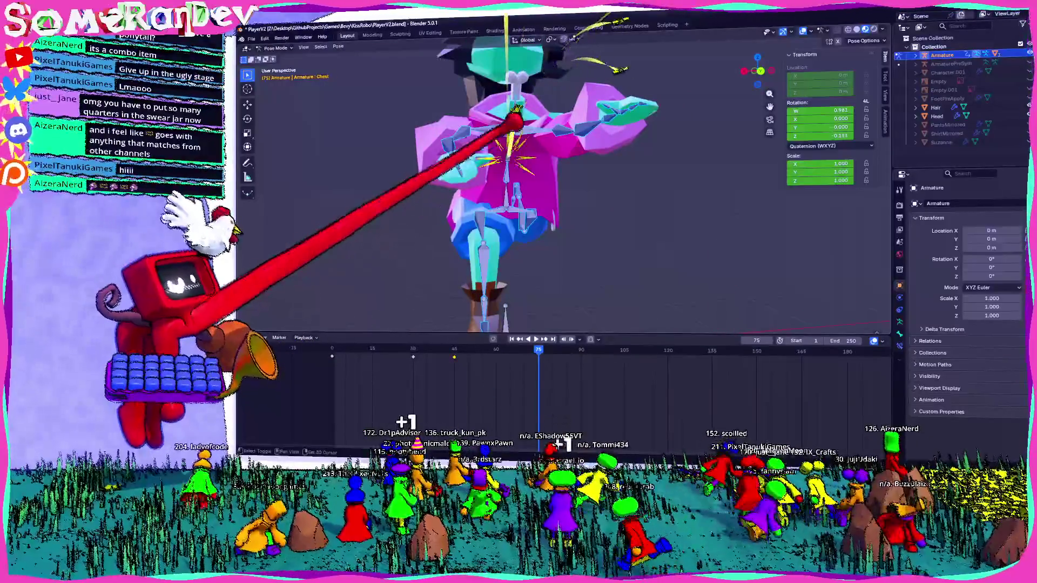
pyautogui.click(512, 79)
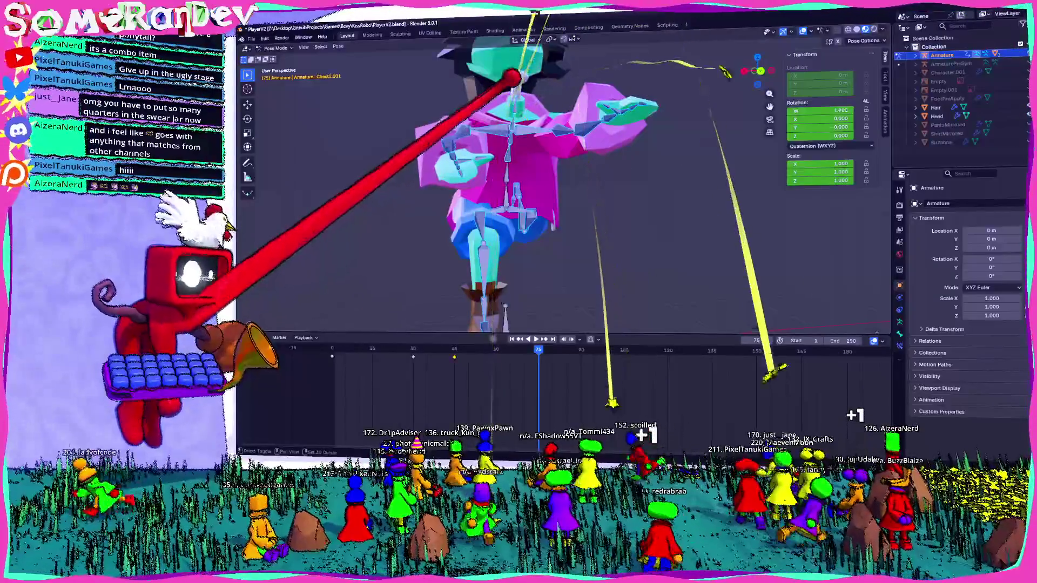
pyautogui.click(511, 103)
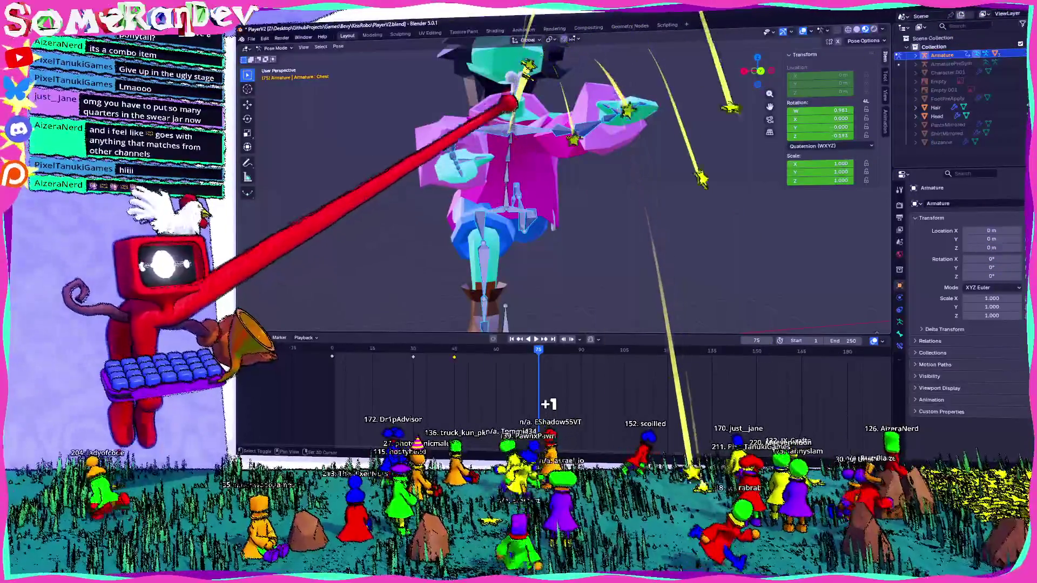
pyautogui.click(509, 72)
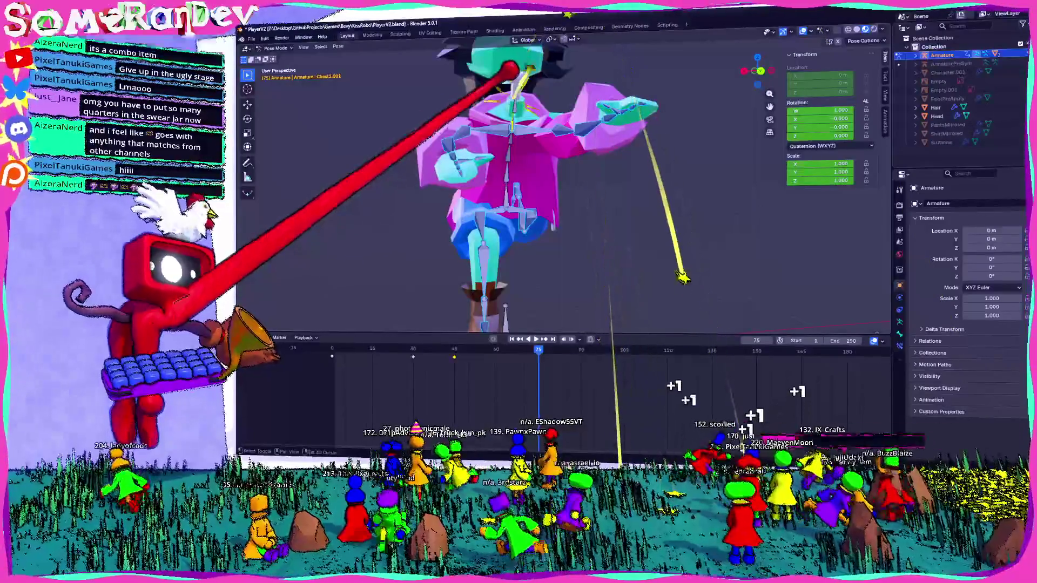
pyautogui.moveTo(510, 71)
pyautogui.mouseDown(button='middle')
pyautogui.moveTo(478, 169)
pyautogui.moveTo(532, 174)
pyautogui.mouseUp(button='middle')
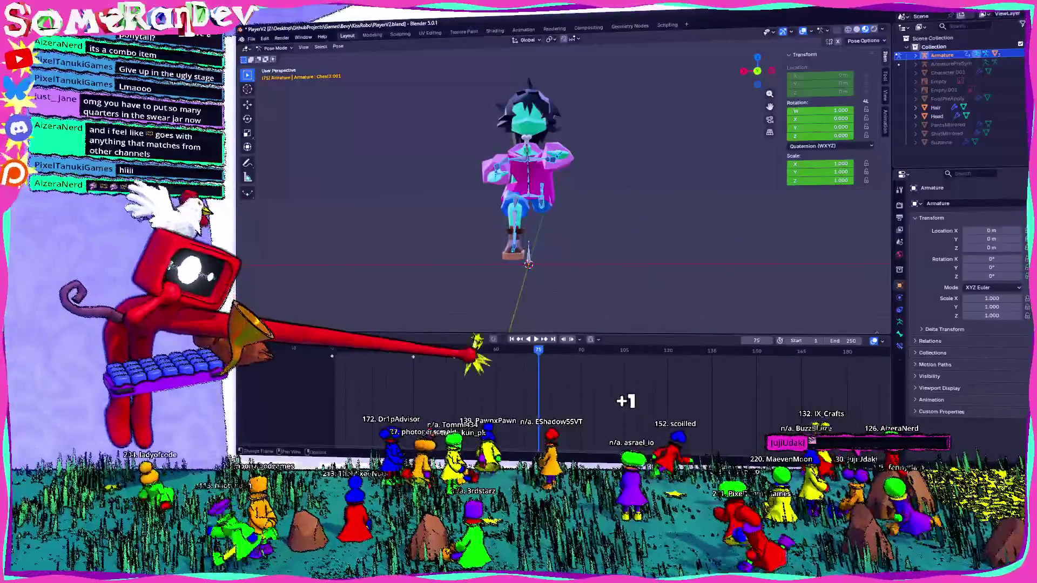
# Step: Paste the copied pose keyframes onto the chest bones at frame 75
pyautogui.rightClick(405, 333)
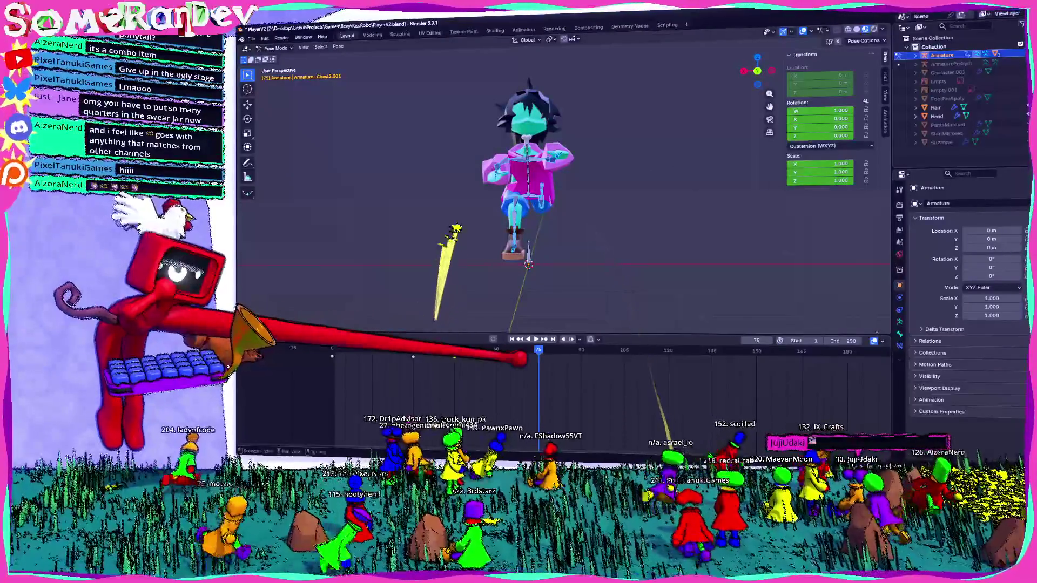
pyautogui.rightClick(466, 356)
pyautogui.click(503, 405)
pyautogui.moveTo(526, 244)
pyautogui.mouseDown(button='middle')
pyautogui.moveTo(566, 203)
pyautogui.moveTo(567, 228)
pyautogui.mouseUp(button='middle')
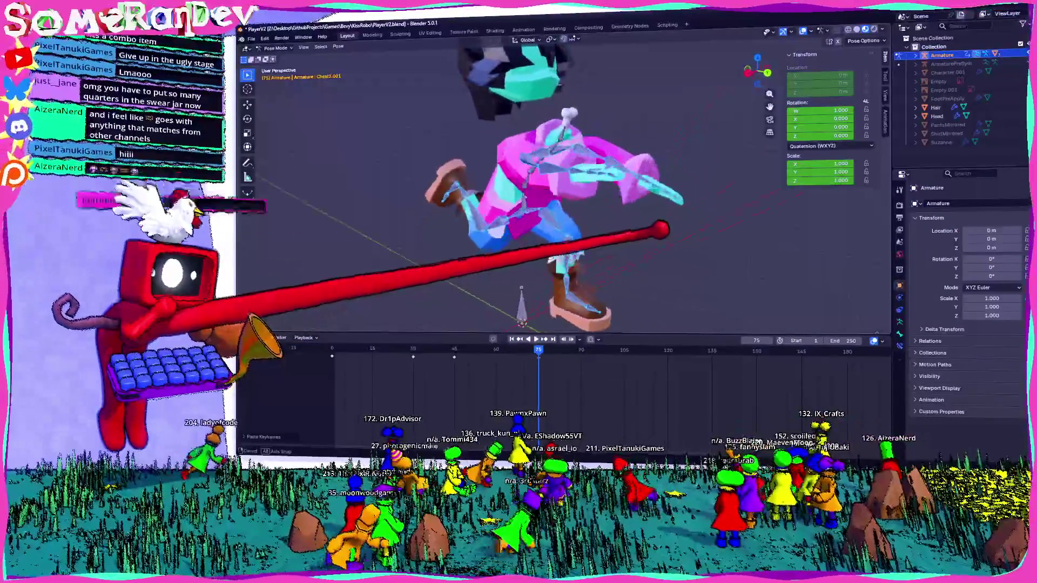
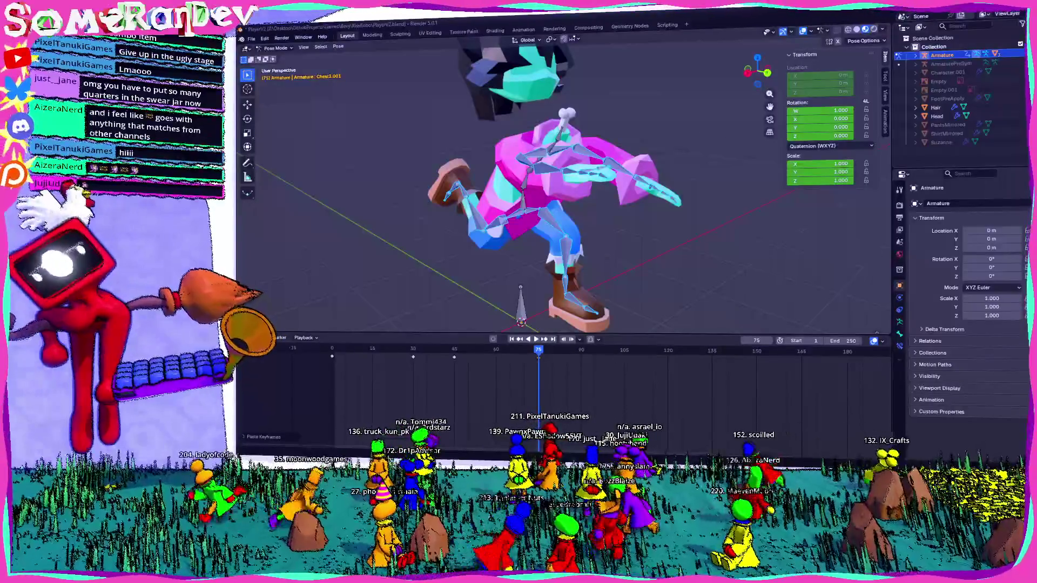
# Step: Scrub back to frame 45 and keyframe the character's current pose there
pyautogui.moveTo(568, 203); pyautogui.dragTo(487, 203, button='middle')
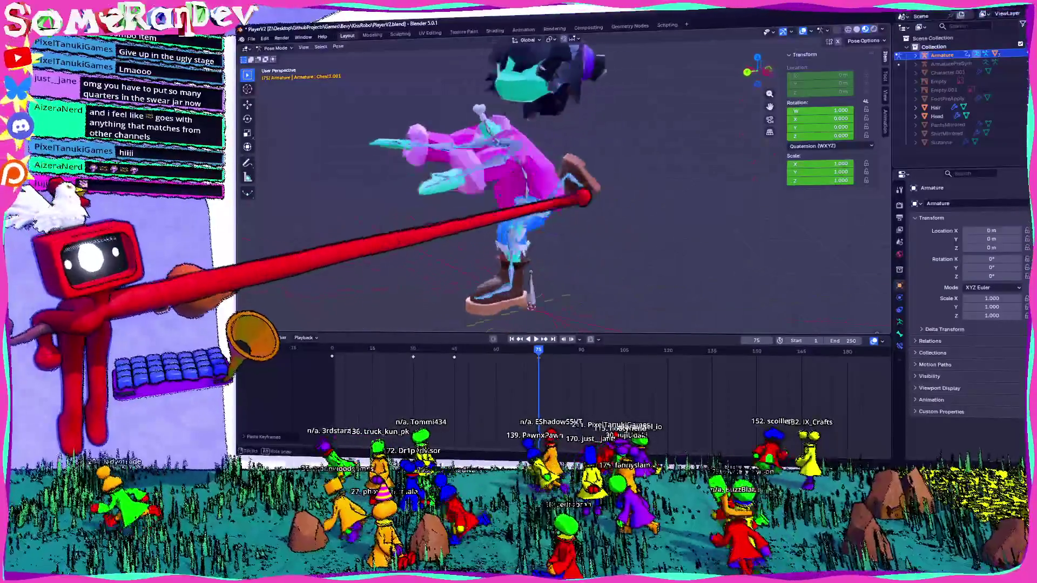
pyautogui.moveTo(538, 350); pyautogui.dragTo(454, 350)
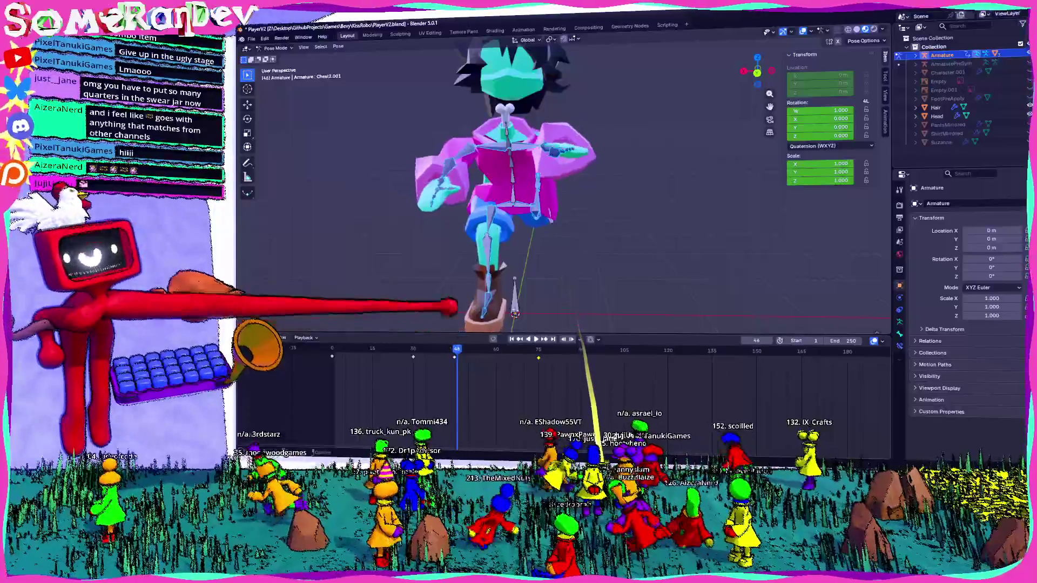
pyautogui.moveTo(440, 301); pyautogui.dragTo(510, 231, button='middle')
pyautogui.click(460, 350)
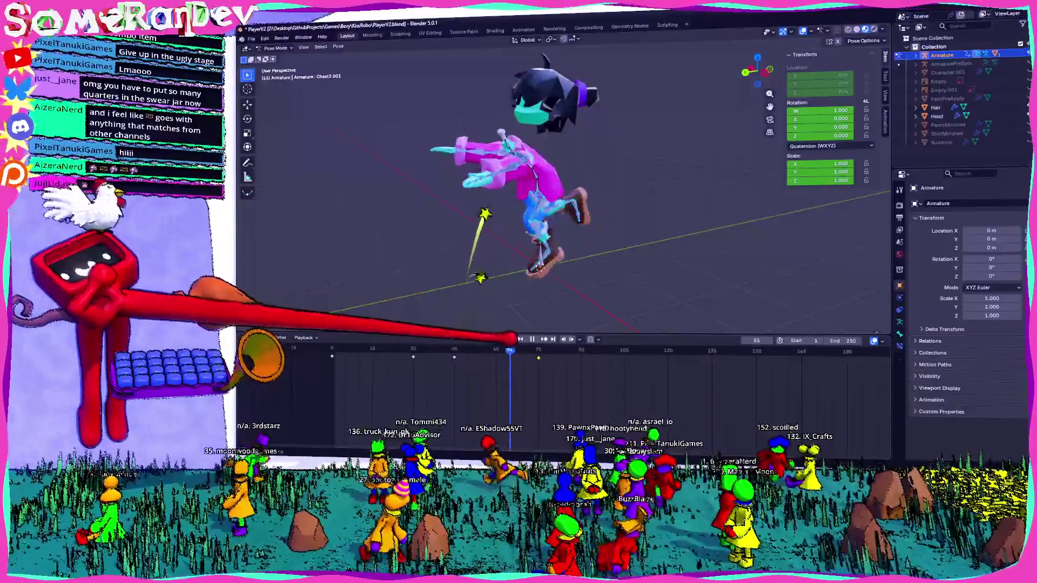
pyautogui.moveTo(458, 350); pyautogui.dragTo(456, 350)
pyautogui.press('i')
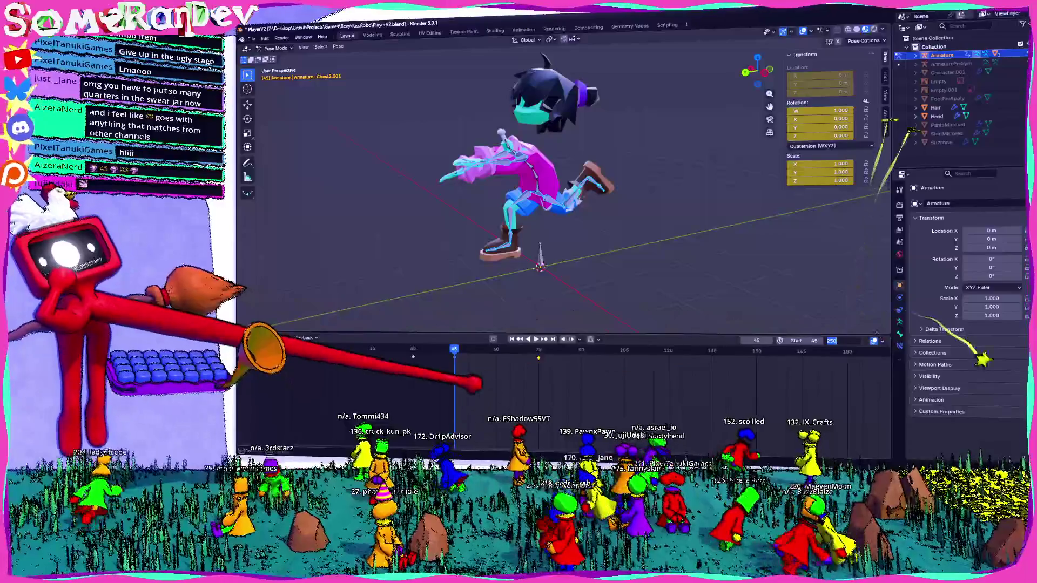
# Step: Set the animation's end frame to 105 and play the jump while orbiting around the character
pyautogui.moveTo(457, 350); pyautogui.dragTo(628, 350)
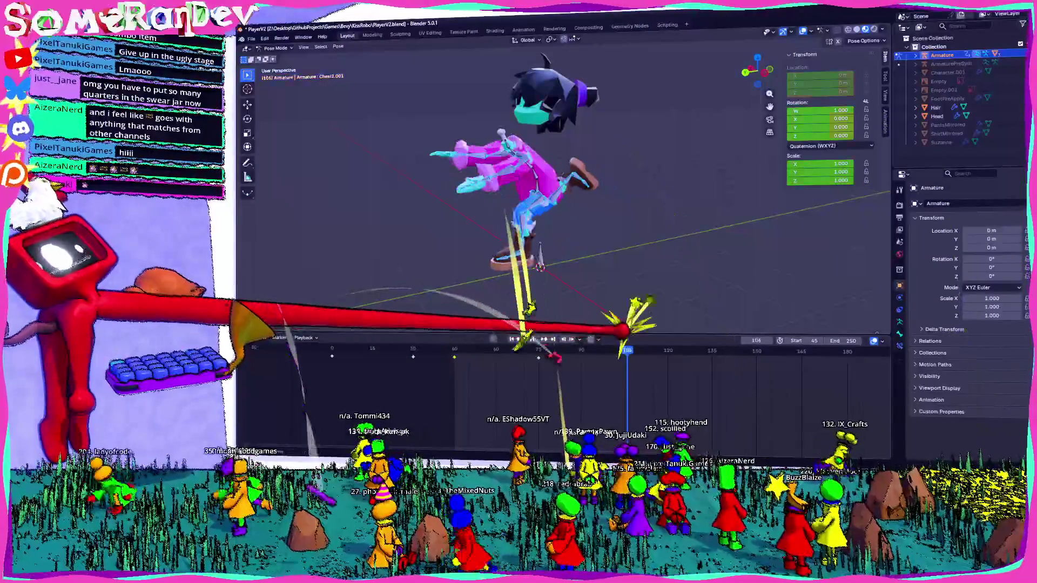
pyautogui.click(832, 340)
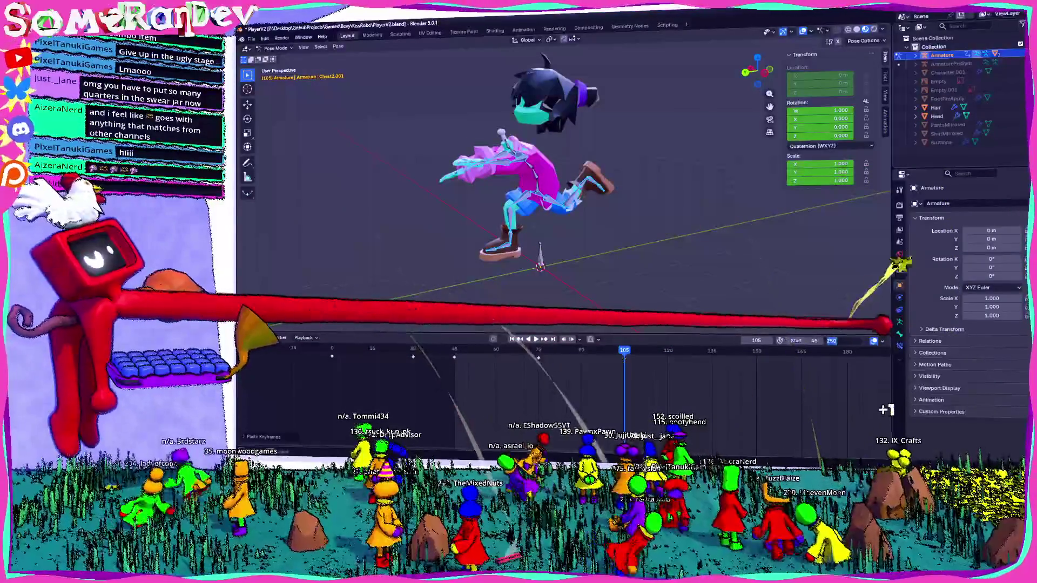
pyautogui.write('105')
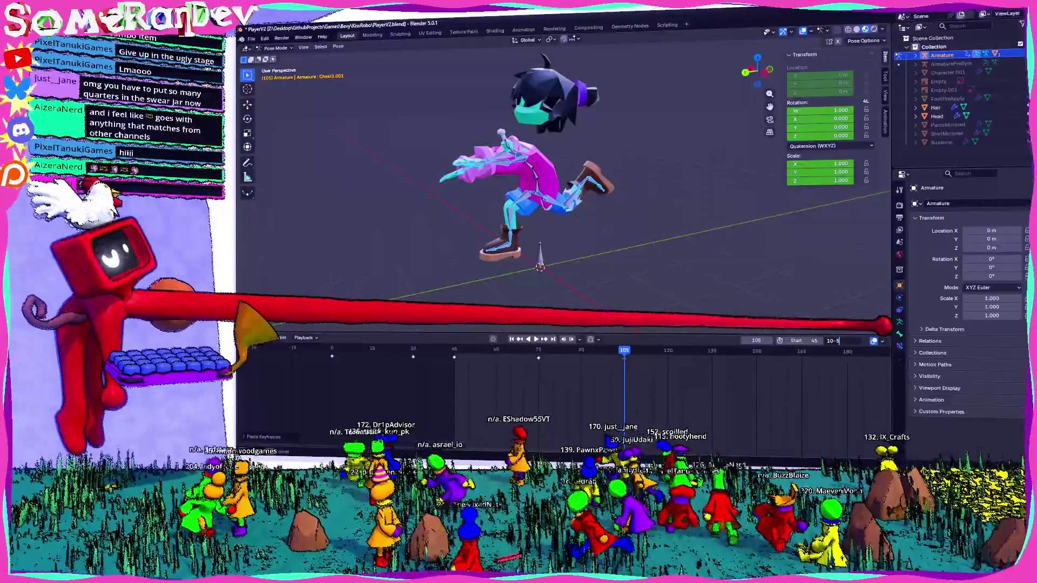
pyautogui.press('Return')
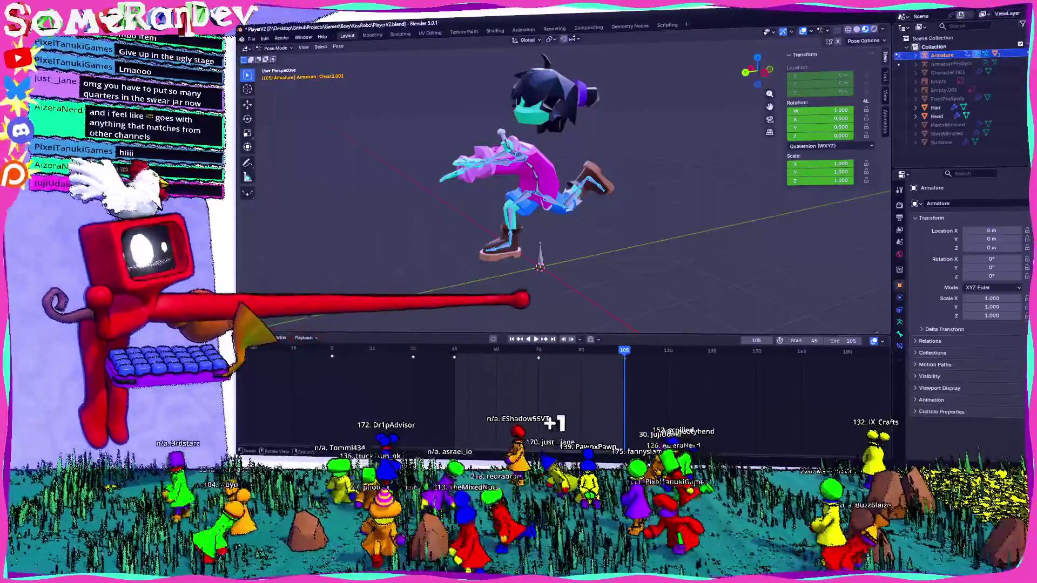
pyautogui.press('space')
pyautogui.moveTo(555, 328); pyautogui.dragTo(498, 273, button='middle')
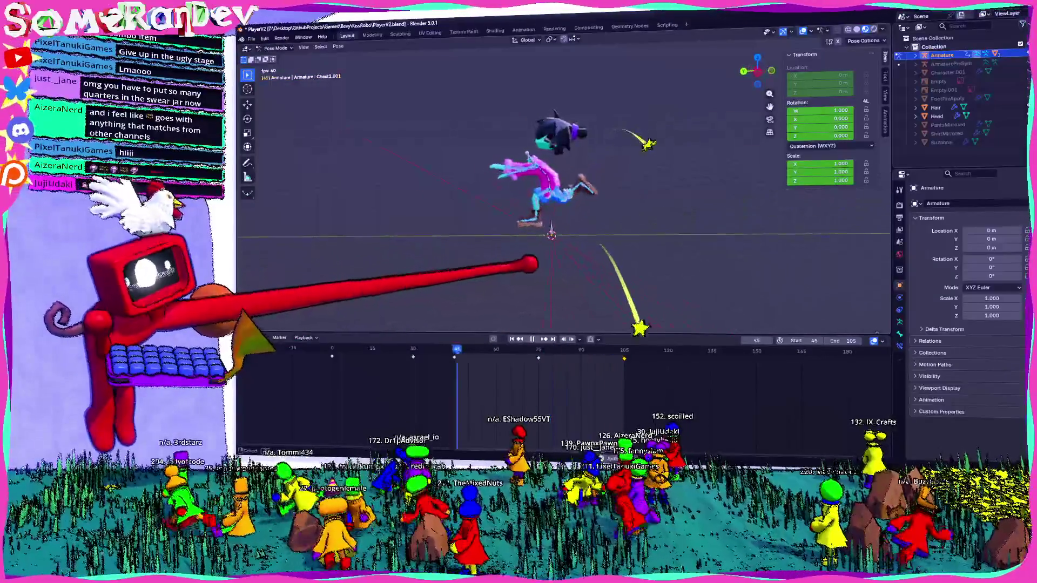
pyautogui.scroll(5, 567, 243)
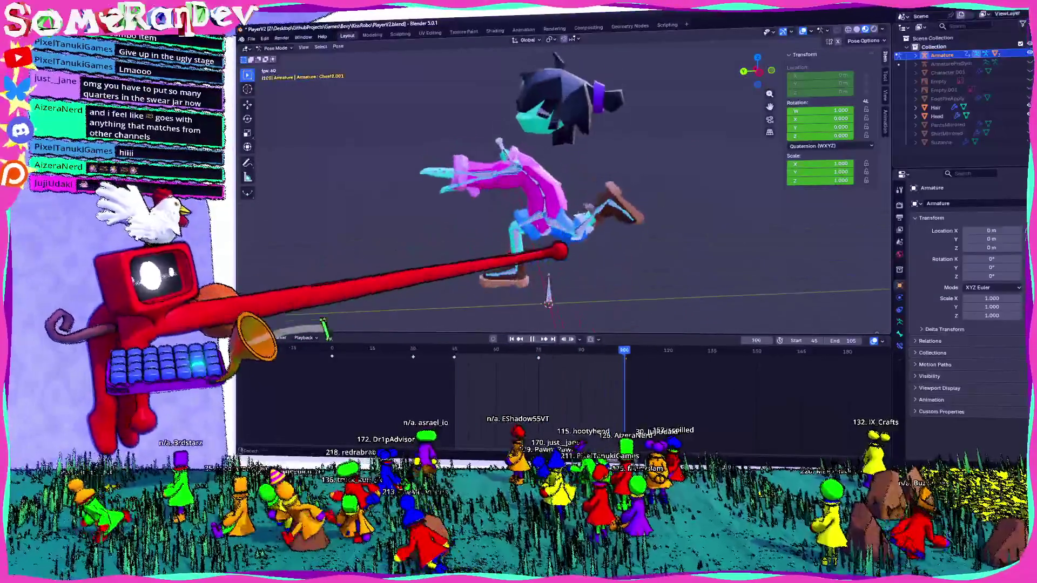
pyautogui.moveTo(567, 244); pyautogui.dragTo(527, 211, button='middle')
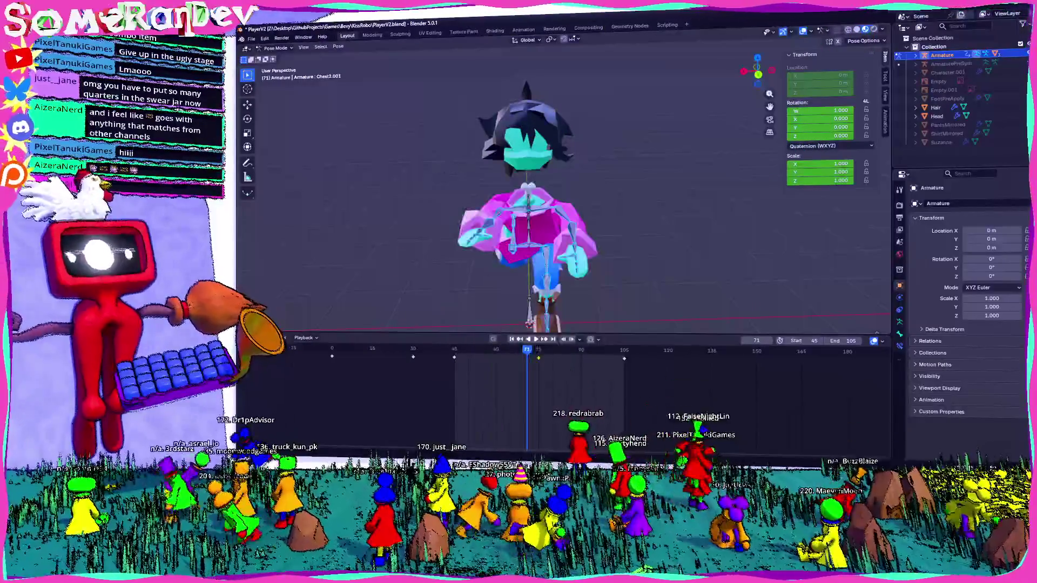
pyautogui.moveTo(567, 202)
pyautogui.mouseDown(button='middle')
pyautogui.moveTo(615, 202)
pyautogui.moveTo(591, 199)
pyautogui.mouseUp(button='middle')
pyautogui.moveTo(510, 211); pyautogui.dragTo(543, 195, button='middle')
pyautogui.click(616, 141)
pyautogui.scroll(-2, 559, 186)
pyautogui.scroll(-2, 559, 187)
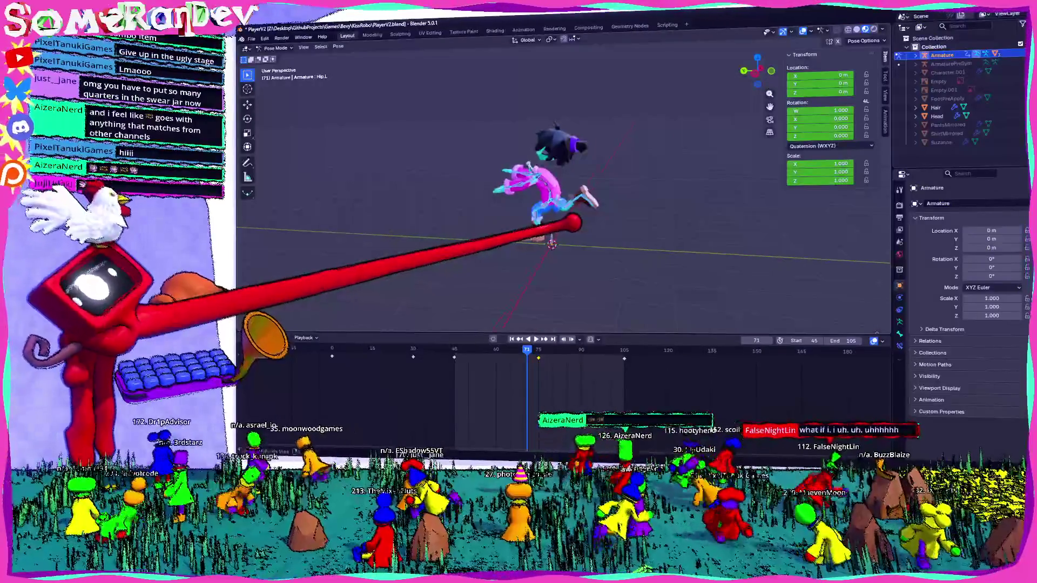
pyautogui.scroll(3, 559, 186)
pyautogui.press('ctrl+KP_3')
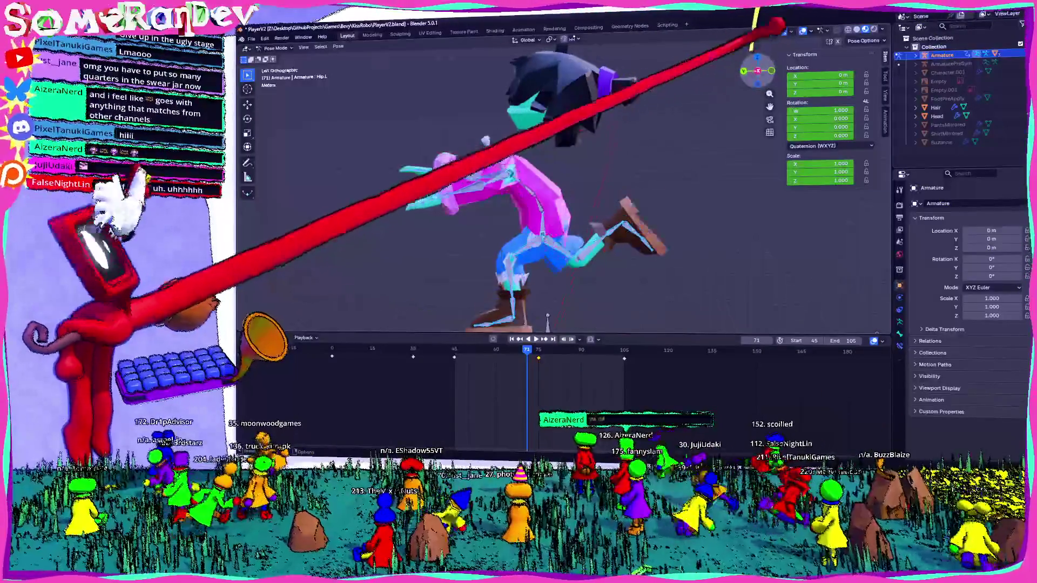
pyautogui.scroll(-3, 559, 187)
pyautogui.click(615, 212)
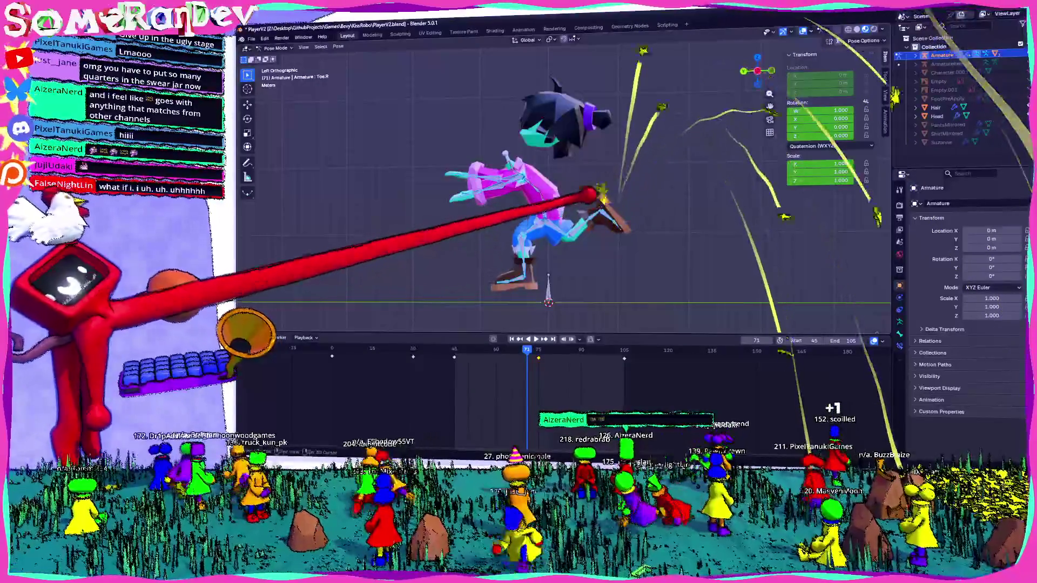
pyautogui.click(567, 223)
pyautogui.press('r')
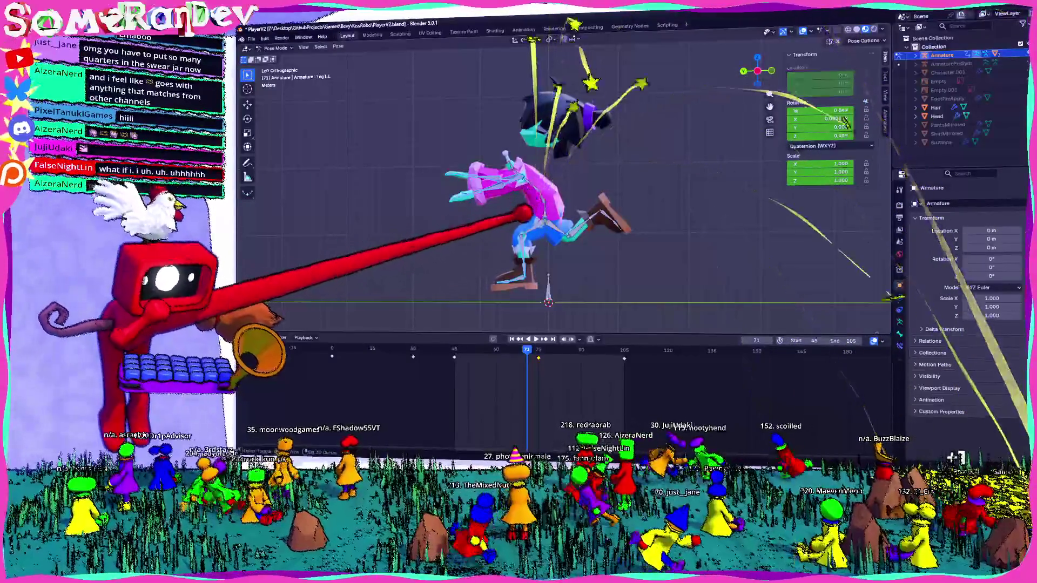
pyautogui.click(604, 215)
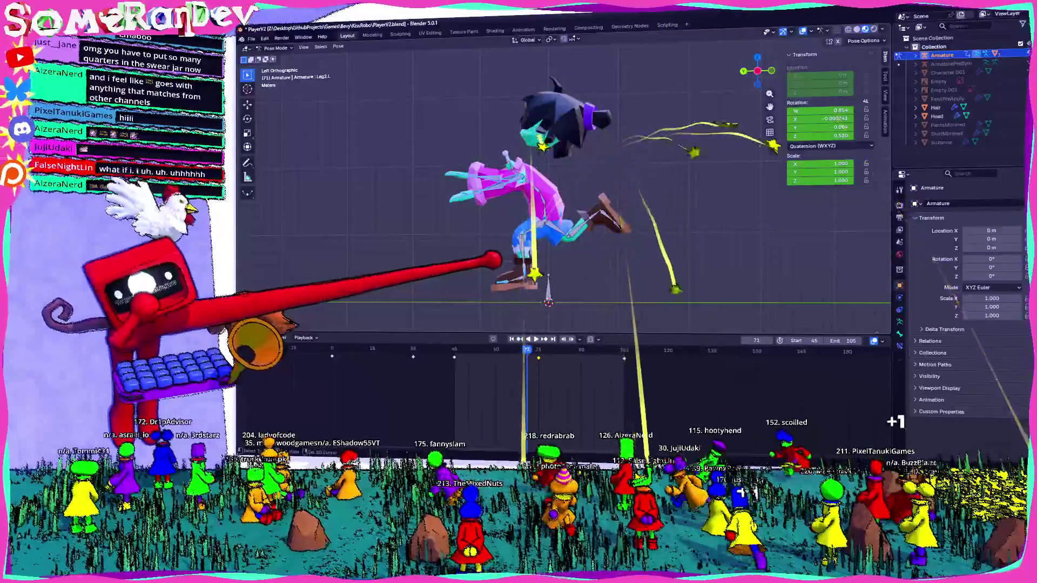
pyautogui.moveTo(567, 202); pyautogui.dragTo(616, 186, button='middle')
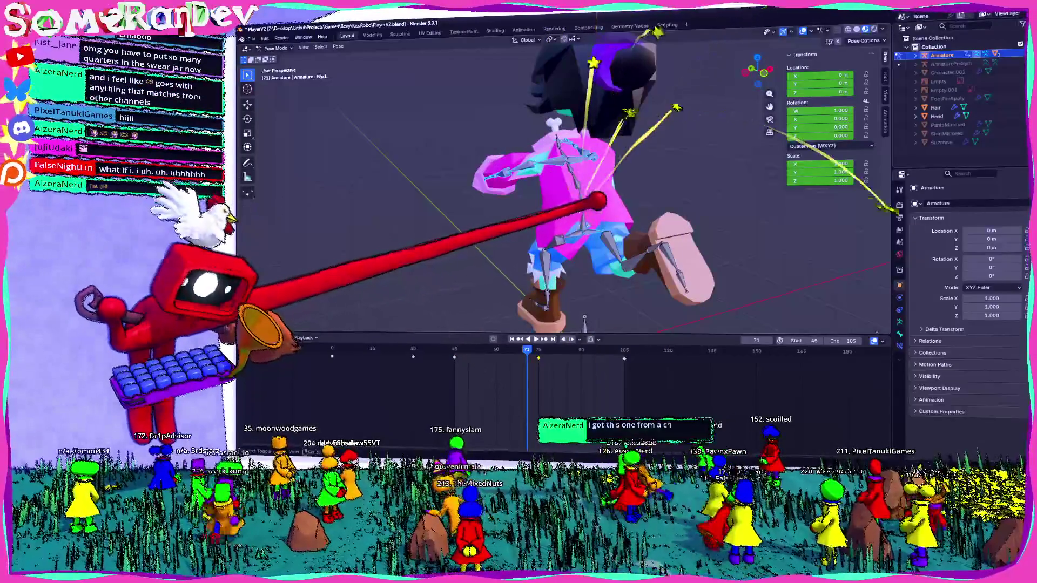
pyautogui.moveTo(567, 202); pyautogui.dragTo(518, 202, button='middle')
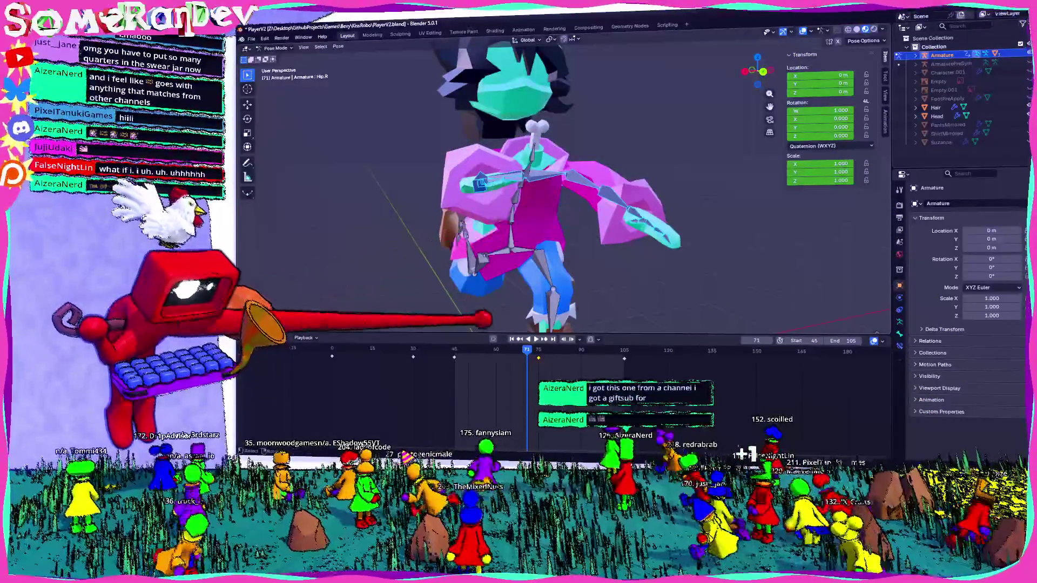
pyautogui.moveTo(567, 203)
pyautogui.mouseDown(button='middle')
pyautogui.moveTo(519, 203)
pyautogui.moveTo(487, 187)
pyautogui.mouseUp(button='middle')
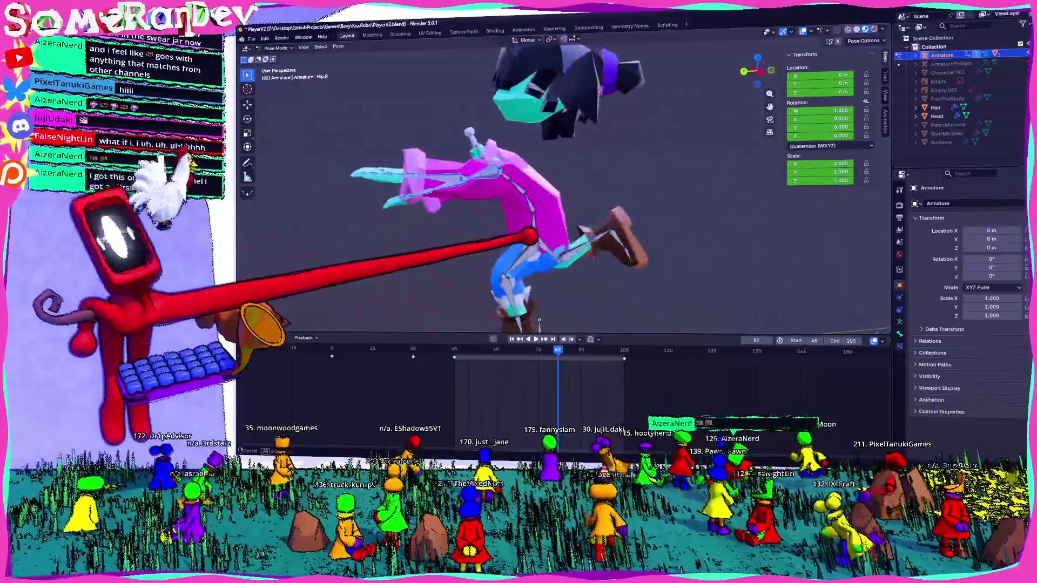
pyautogui.press('space')
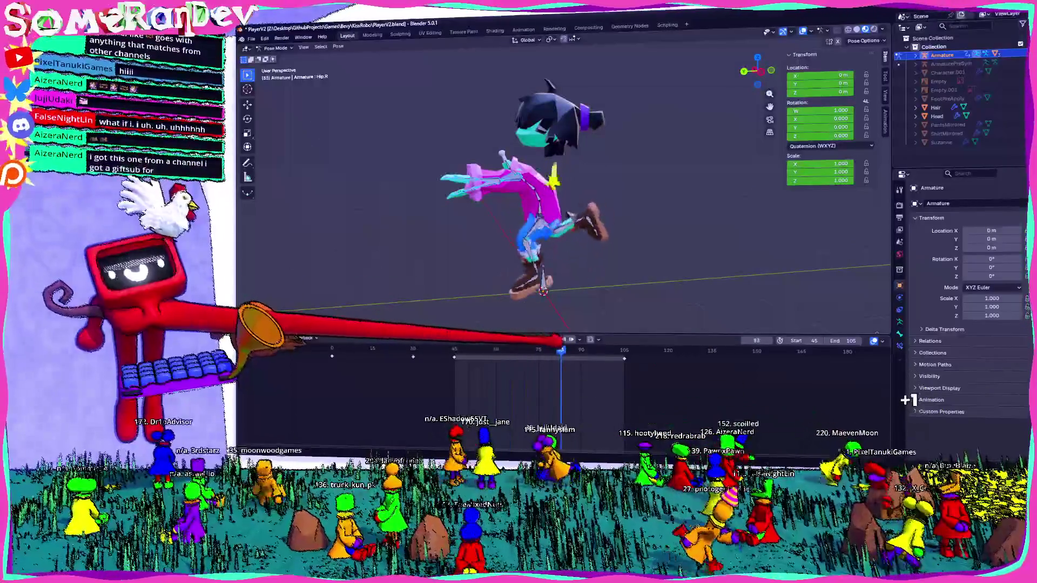
# Step: Rotate the left upper arm bone forward in side view for the frame 75 pose
pyautogui.press('KP_1')
pyautogui.click(544, 227)
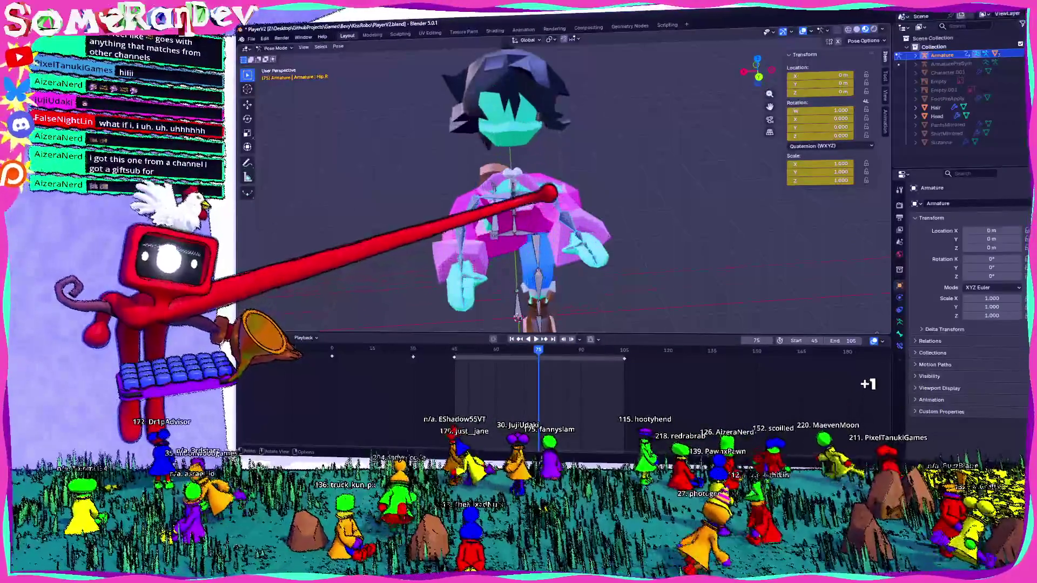
pyautogui.moveTo(563, 162); pyautogui.dragTo(753, 67, button='middle')
pyautogui.click(520, 157)
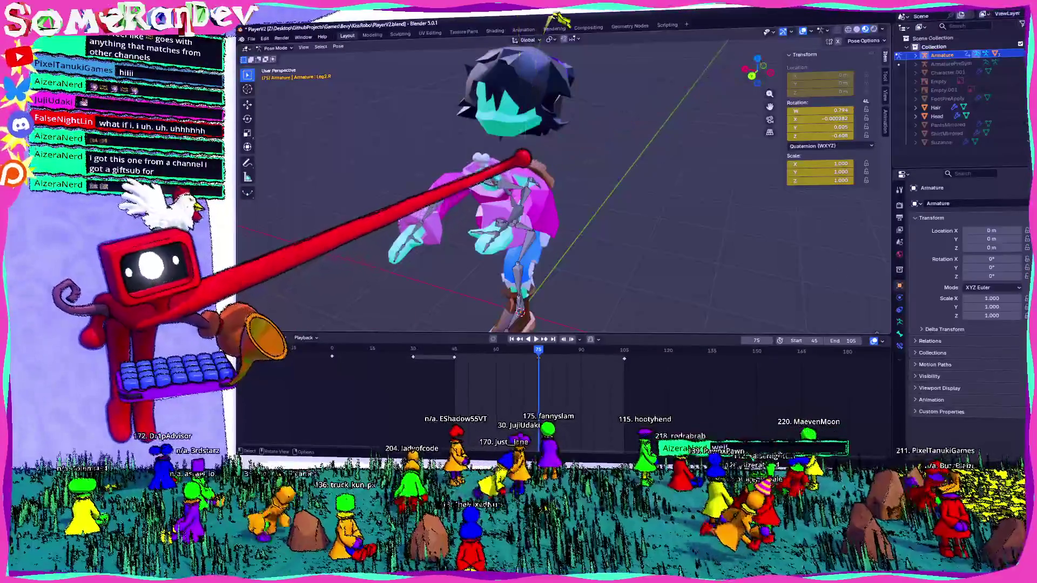
pyautogui.press('ctrl+KP_3')
pyautogui.press('r')
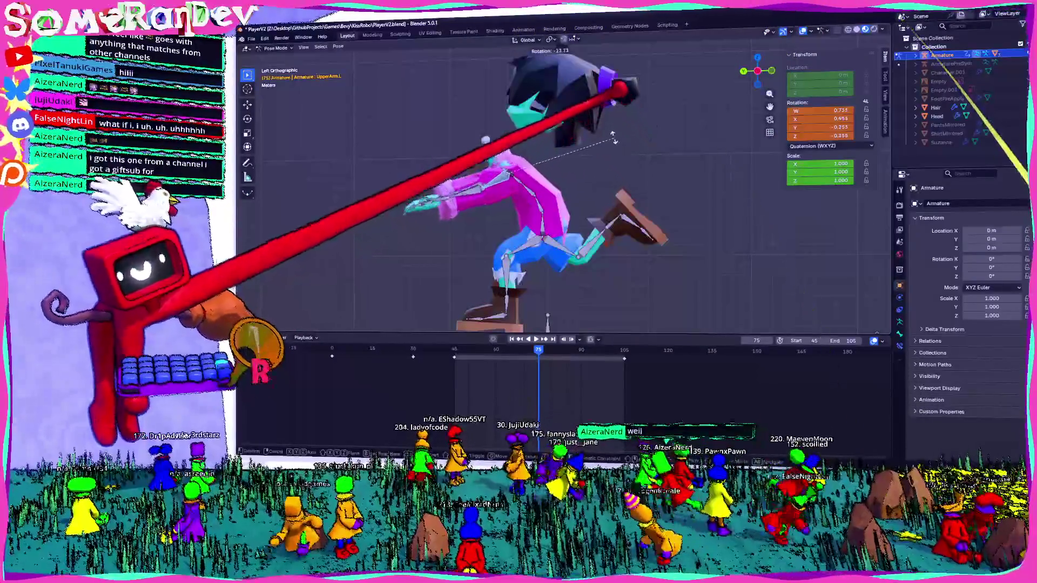
pyautogui.click(636, 162)
pyautogui.moveTo(637, 162); pyautogui.dragTo(790, 17, button='middle')
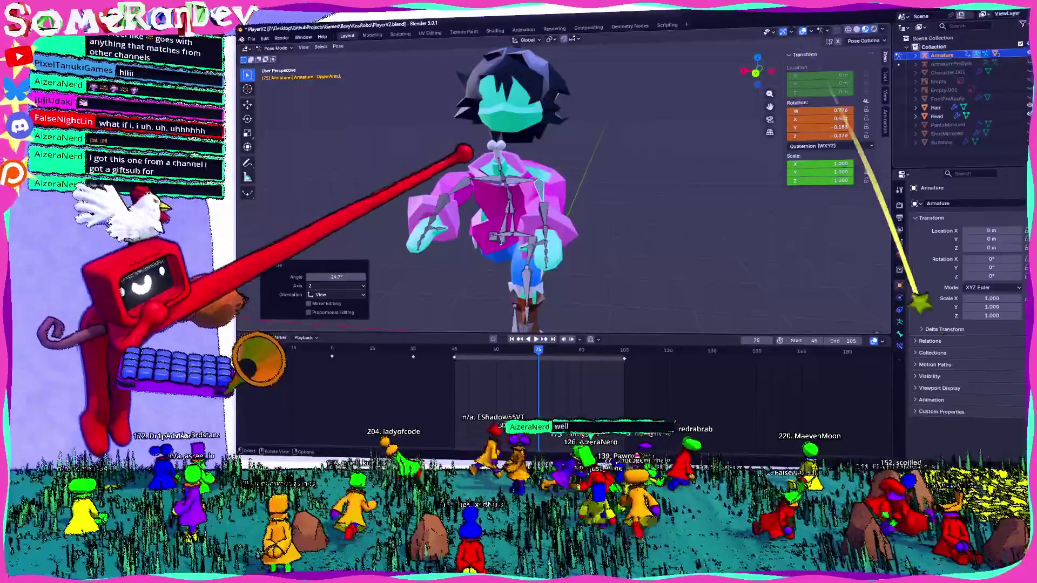
pyautogui.click(491, 121)
# Step: Rotate the right upper arm bone to match and keyframe the new arm pose at frame 75
pyautogui.click(429, 231)
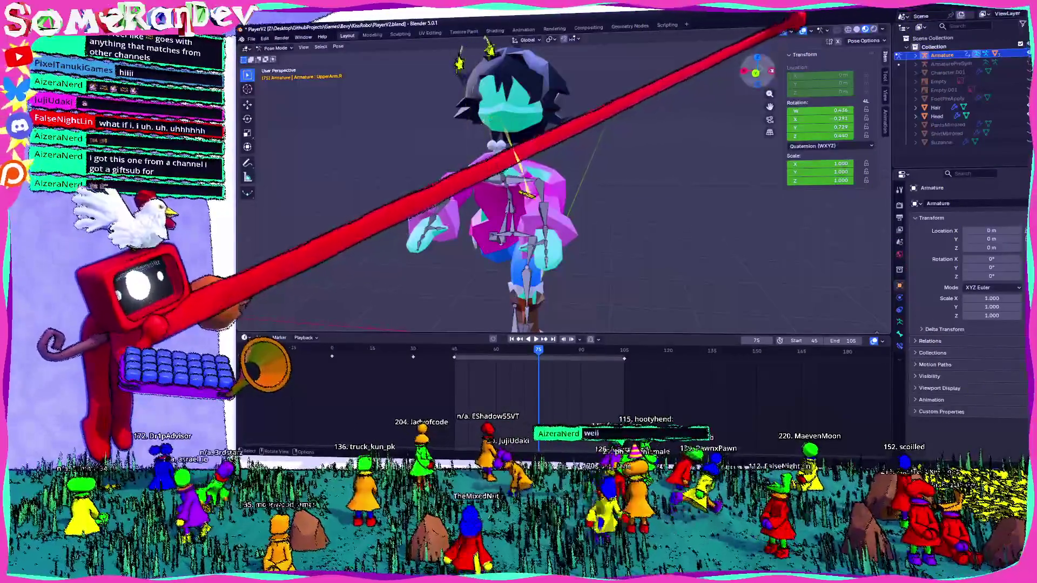
pyautogui.press('ctrl+KP_3')
pyautogui.press('r')
pyautogui.click(548, 322)
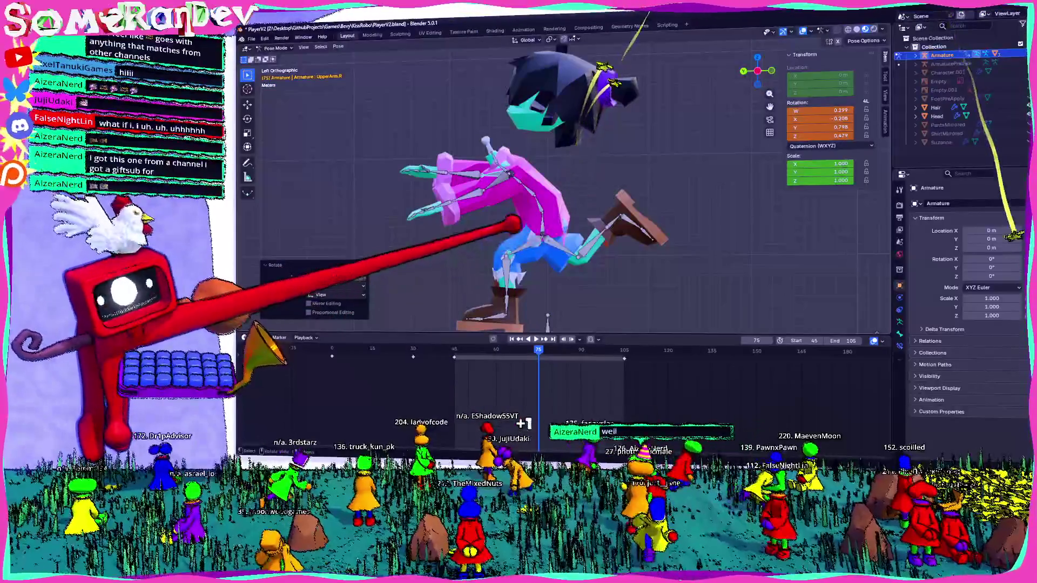
pyautogui.press('i')
# Step: Play the jump back, checking the arms from perspective, front and side views
pyautogui.press('space')
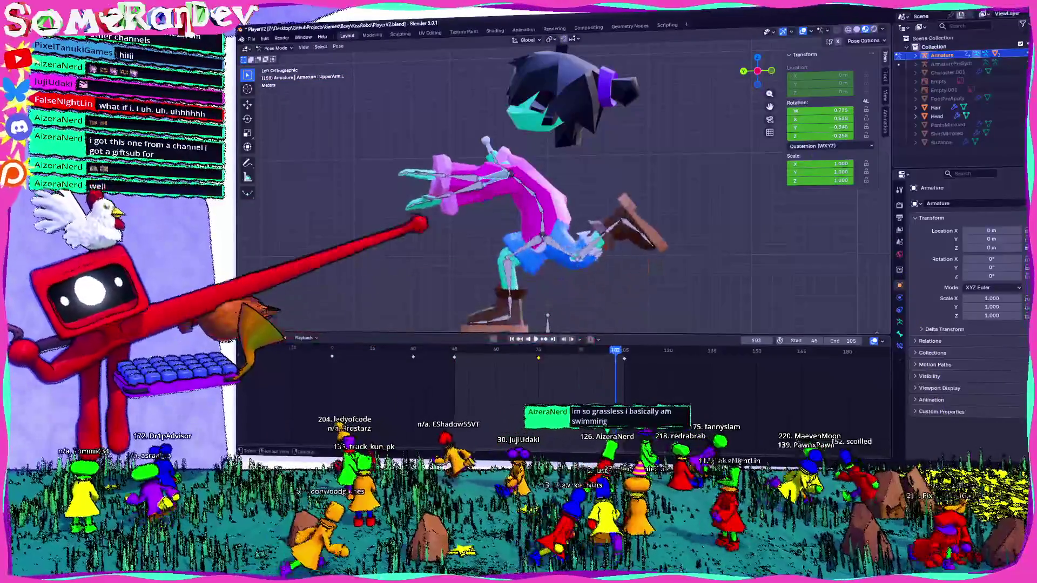
pyautogui.moveTo(567, 243); pyautogui.dragTo(615, 243, button='middle')
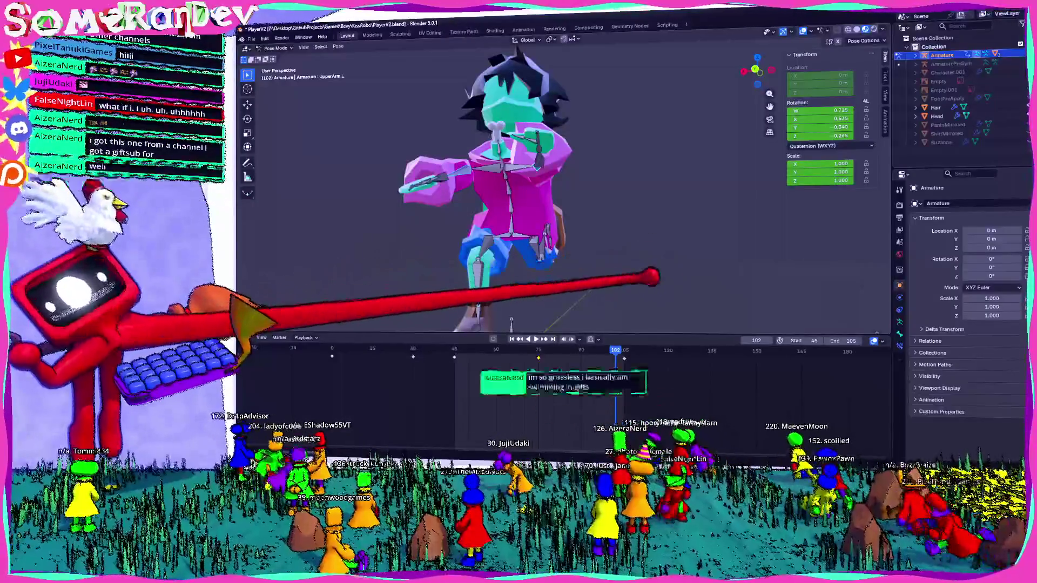
pyautogui.moveTo(518, 202); pyautogui.dragTo(567, 195, button='middle')
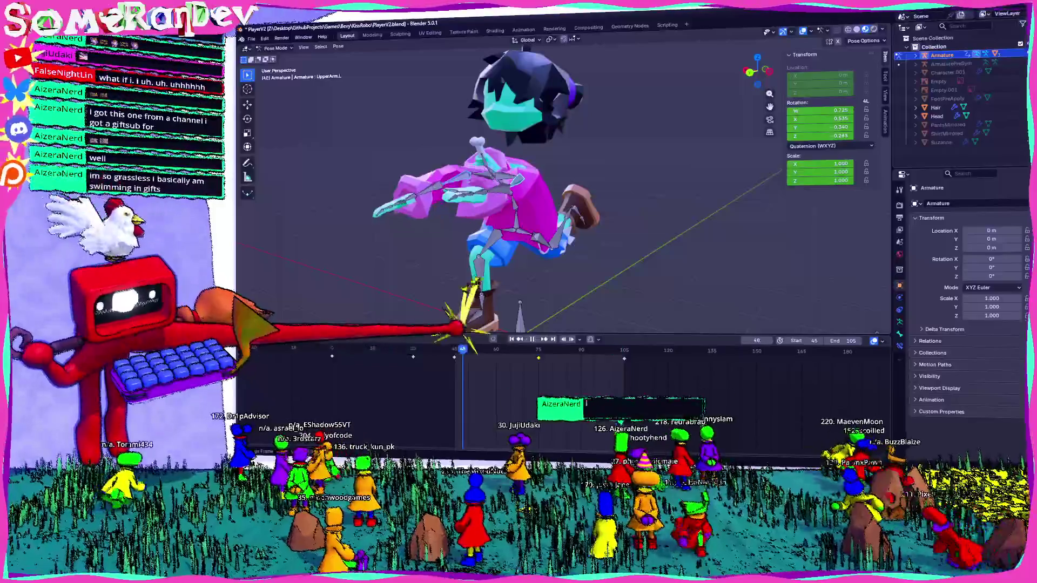
pyautogui.press('KP_1')
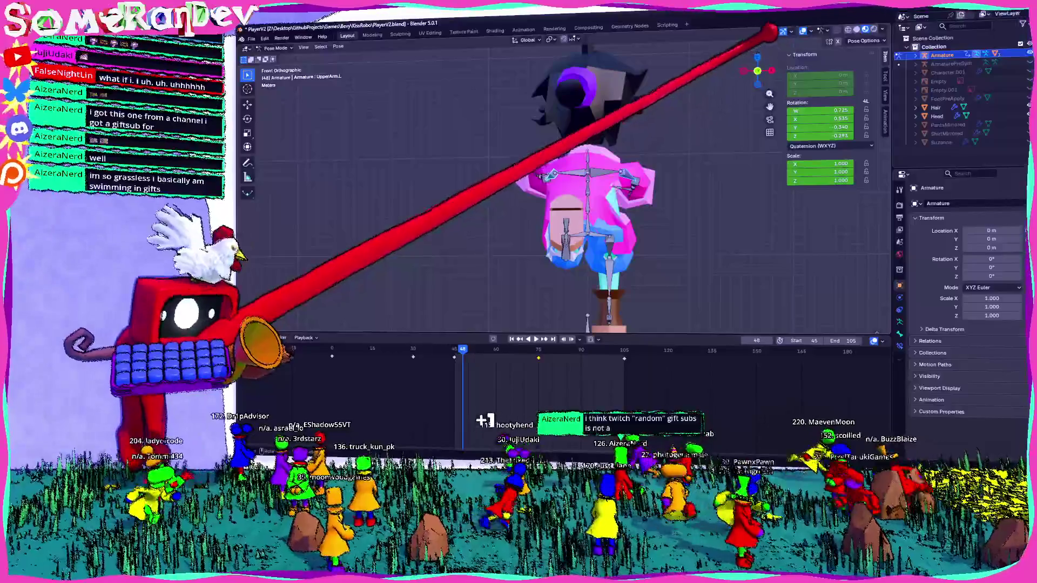
pyautogui.press('ctrl+KP_3')
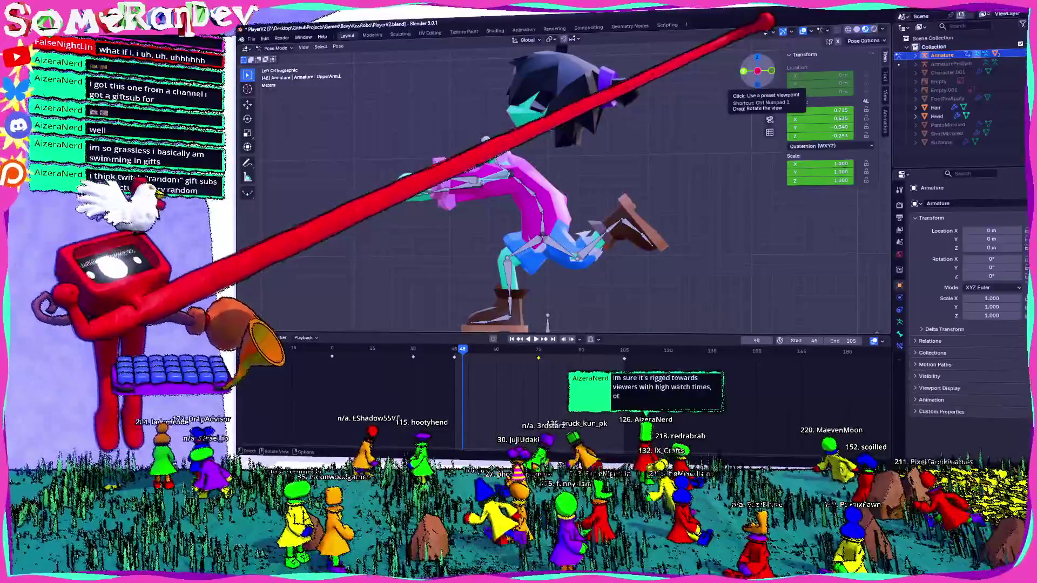
pyautogui.click(533, 338)
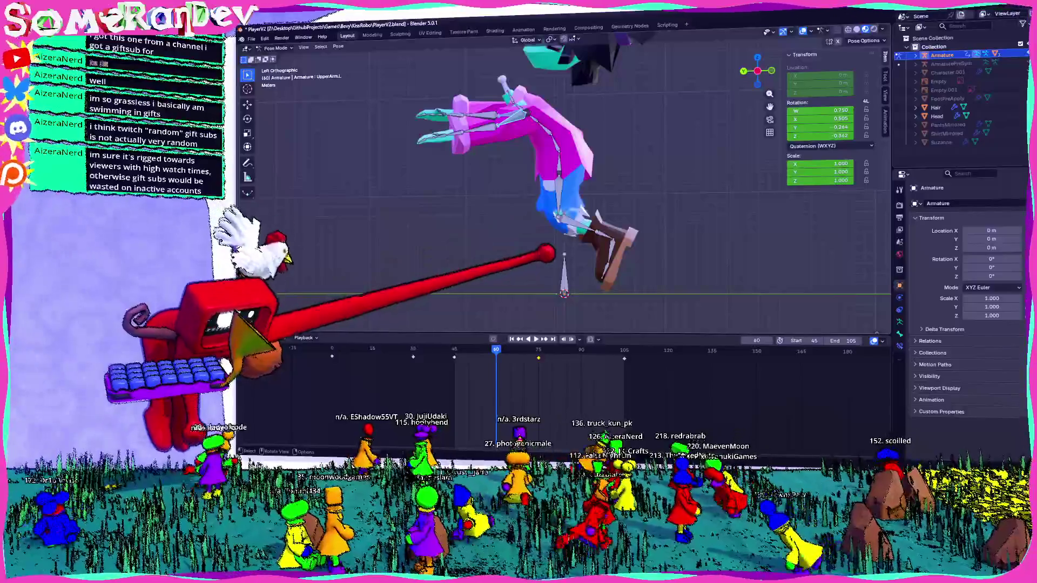
# Step: Re-angle the right leg bone with two rotations for the crouched jump pose
pyautogui.moveTo(567, 202)
pyautogui.mouseDown(button='middle')
pyautogui.moveTo(616, 186)
pyautogui.moveTo(568, 162)
pyautogui.moveTo(571, 280)
pyautogui.mouseUp(button='middle')
pyautogui.click(579, 81)
pyautogui.press('r')
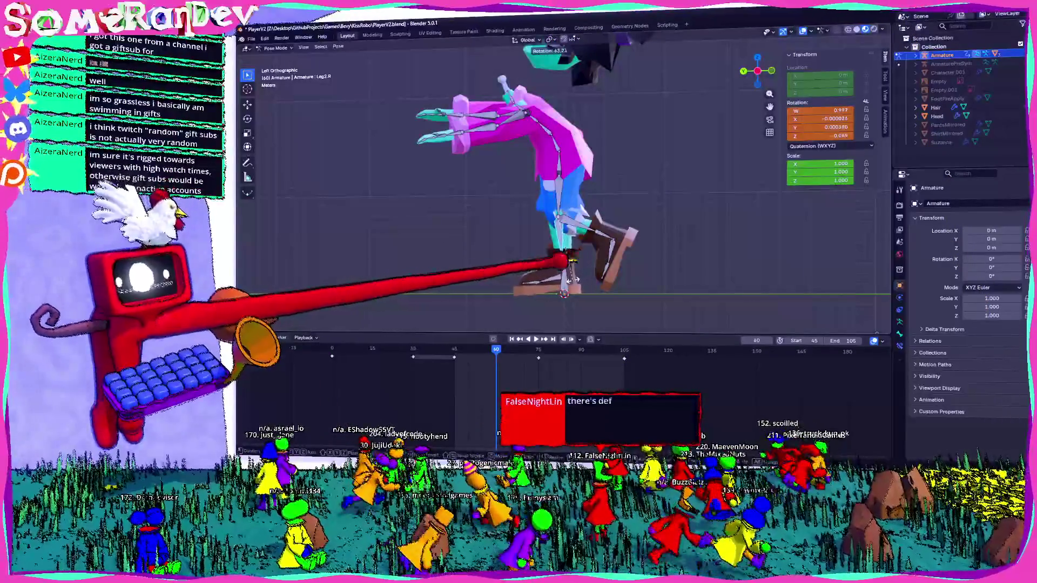
pyautogui.click(570, 279)
pyautogui.moveTo(572, 280)
pyautogui.mouseDown(button='middle')
pyautogui.moveTo(616, 243)
pyautogui.moveTo(541, 235)
pyautogui.mouseUp(button='middle')
pyautogui.press('r')
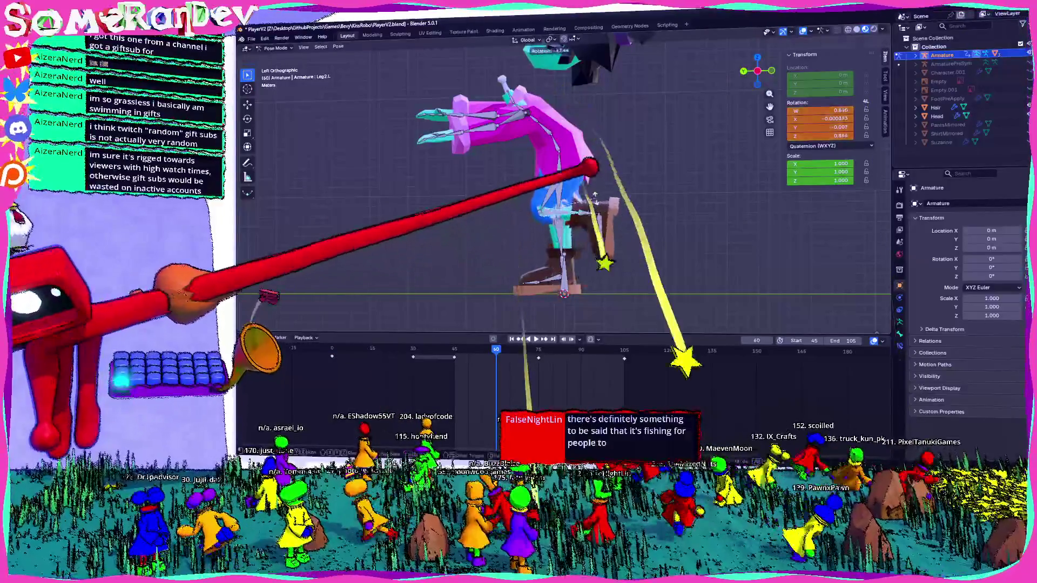
pyautogui.click(594, 194)
pyautogui.scroll(5, 594, 195)
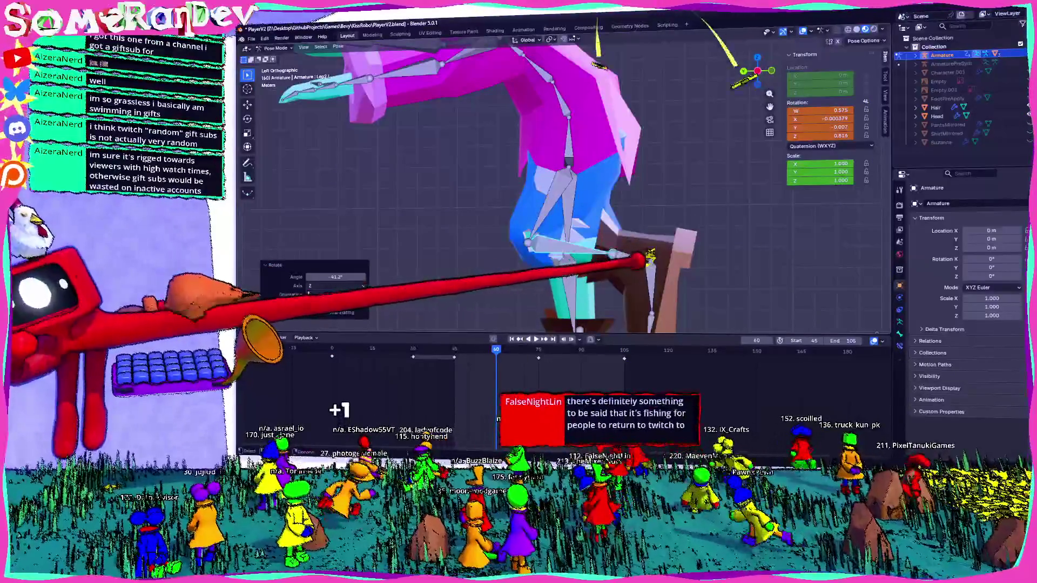
# Step: Rotate the left ankle and Leg1.L bones in side view so the character folds over its feet
pyautogui.click(648, 257)
pyautogui.scroll(-3, 648, 257)
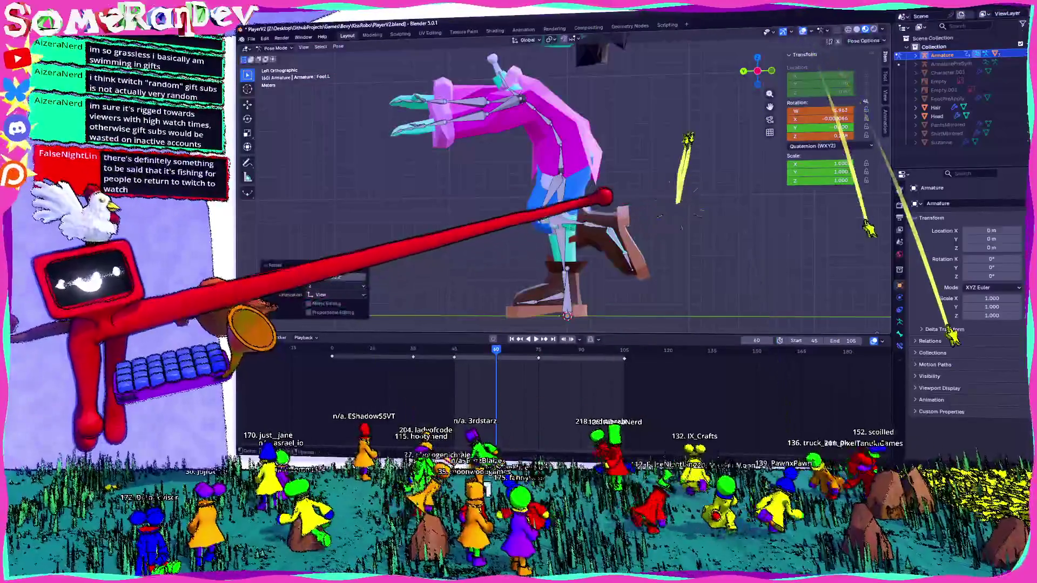
pyautogui.click(605, 200)
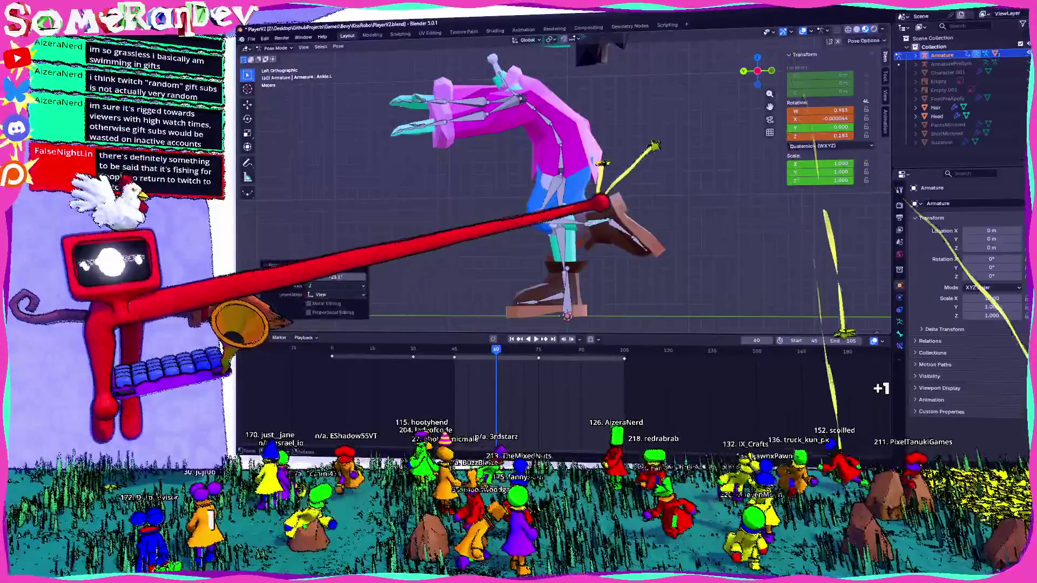
pyautogui.moveTo(603, 194); pyautogui.dragTo(519, 265, button='middle')
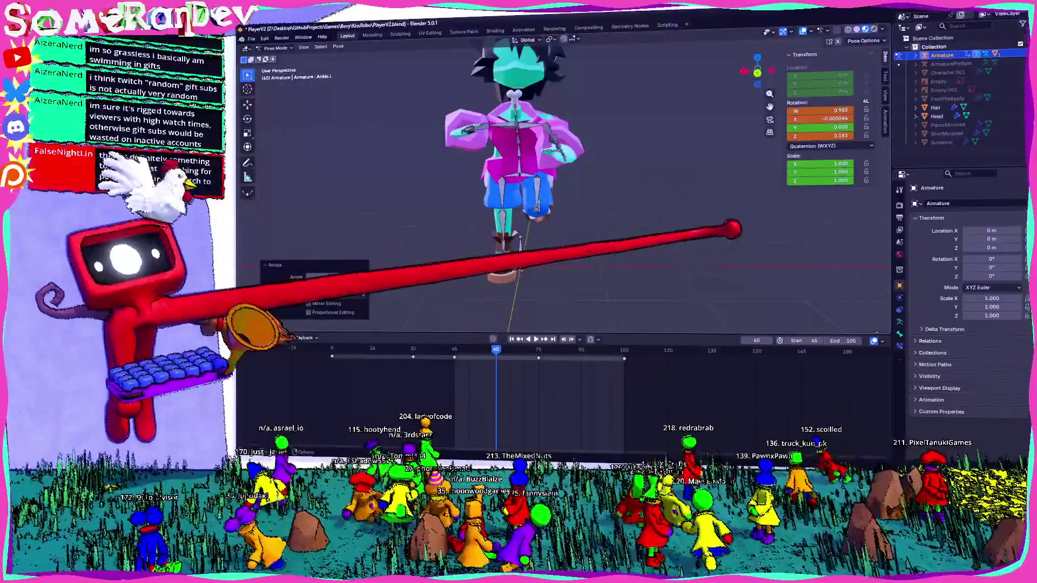
pyautogui.press('ctrl+KP_3')
pyautogui.press('r')
pyautogui.press('Return')
pyautogui.scroll(2, 607, 181)
pyautogui.click(606, 180)
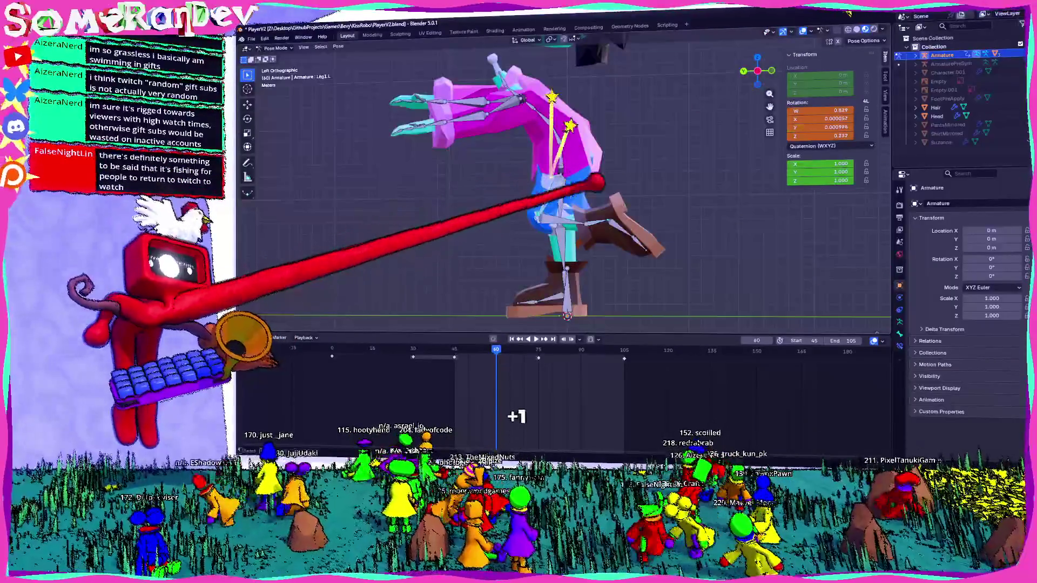
pyautogui.press('r')
pyautogui.click(613, 195)
pyautogui.moveTo(579, 197)
pyautogui.mouseDown(button='middle')
pyautogui.moveTo(526, 212)
pyautogui.moveTo(625, 207)
pyautogui.mouseUp(button='middle')
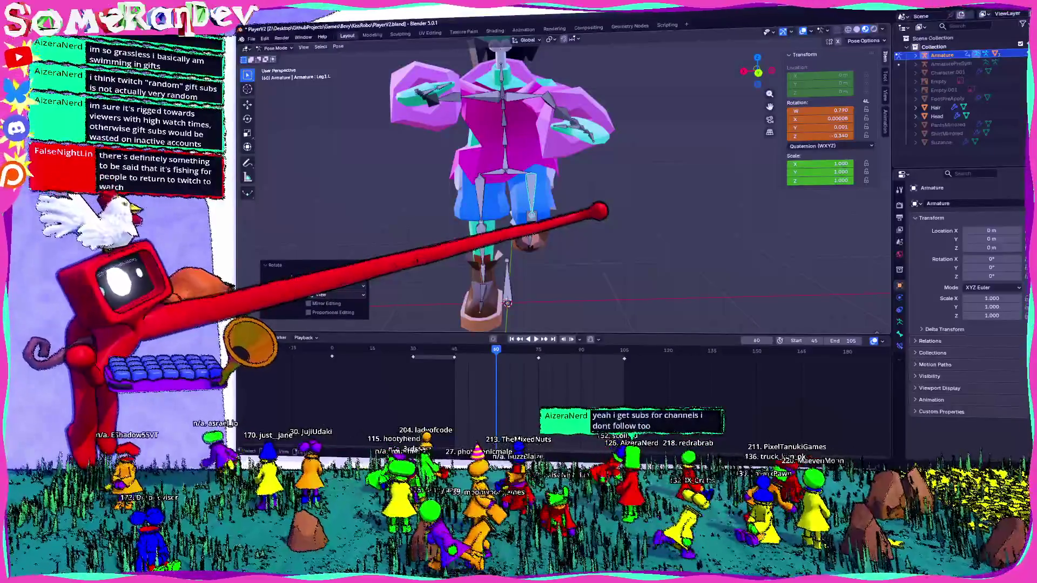
pyautogui.moveTo(601, 212)
pyautogui.mouseDown(button='middle')
pyautogui.moveTo(504, 194)
pyautogui.moveTo(555, 220)
pyautogui.moveTo(599, 217)
pyautogui.mouseUp(button='middle')
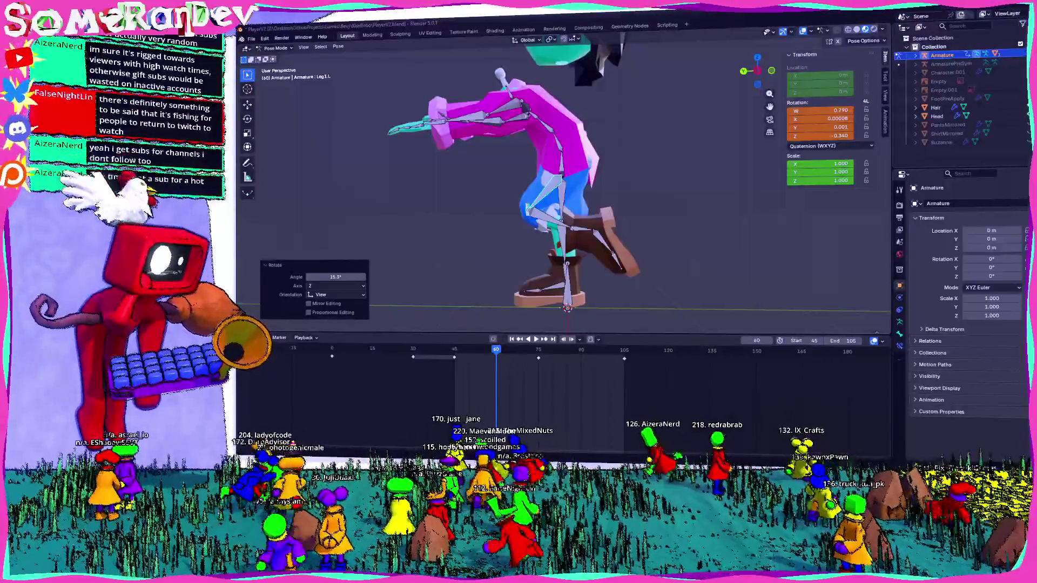
# Step: Play the jump, rewind, stop at frame 75 and insert keyframes for the adjusted leg pose
pyautogui.moveTo(655, 201)
pyautogui.mouseDown(button='middle')
pyautogui.moveTo(787, 202)
pyautogui.moveTo(604, 200)
pyautogui.mouseUp(button='middle')
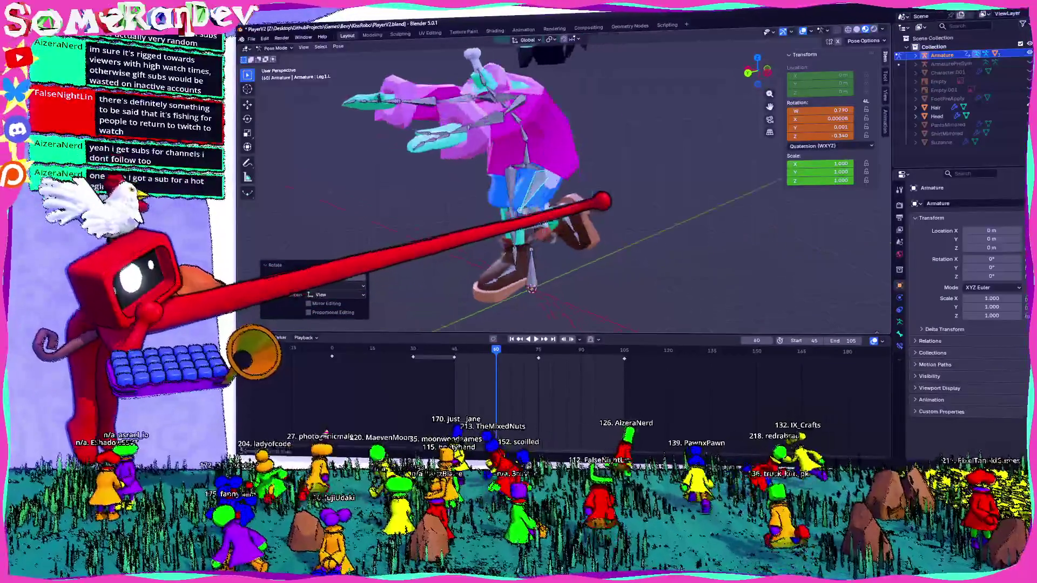
pyautogui.moveTo(604, 201)
pyautogui.mouseDown(button='middle')
pyautogui.moveTo(789, 28)
pyautogui.moveTo(672, 289)
pyautogui.mouseUp(button='middle')
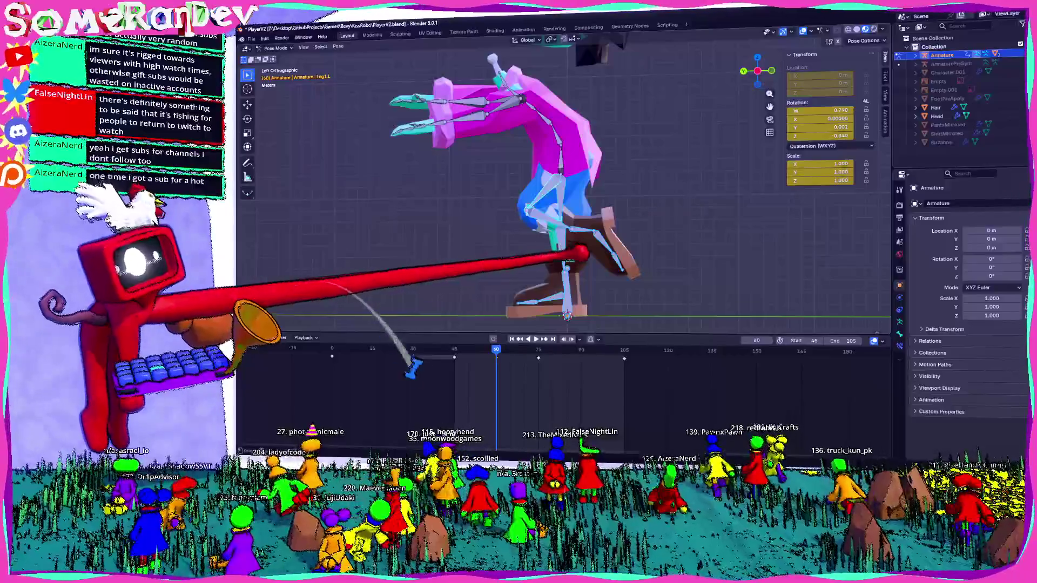
pyautogui.press('space')
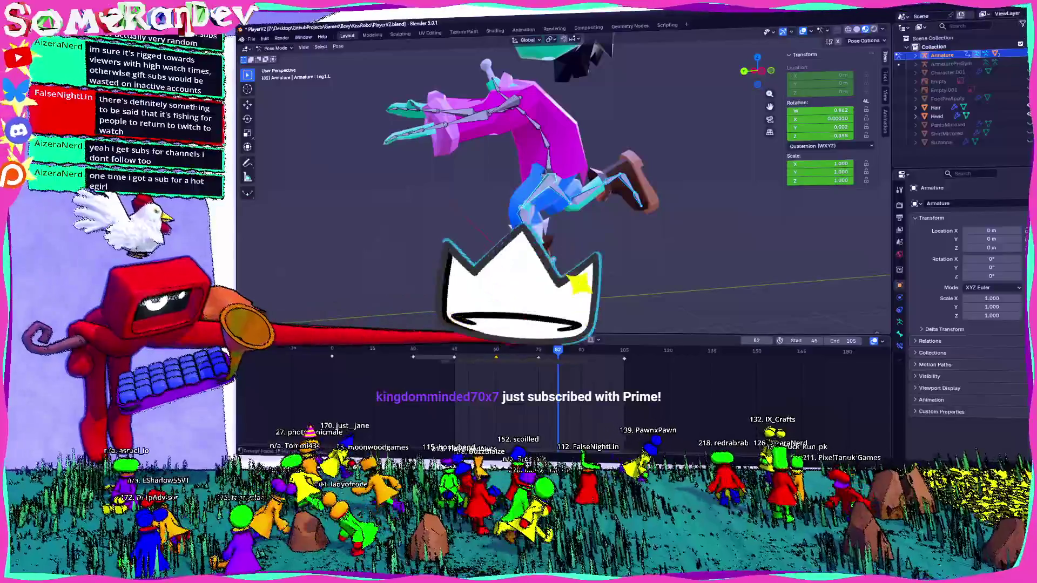
pyautogui.hotkey('shift', 'Left')
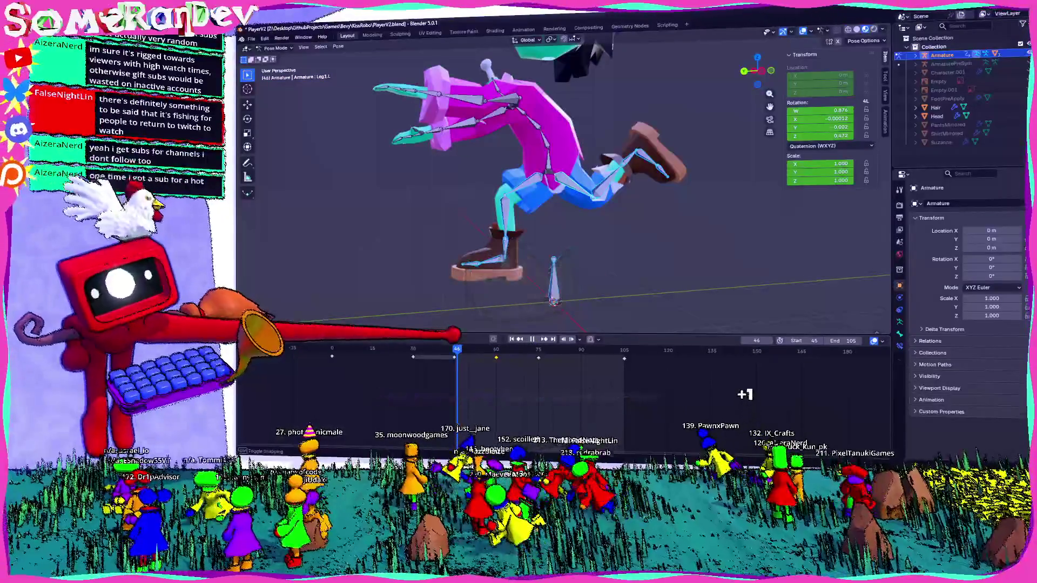
pyautogui.press('space')
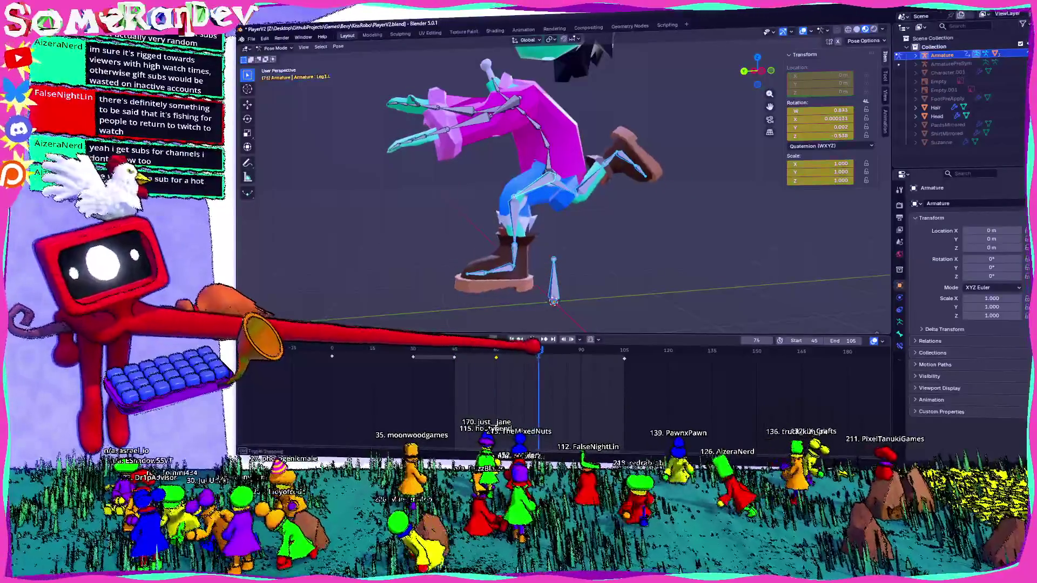
pyautogui.keyDown('alt'); pyautogui.moveTo(567, 203); pyautogui.dragTo(599, 202, button='middle'); pyautogui.keyUp('alt')
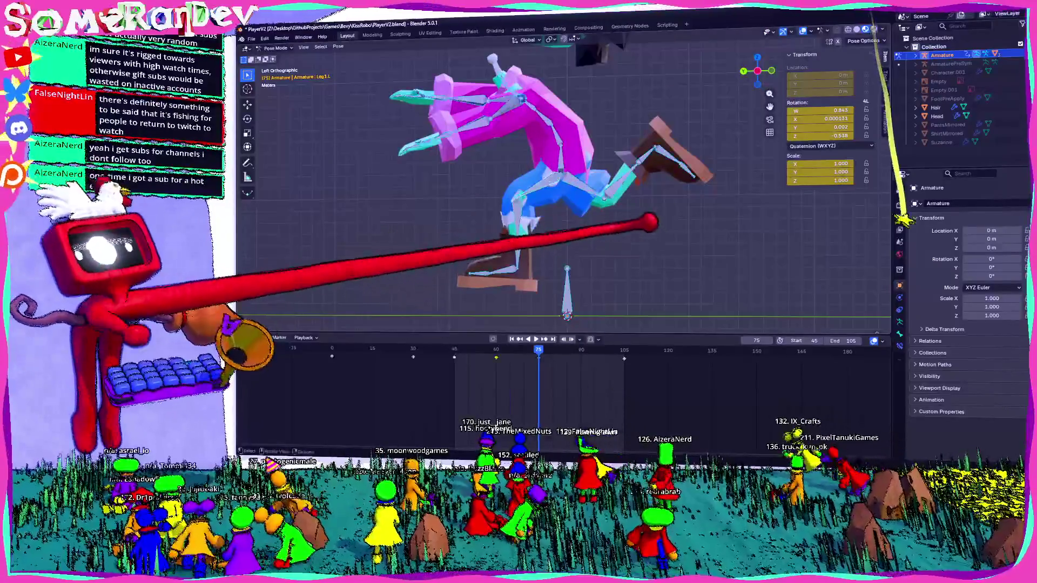
pyautogui.press('a')
# Step: Return to frame 45, select the Weenor bone and inspect the take-off pose from several angles
pyautogui.click(453, 350)
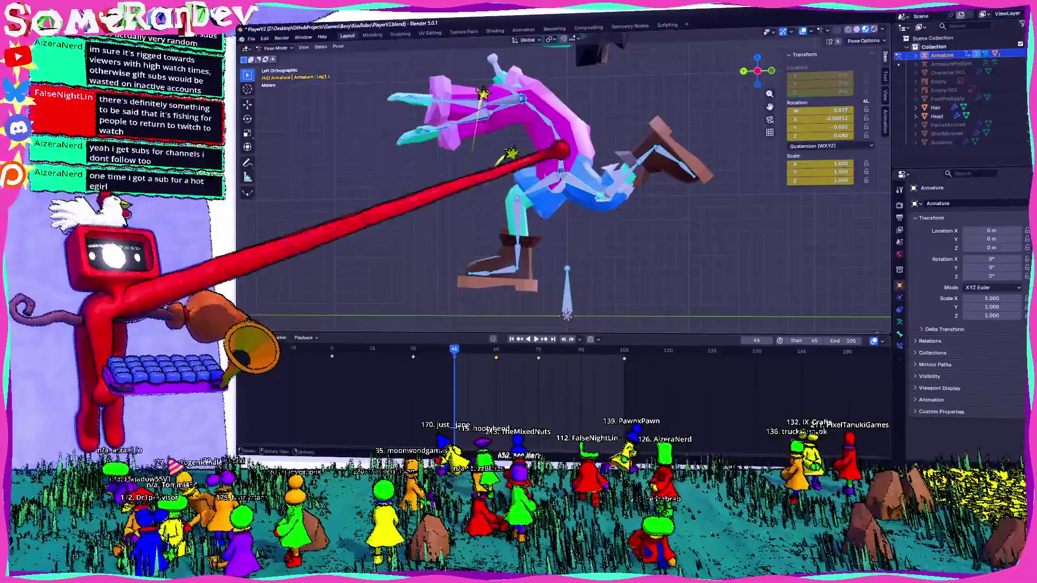
pyautogui.click(559, 110)
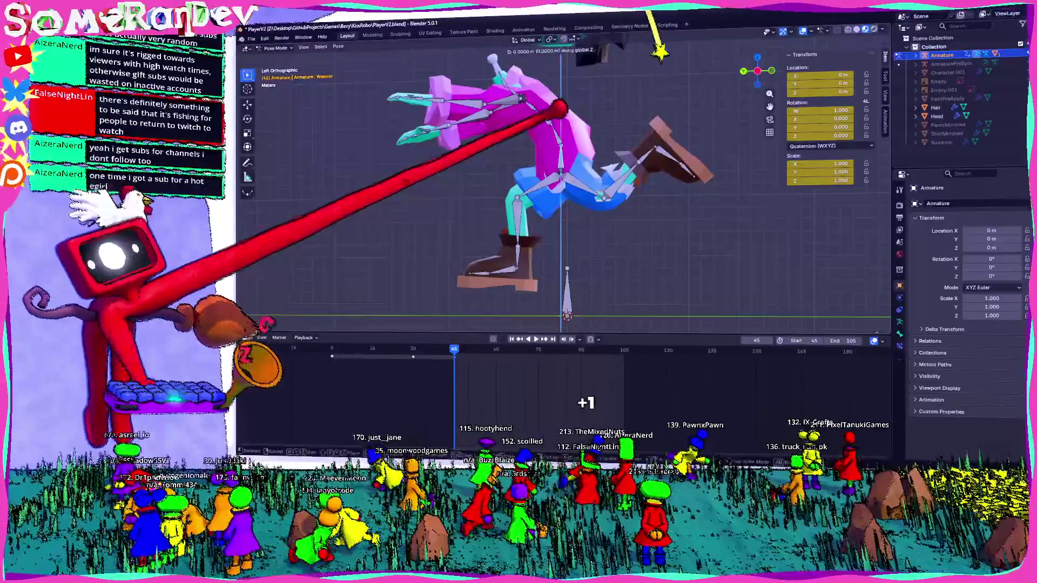
pyautogui.moveTo(567, 203); pyautogui.dragTo(599, 195, button='middle')
pyautogui.scroll(3, 559, 187)
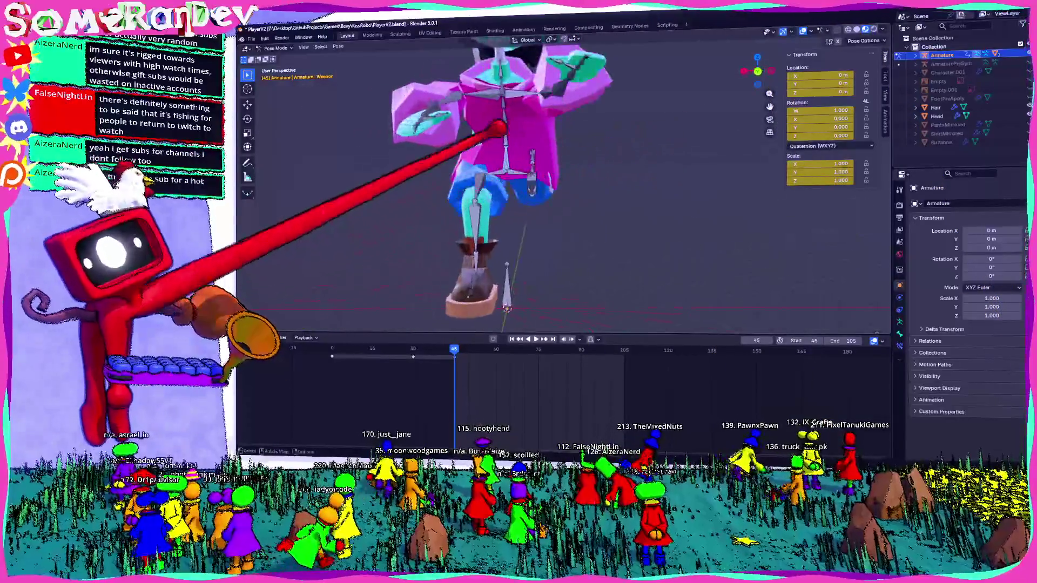
pyautogui.scroll(2, 559, 186)
pyautogui.scroll(2, 558, 187)
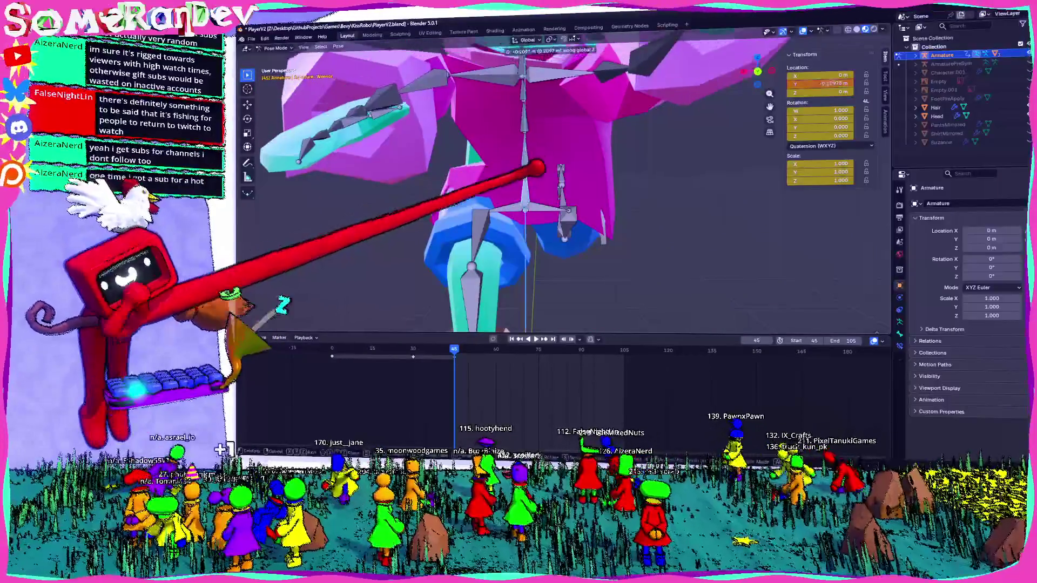
pyautogui.moveTo(559, 186); pyautogui.dragTo(600, 186, button='middle')
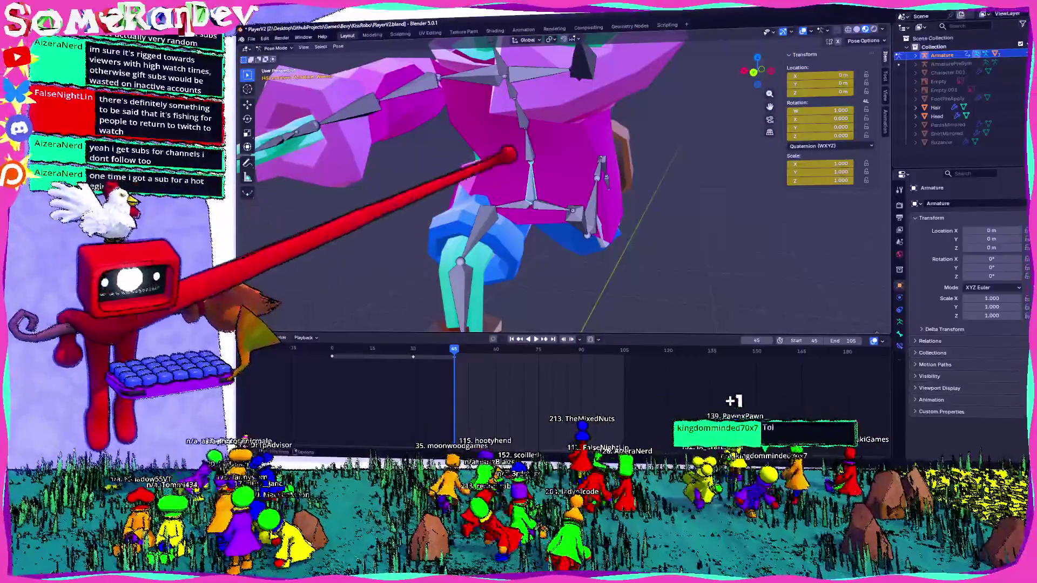
pyautogui.scroll(-3, 566, 187)
pyautogui.moveTo(567, 187); pyautogui.dragTo(615, 186, button='middle')
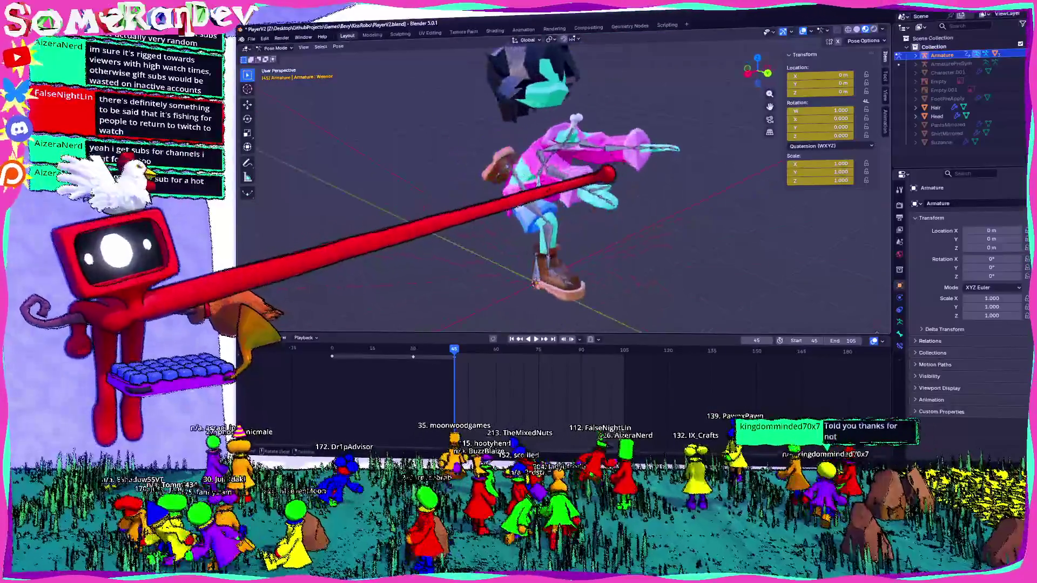
pyautogui.scroll(2, 567, 187)
pyautogui.scroll(3, 567, 187)
pyautogui.moveTo(566, 134)
pyautogui.mouseDown(button='middle')
pyautogui.moveTo(498, 81)
pyautogui.moveTo(381, 142)
pyautogui.moveTo(527, 127)
pyautogui.moveTo(555, 139)
pyautogui.moveTo(452, 162)
pyautogui.moveTo(532, 147)
pyautogui.moveTo(625, 167)
pyautogui.moveTo(537, 132)
pyautogui.moveTo(476, 152)
pyautogui.moveTo(518, 113)
pyautogui.moveTo(535, 121)
pyautogui.moveTo(502, 138)
pyautogui.moveTo(527, 130)
pyautogui.mouseUp(button='middle')
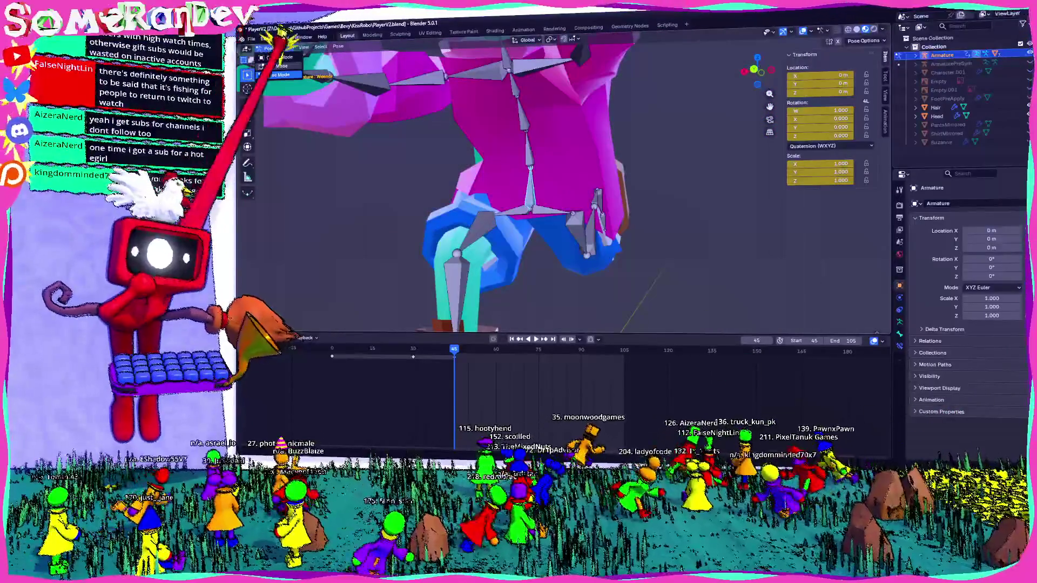
# Step: Switch the armature to Edit Mode and parent the selected bone with Keep Offset
pyautogui.click(284, 65)
pyautogui.moveTo(532, 243); pyautogui.dragTo(532, 186, button='middle')
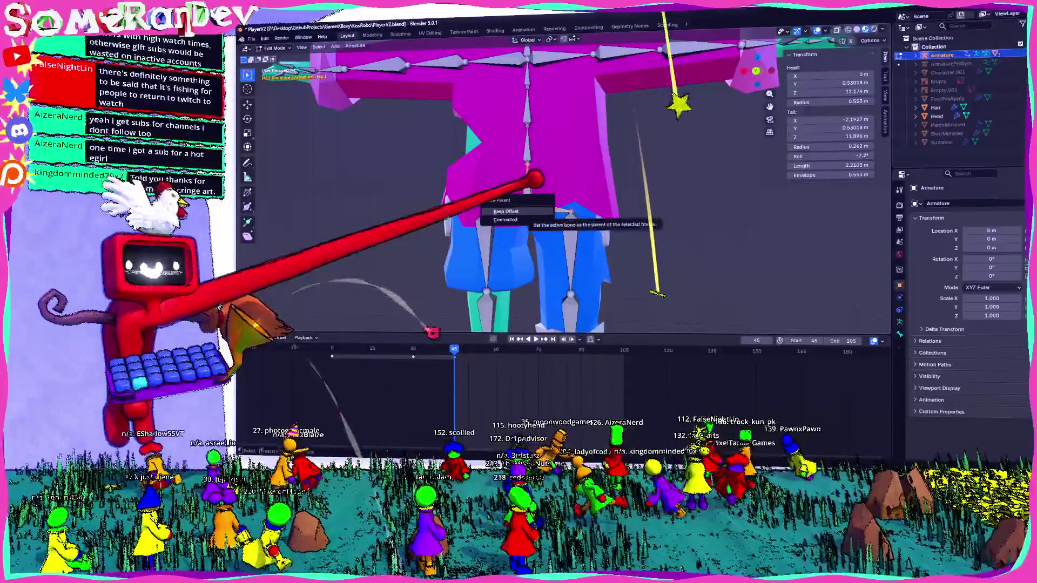
pyautogui.click(506, 211)
pyautogui.hotkey('ctrl', 'p')
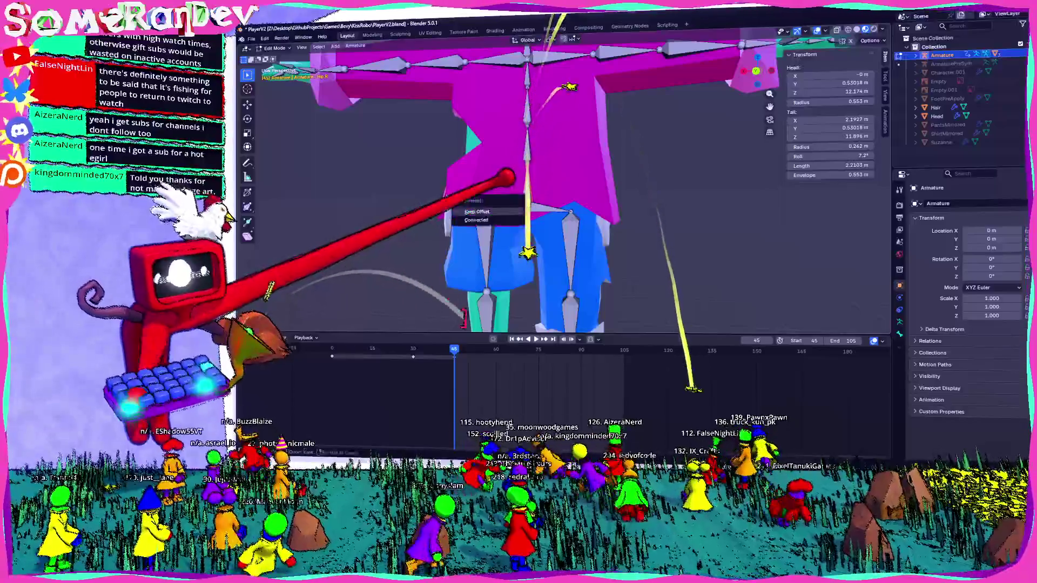
pyautogui.click(502, 222)
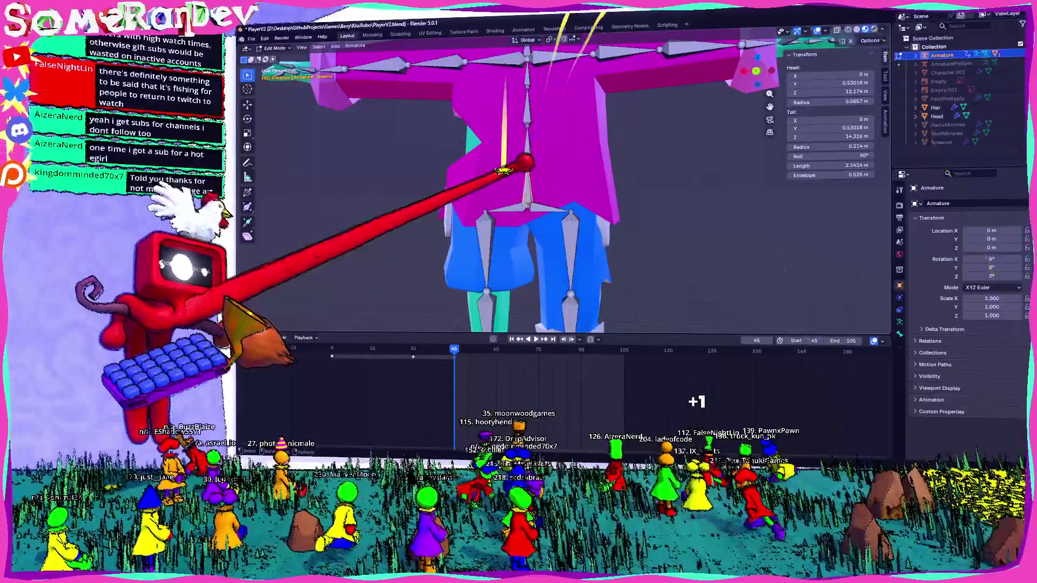
pyautogui.hotkey('alt', 'p')
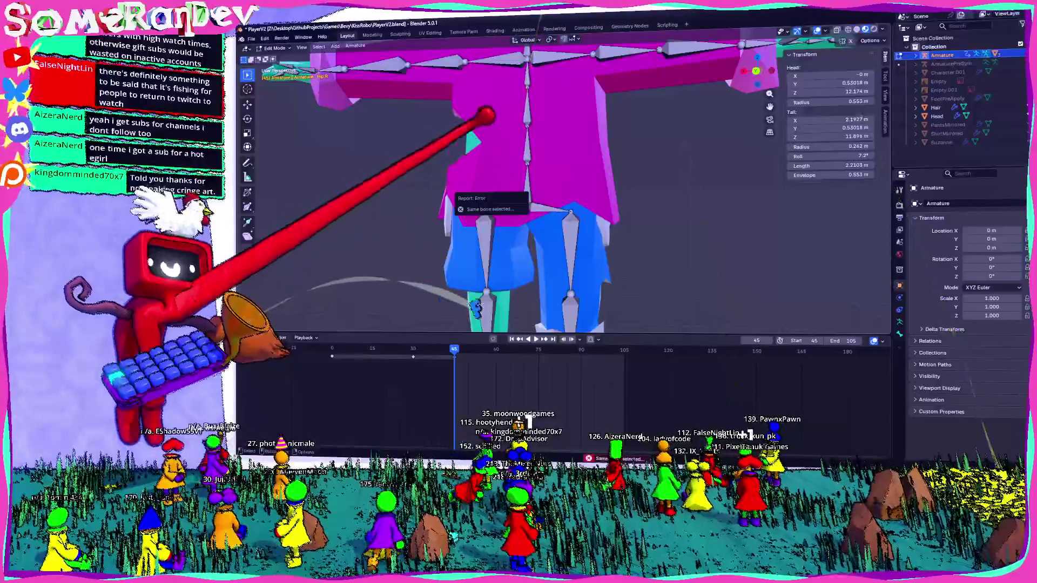
pyautogui.click(487, 209)
# Step: Move the bone near the hips into place, then select the horizontal bone and show its Bone properties
pyautogui.press('g')
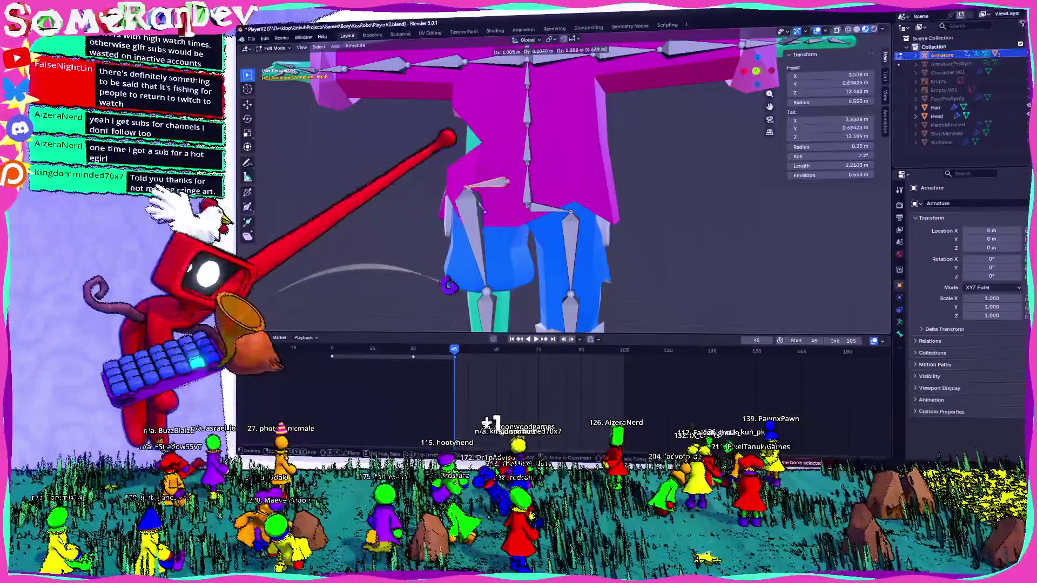
pyautogui.press('Return')
pyautogui.moveTo(536, 203); pyautogui.dragTo(502, 162, button='middle')
pyautogui.press('g')
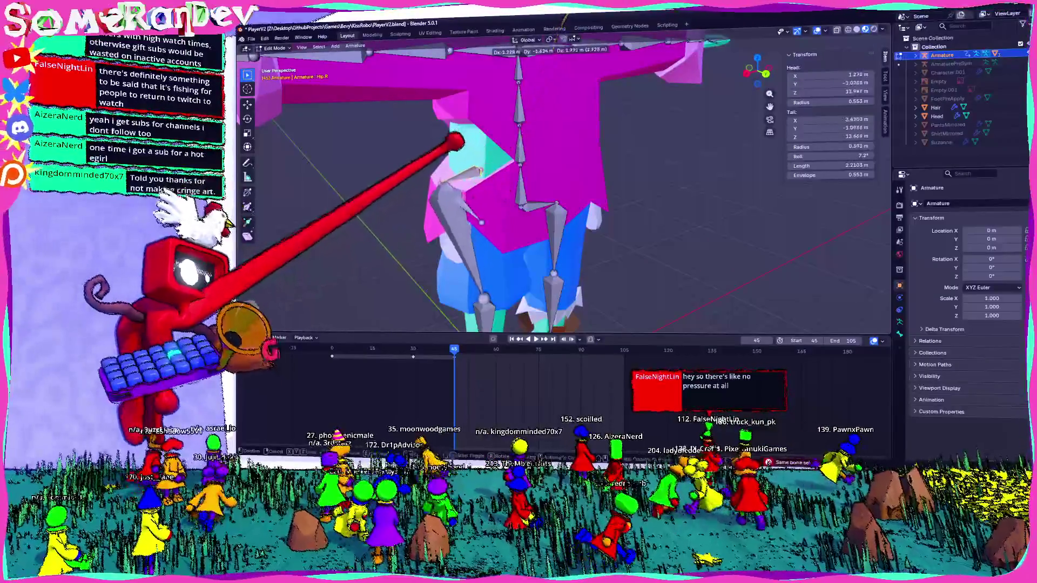
pyautogui.click(491, 69)
pyautogui.scroll(3, 491, 70)
pyautogui.moveTo(491, 69); pyautogui.dragTo(518, 97, button='middle')
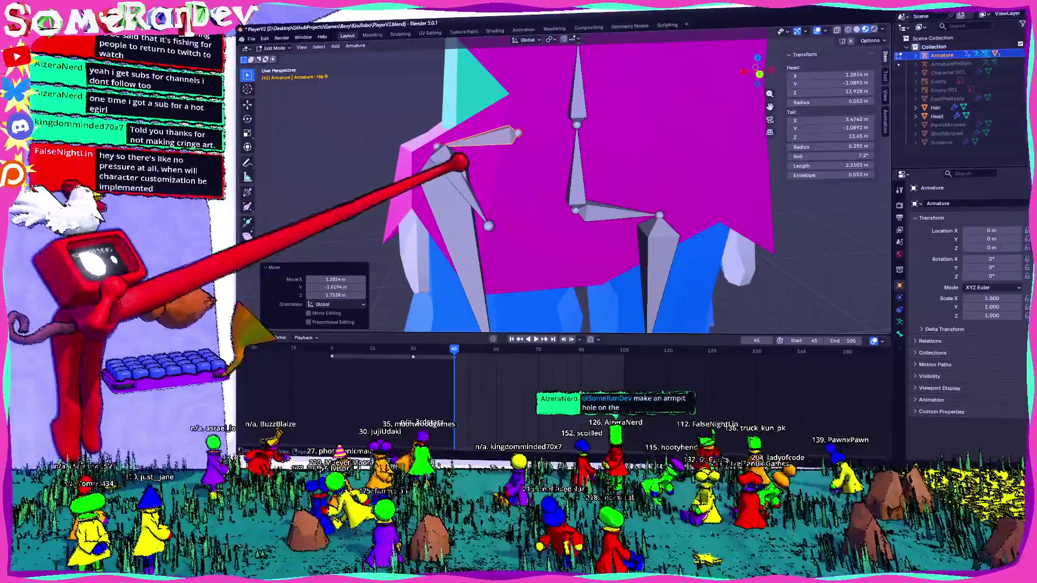
pyautogui.moveTo(458, 163); pyautogui.dragTo(549, 210, button='middle')
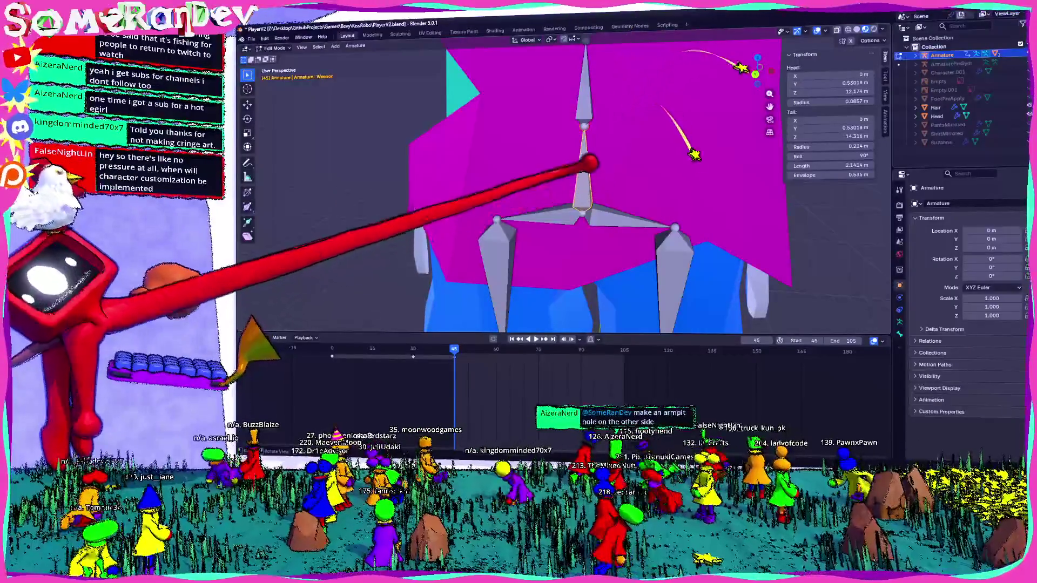
pyautogui.click(580, 210)
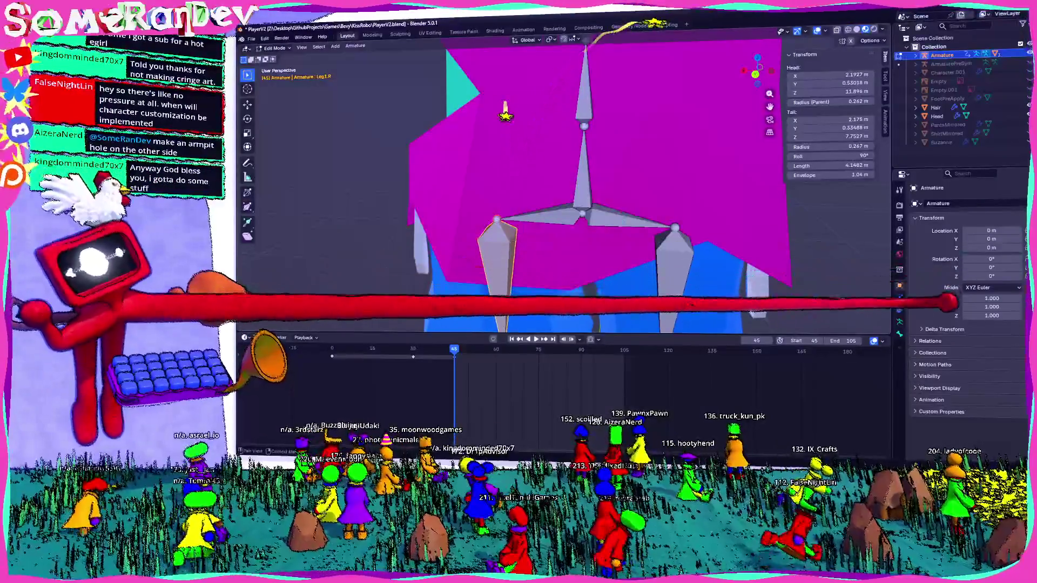
pyautogui.click(899, 308)
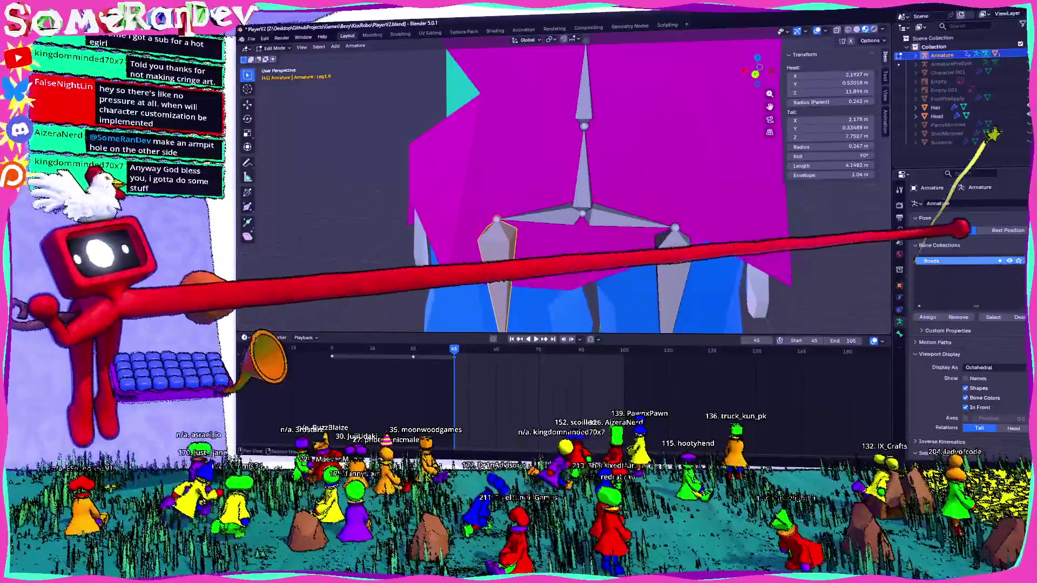
# Step: Browse the Object Constraint, Armature Data and Bone property tabs for the Leg.R bone
pyautogui.click(899, 284)
pyautogui.click(899, 295)
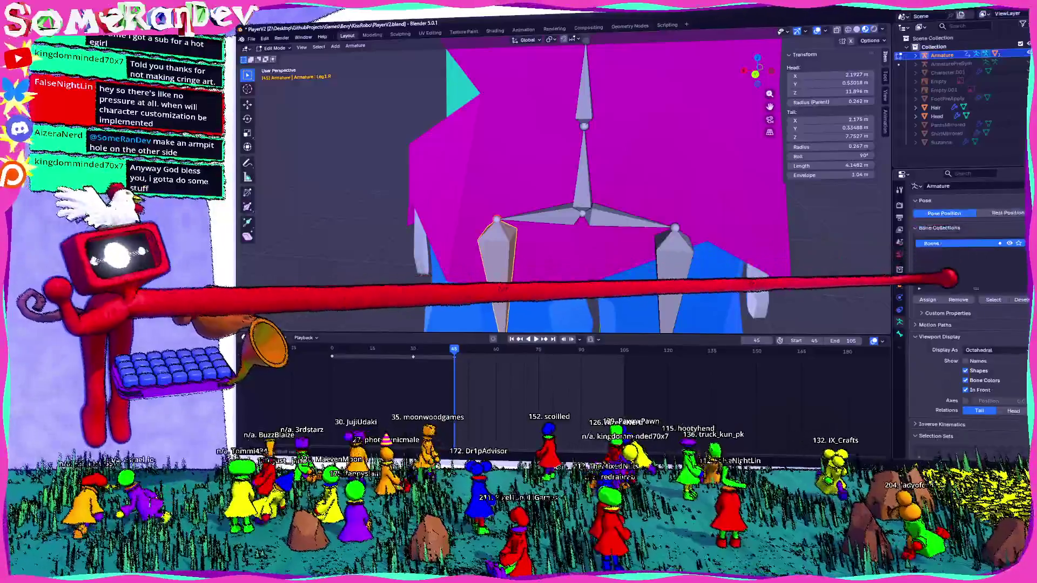
pyautogui.click(899, 283)
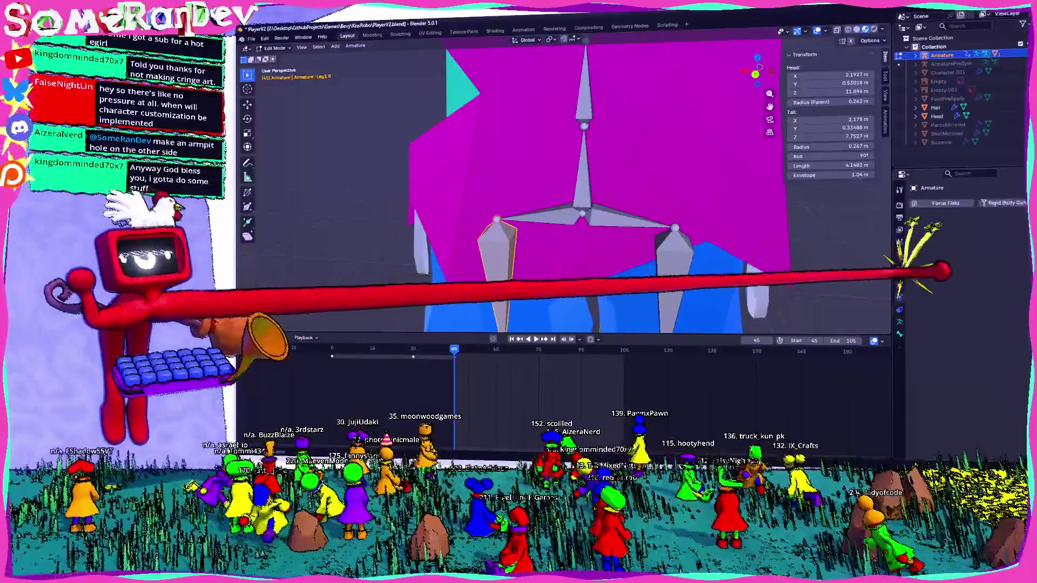
pyautogui.click(899, 308)
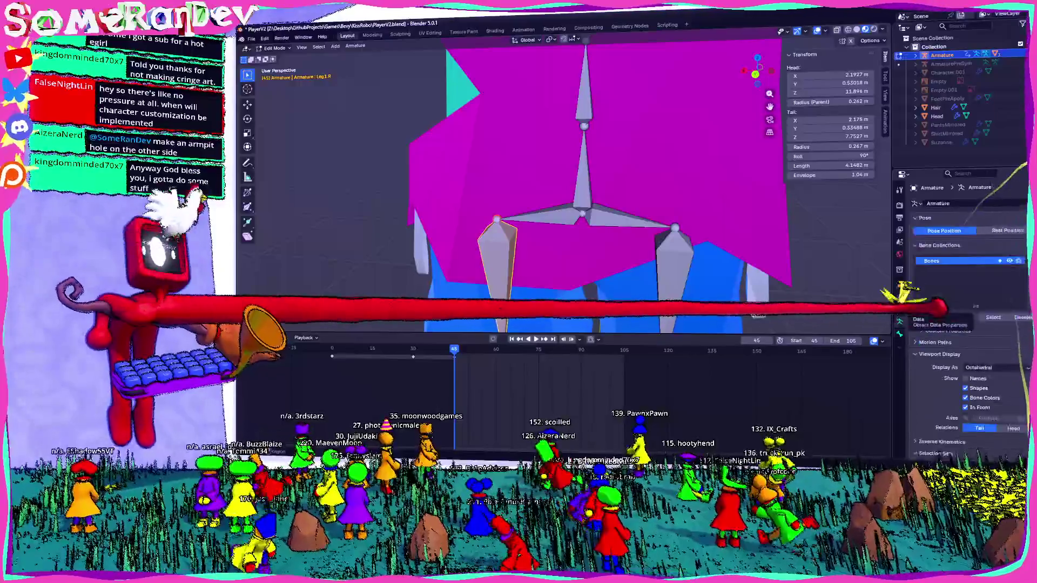
pyautogui.click(899, 296)
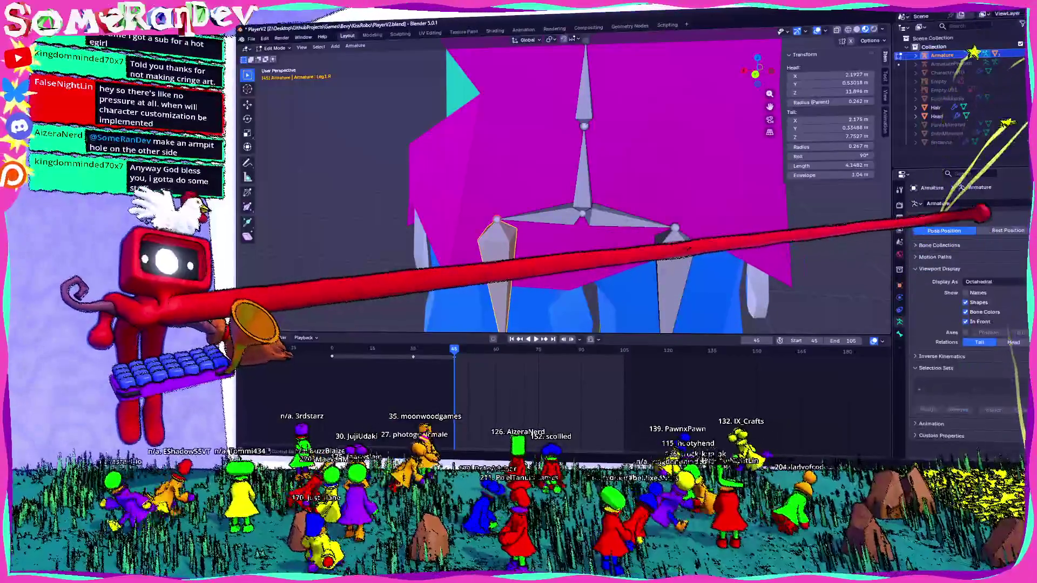
pyautogui.click(899, 308)
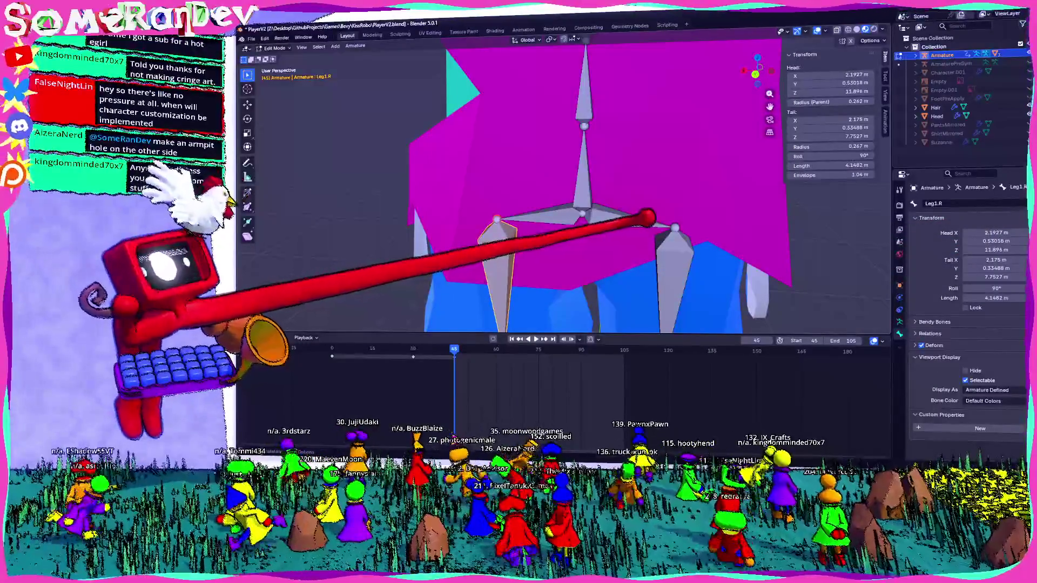
# Step: Start and cancel a move of the leg bone, then bring up the viewport's Armature menu of editing operations
pyautogui.press('g')
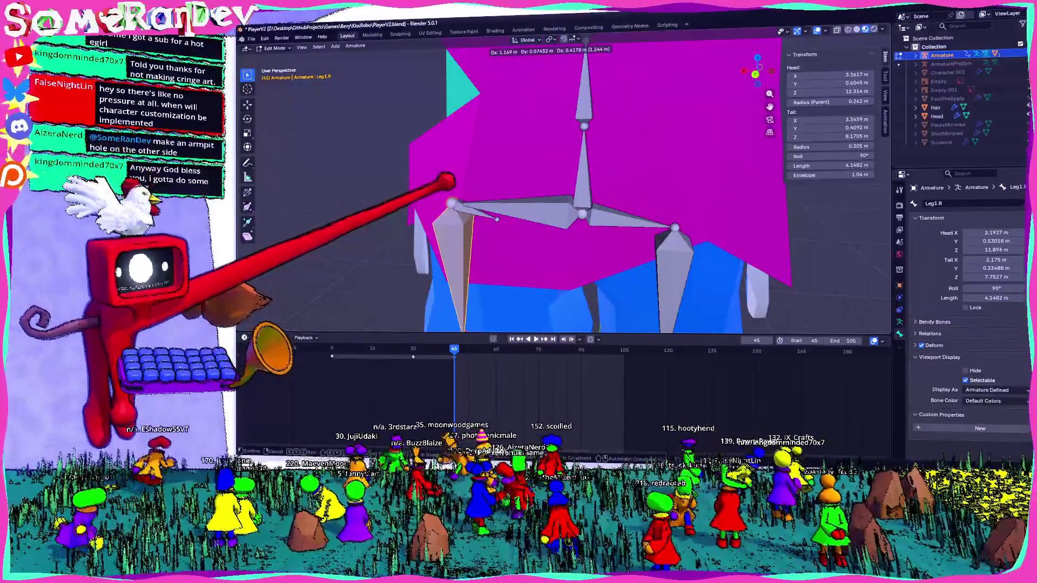
pyautogui.press('Escape')
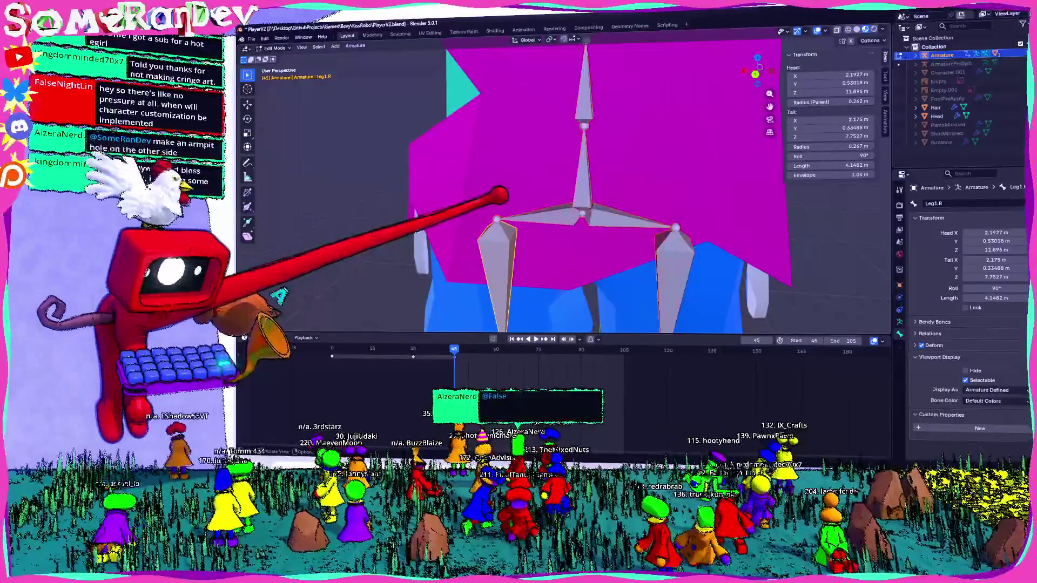
pyautogui.press('x')
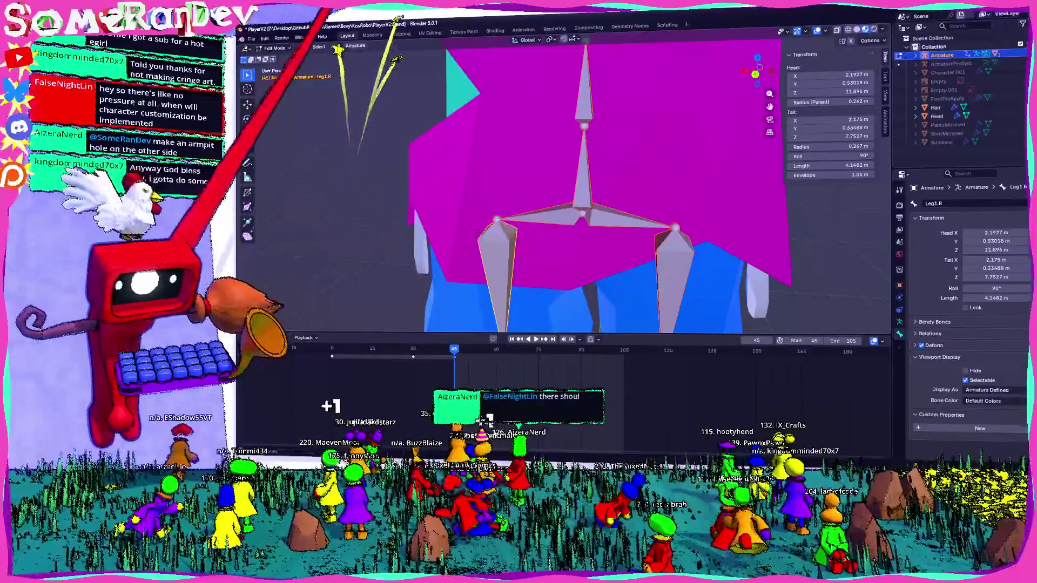
pyautogui.click(355, 46)
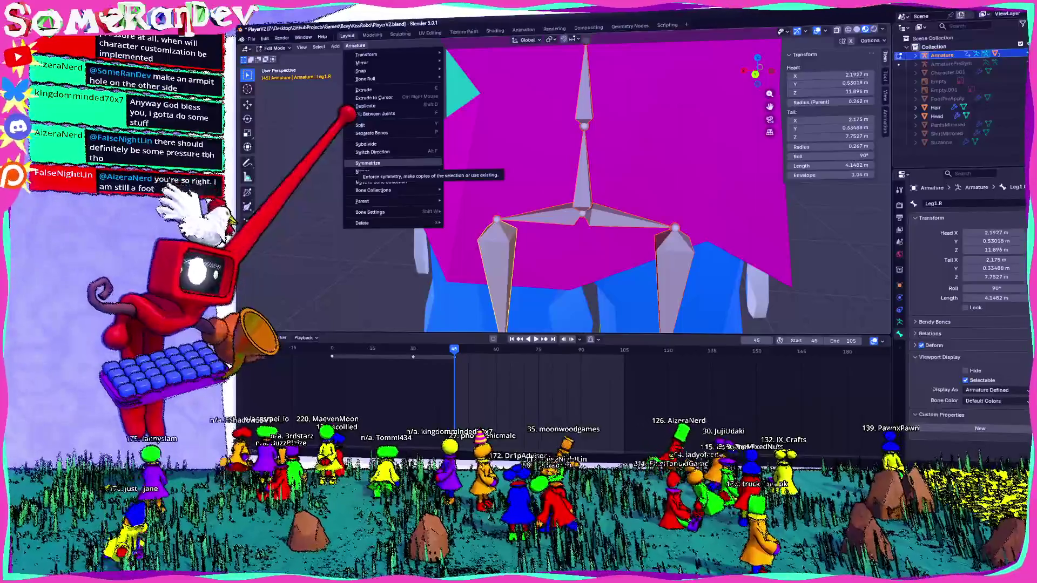
pyautogui.scroll(-5, 696, 130)
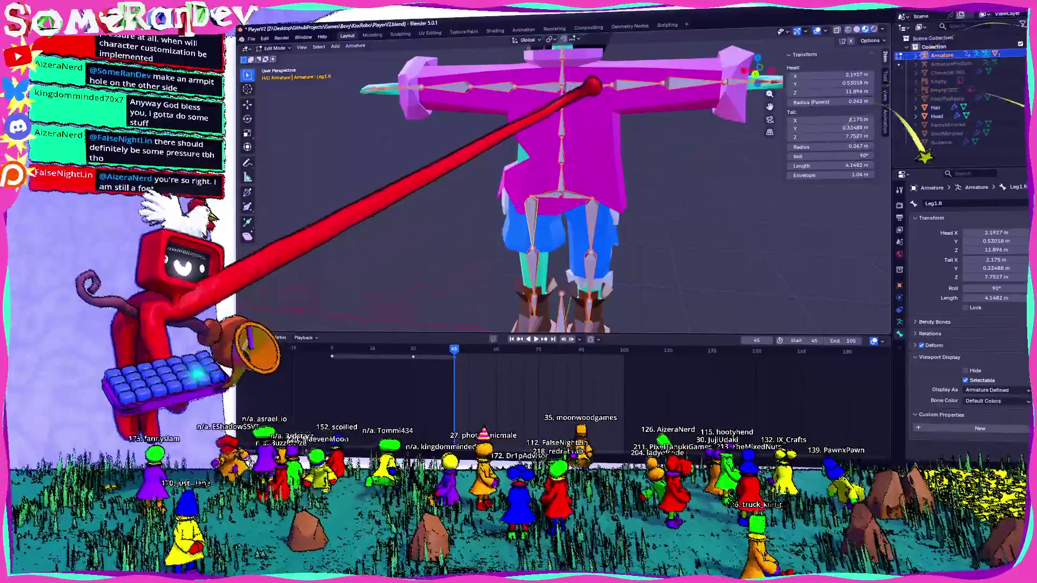
pyautogui.moveTo(595, 85); pyautogui.dragTo(497, 146, button='middle')
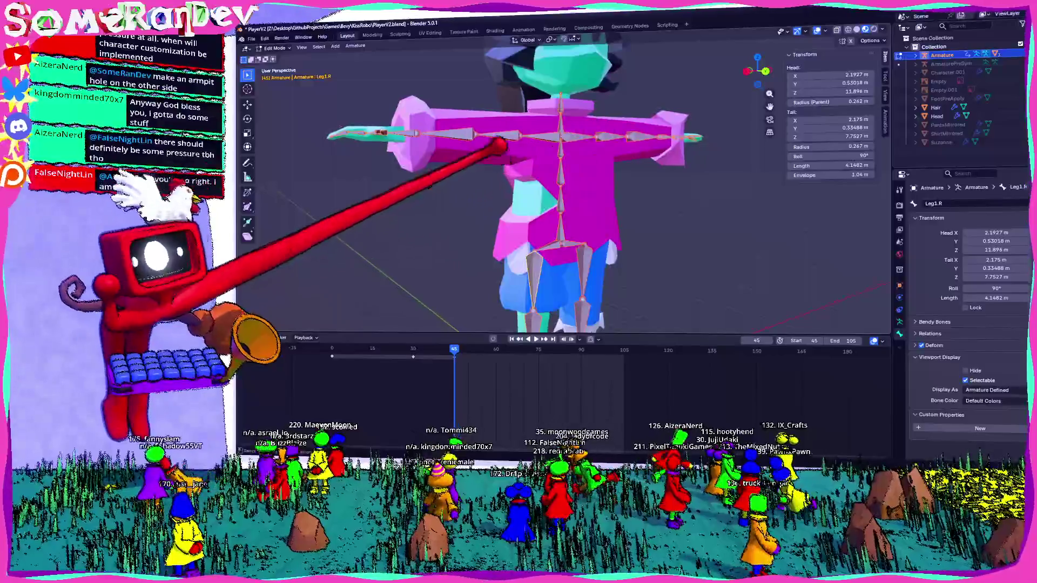
pyautogui.moveTo(498, 146)
pyautogui.mouseDown(button='middle')
pyautogui.moveTo(527, 196)
pyautogui.moveTo(612, 146)
pyautogui.moveTo(671, 151)
pyautogui.mouseUp(button='middle')
pyautogui.scroll(2, 609, 167)
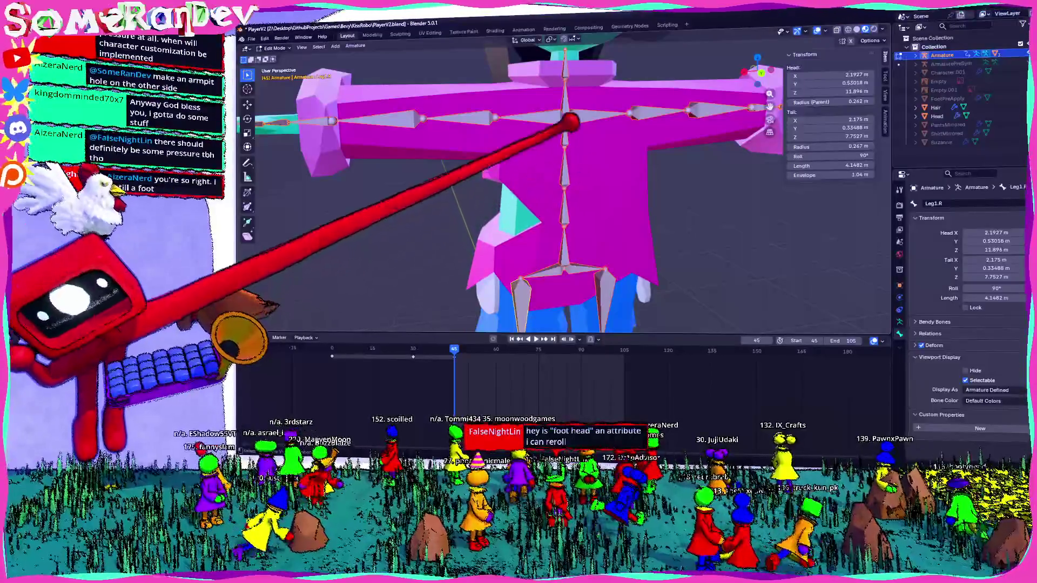
pyautogui.moveTo(557, 71); pyautogui.dragTo(563, 81, button='middle')
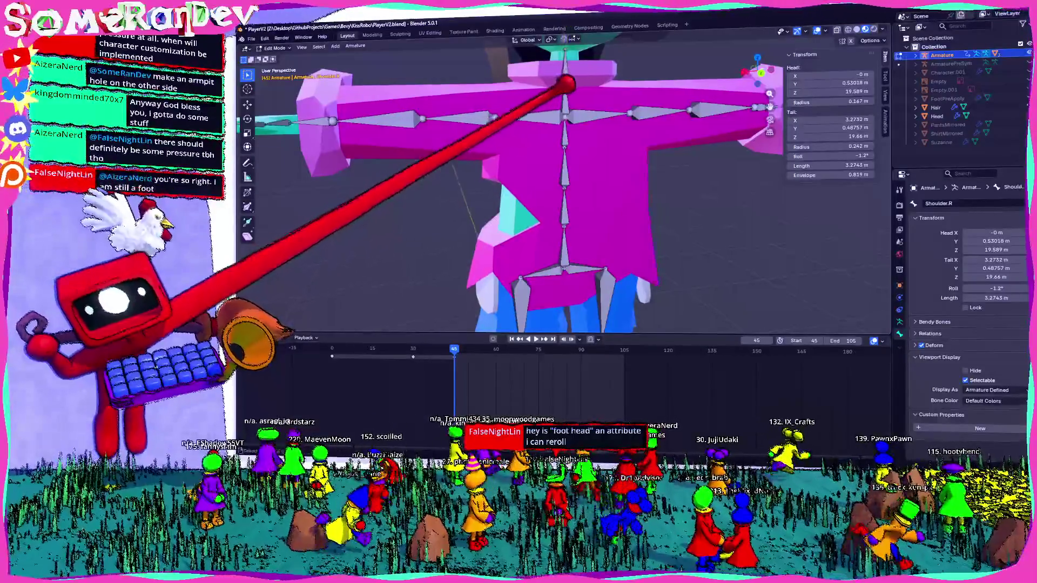
pyautogui.moveTo(556, 85); pyautogui.dragTo(519, 129)
pyautogui.press('Escape')
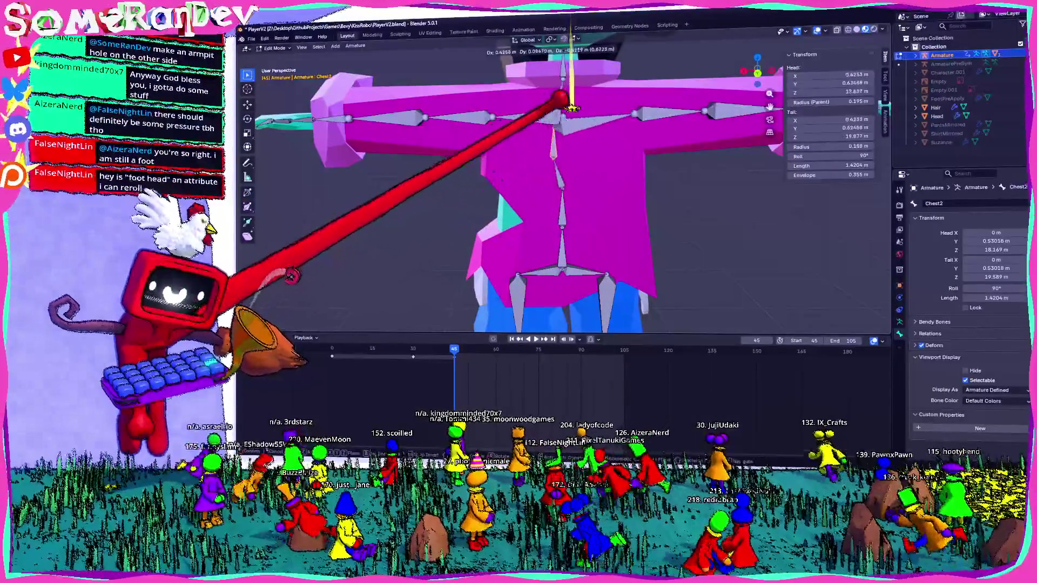
pyautogui.moveTo(571, 104); pyautogui.dragTo(581, 97)
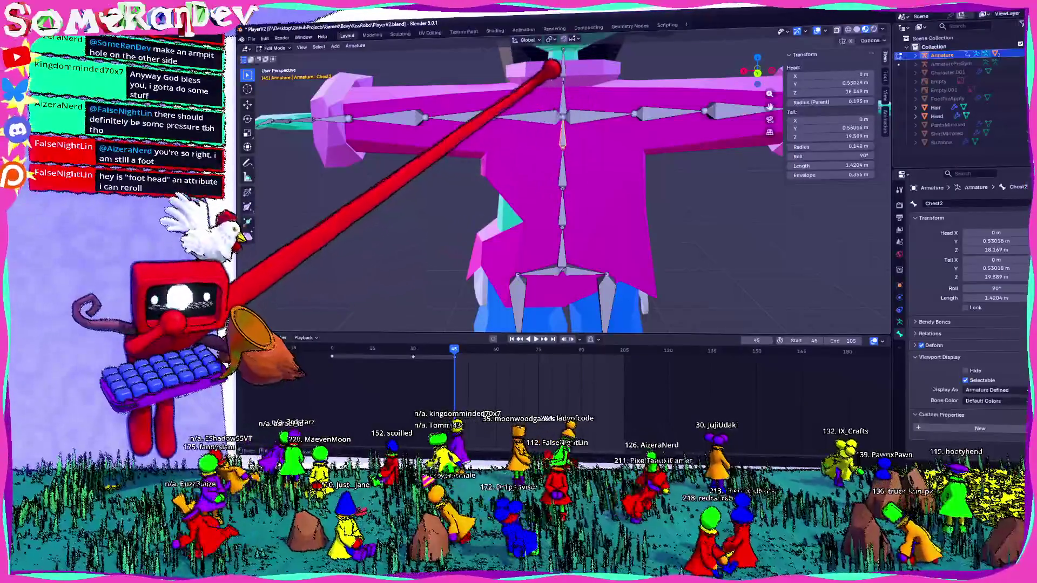
pyautogui.scroll(4, 560, 139)
pyautogui.moveTo(570, 114); pyautogui.dragTo(573, 104)
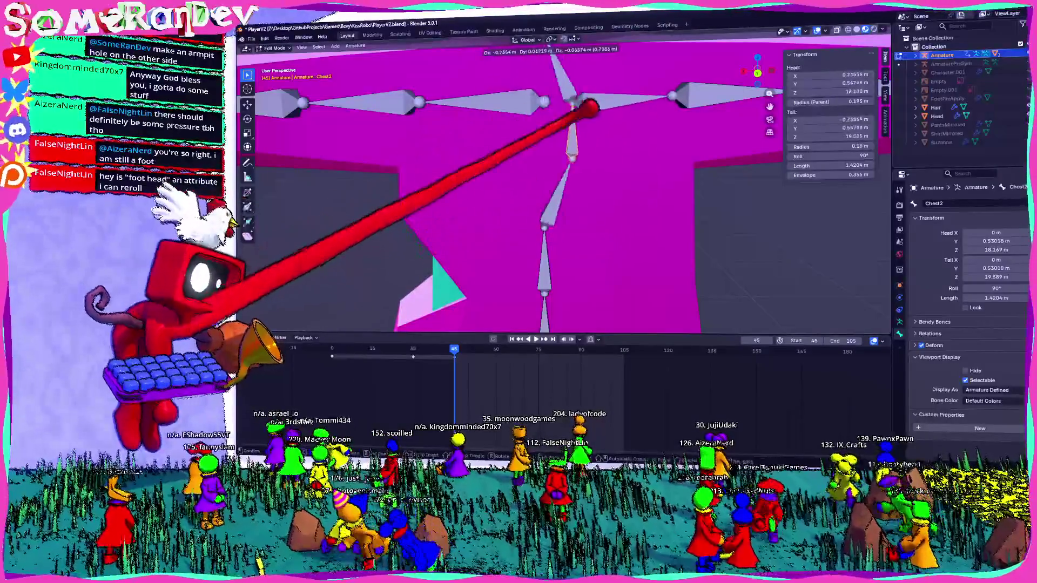
pyautogui.press('Escape')
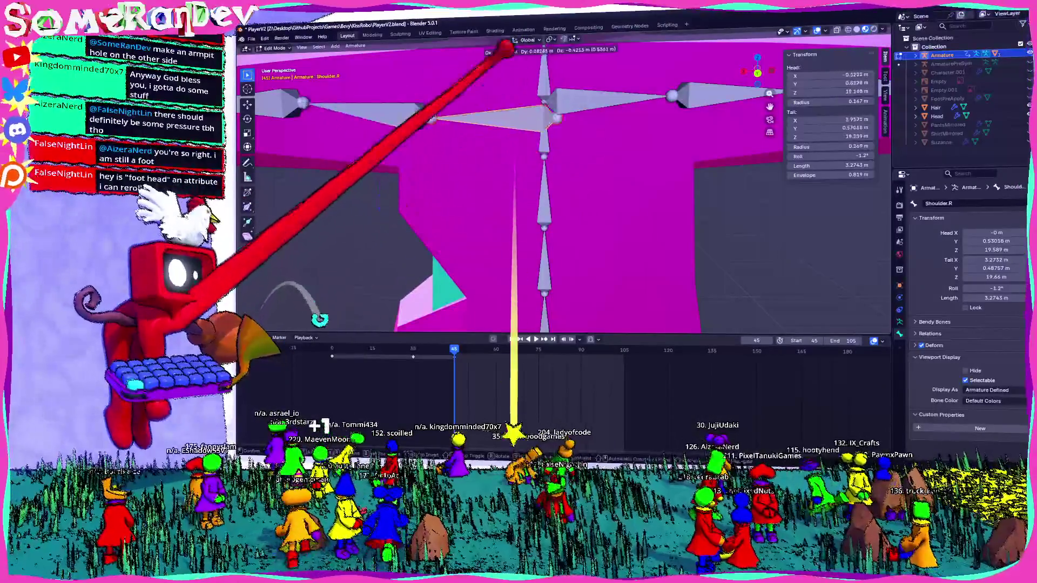
pyautogui.click(556, 49)
pyautogui.scroll(-5, 559, 49)
pyautogui.scroll(3, 555, 138)
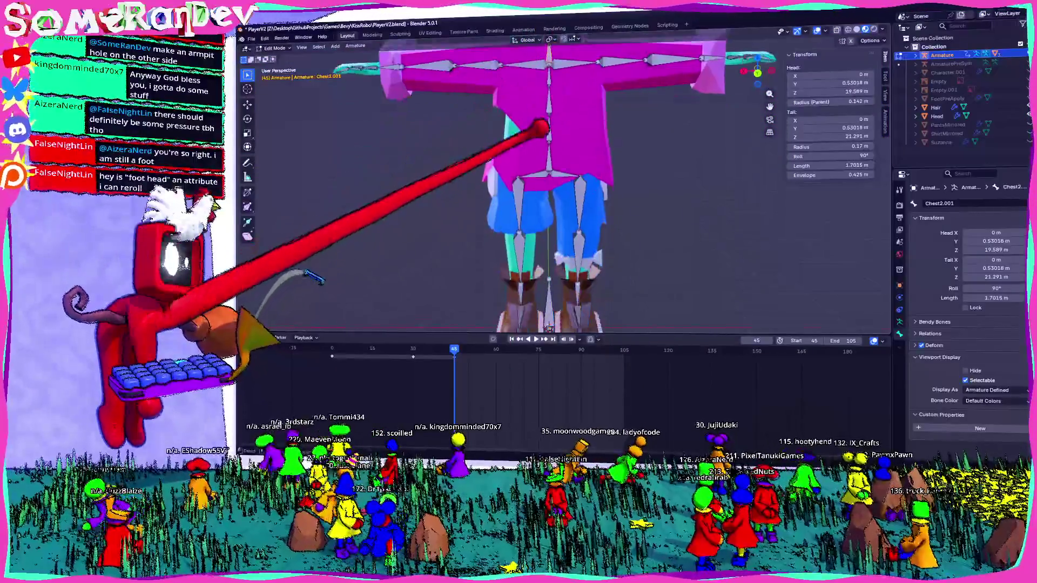
pyautogui.scroll(2, 537, 151)
pyautogui.click(486, 71)
pyautogui.press('g')
pyautogui.press('Escape')
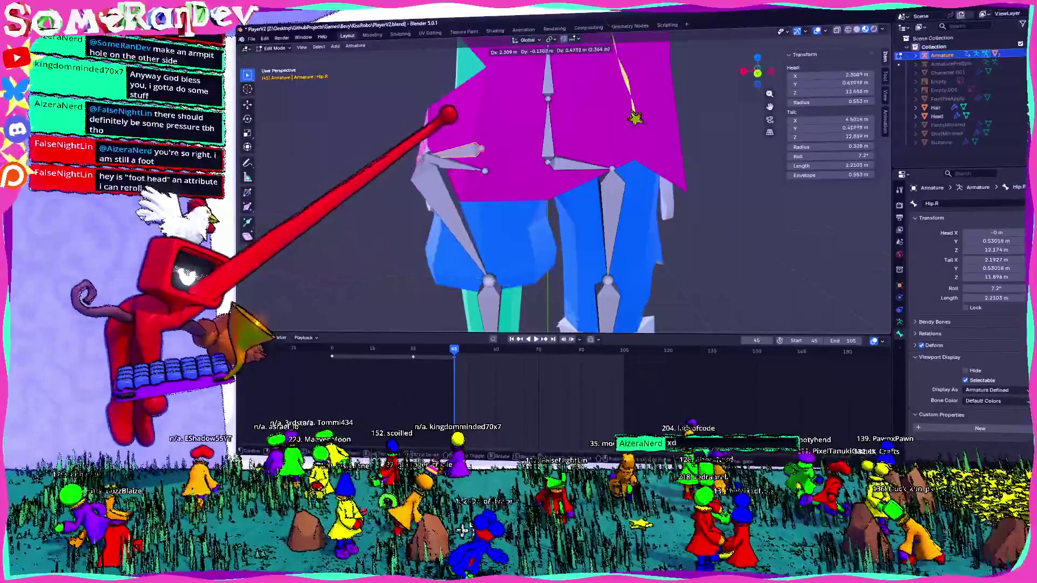
pyautogui.click(548, 105)
pyautogui.press('g')
pyautogui.press('Escape')
pyautogui.scroll(3, 564, 73)
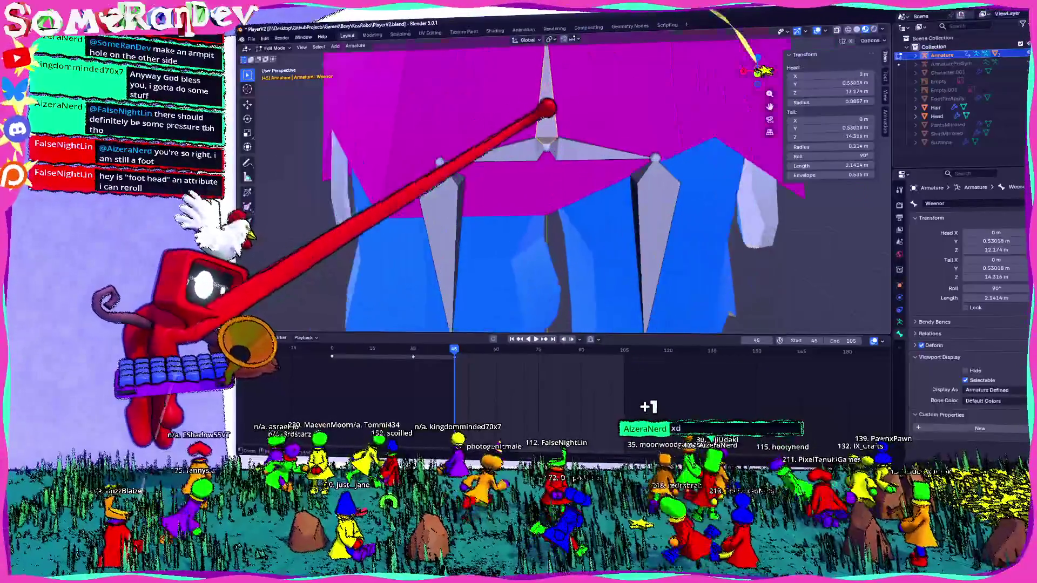
pyautogui.scroll(2, 550, 81)
pyautogui.click(528, 97)
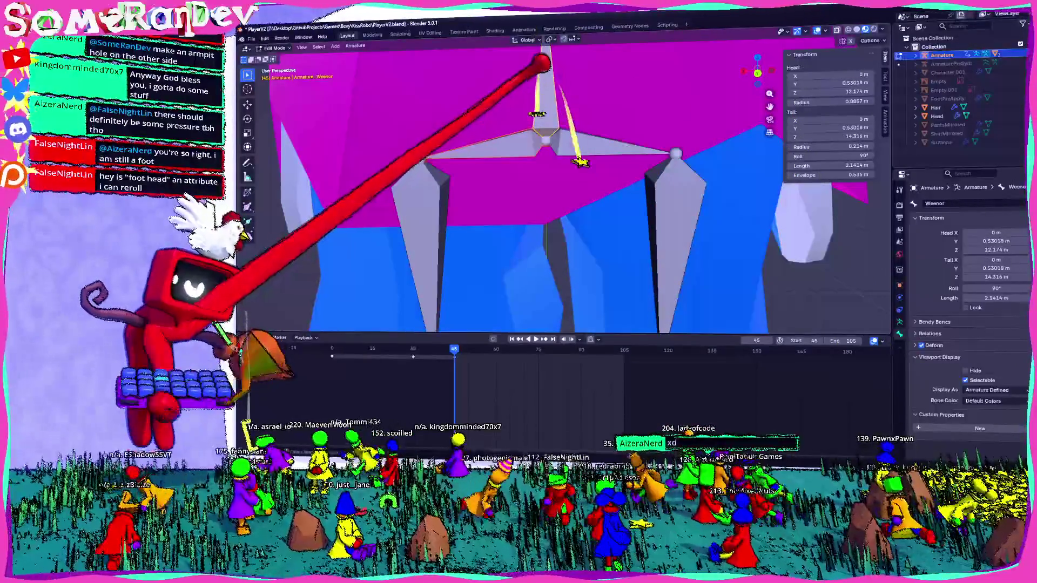
pyautogui.press('g')
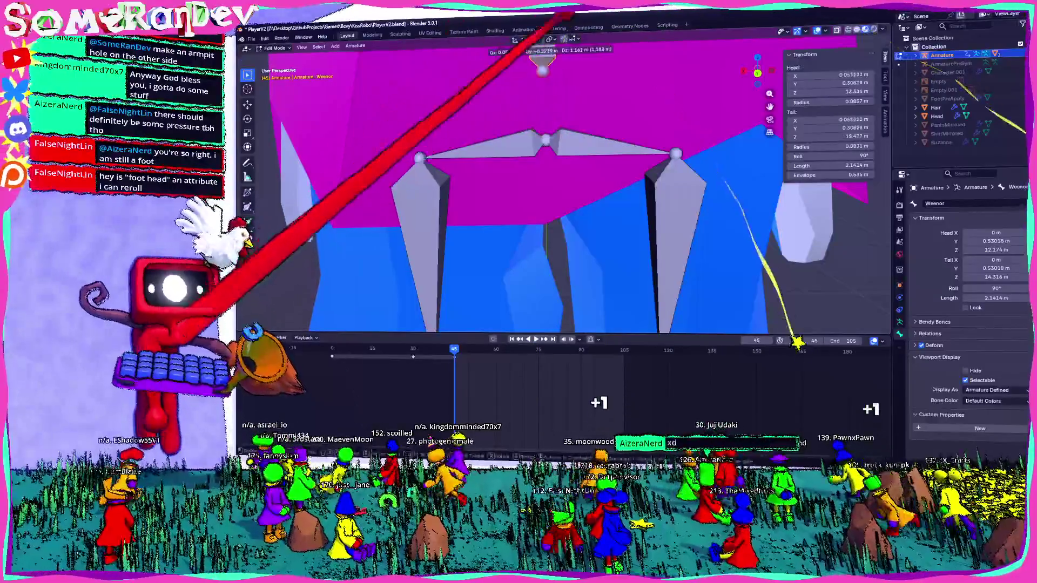
pyautogui.press('g')
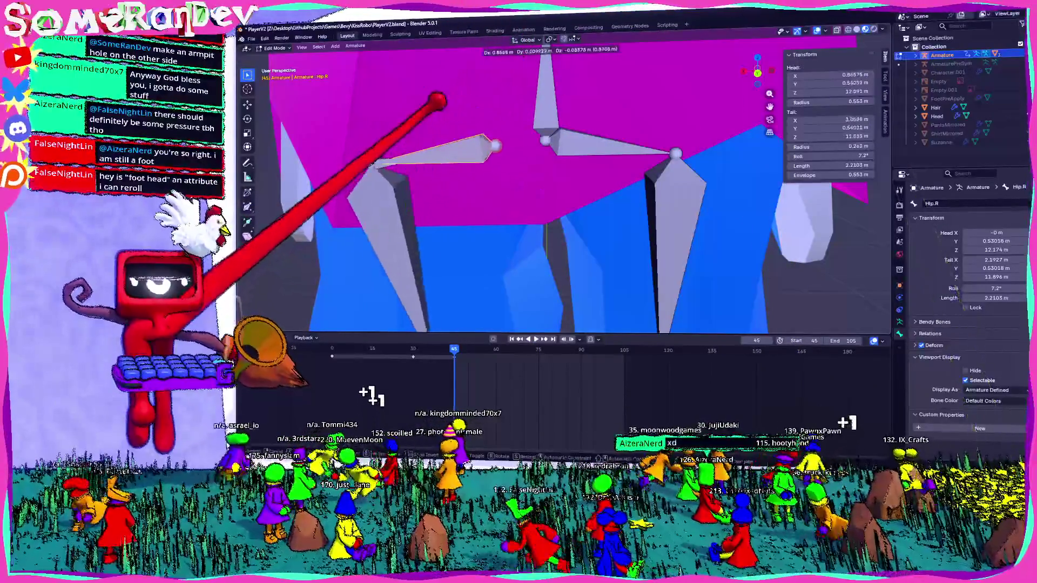
pyautogui.press('Return')
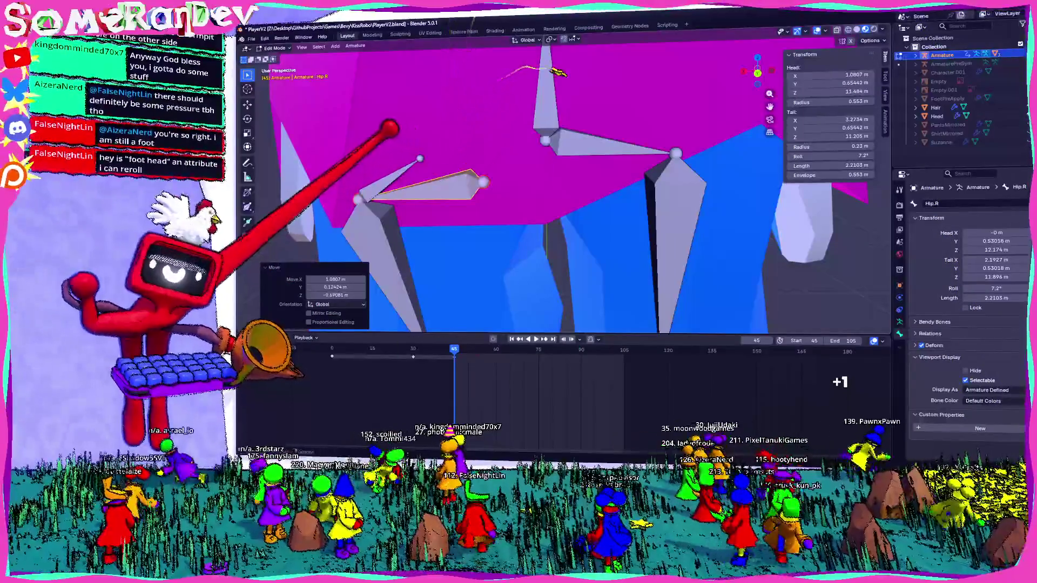
pyautogui.hotkey('ctrl', 'z')
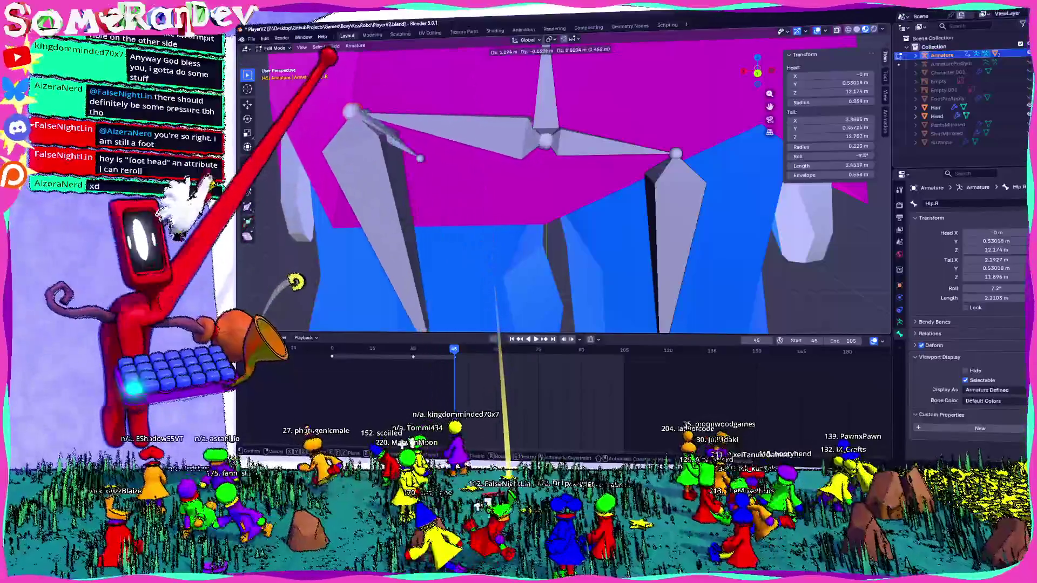
pyautogui.scroll(4, 565, 190)
pyautogui.moveTo(565, 190)
pyautogui.mouseDown(button='middle')
pyautogui.moveTo(518, 203)
pyautogui.moveTo(567, 195)
pyautogui.moveTo(688, 79)
pyautogui.mouseUp(button='middle')
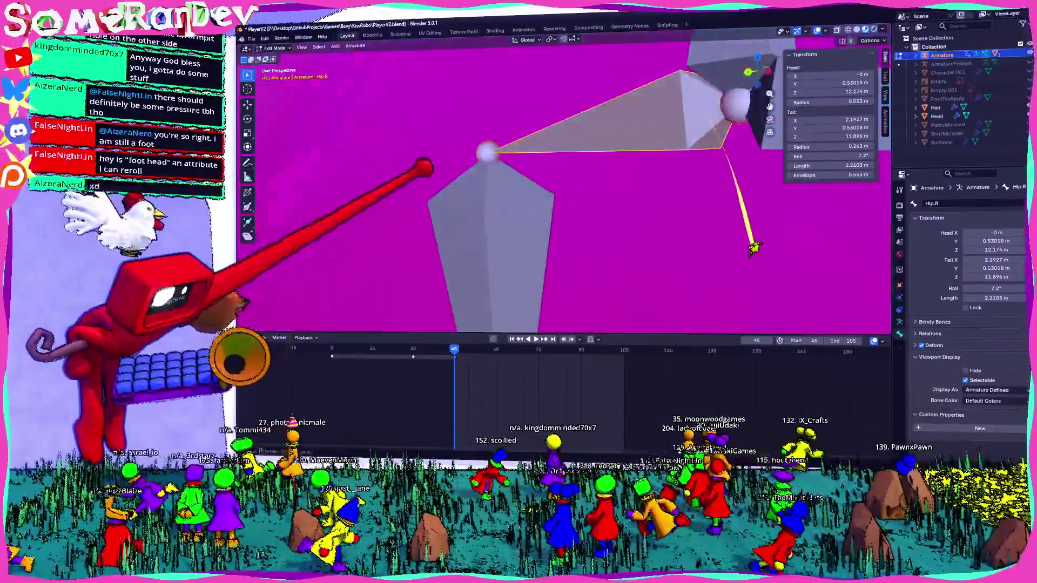
pyautogui.moveTo(754, 246); pyautogui.dragTo(713, 227, button='middle')
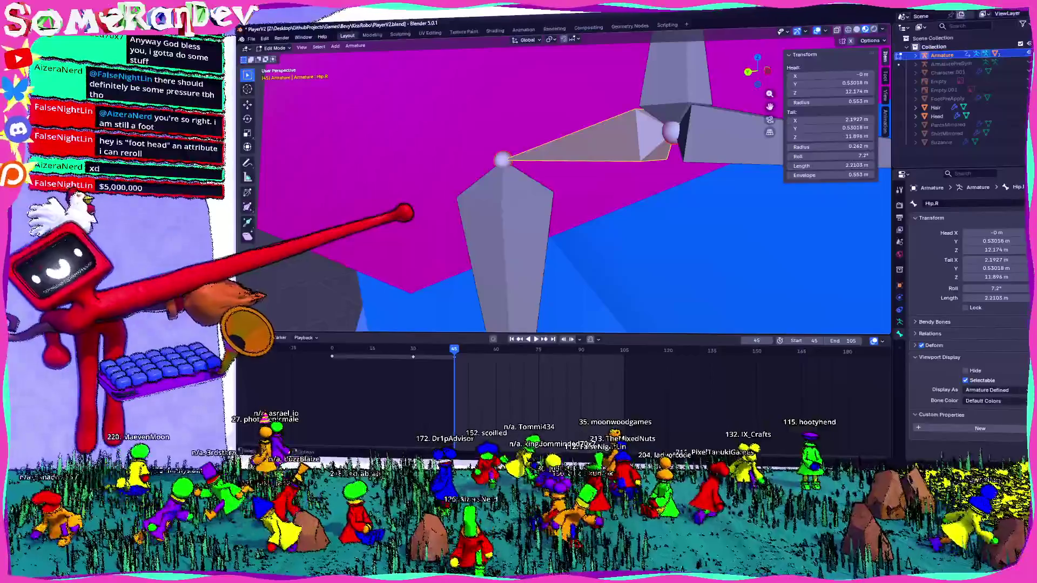
# Step: Delete the extra Hip.R.001 bone and an unwanted extruded copy of the left hip bone
pyautogui.moveTo(405, 214)
pyautogui.mouseDown(button='middle')
pyautogui.moveTo(575, 180)
pyautogui.moveTo(775, 24)
pyautogui.moveTo(636, 108)
pyautogui.moveTo(435, 144)
pyautogui.mouseUp(button='middle')
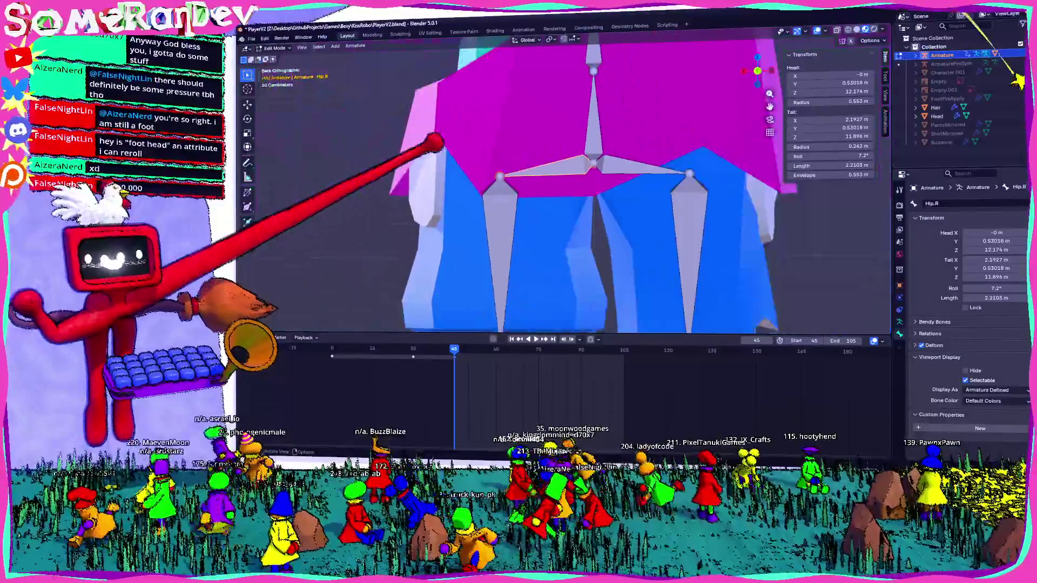
pyautogui.scroll(3, 434, 144)
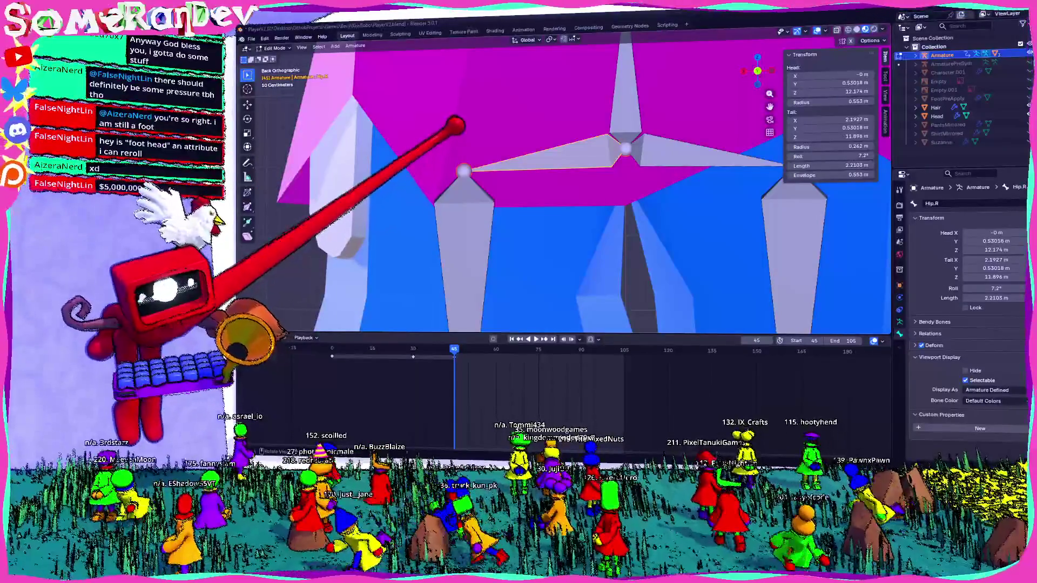
pyautogui.press('g')
pyautogui.click(449, 163)
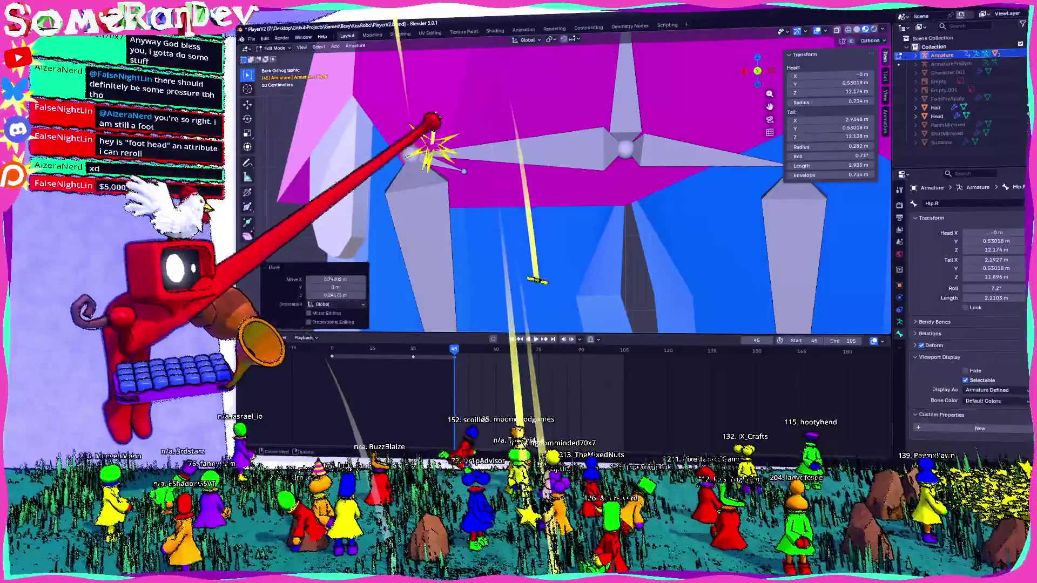
pyautogui.press('x')
pyautogui.click(396, 165)
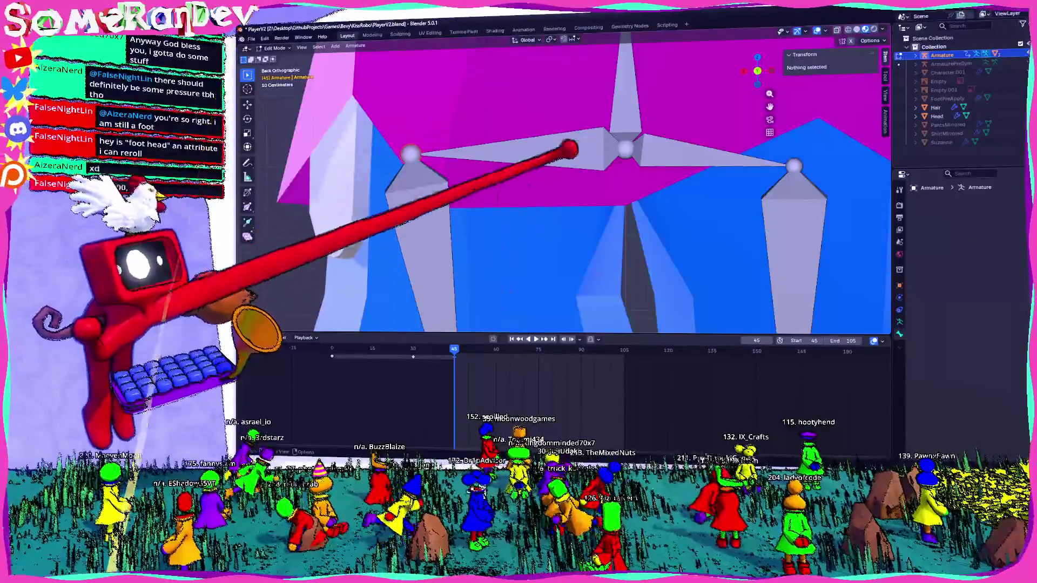
pyautogui.keyDown('shift'); pyautogui.moveTo(775, 144); pyautogui.dragTo(616, 162, button='middle'); pyautogui.keyUp('shift')
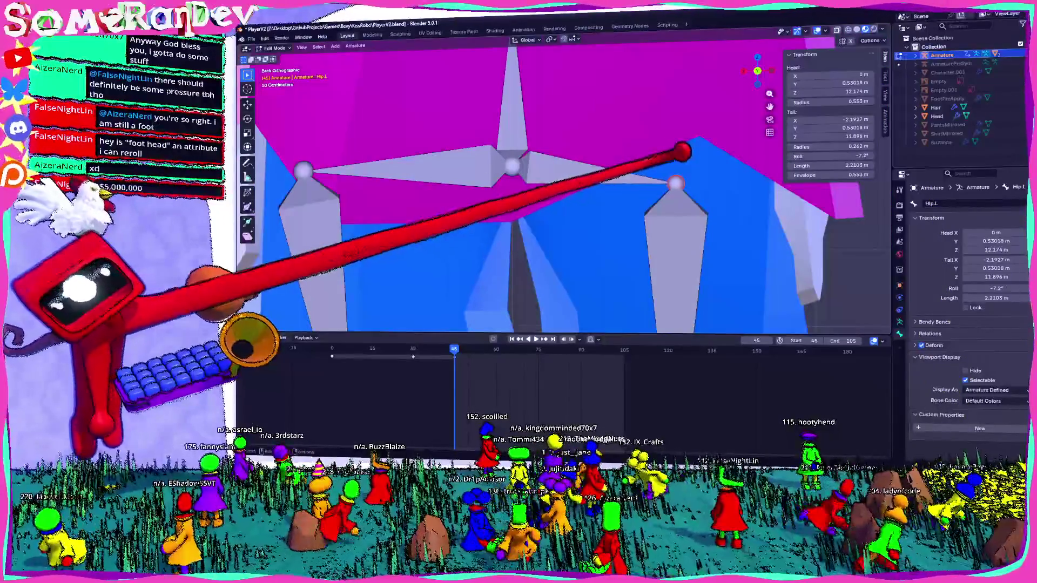
pyautogui.press('e')
pyautogui.click(690, 148)
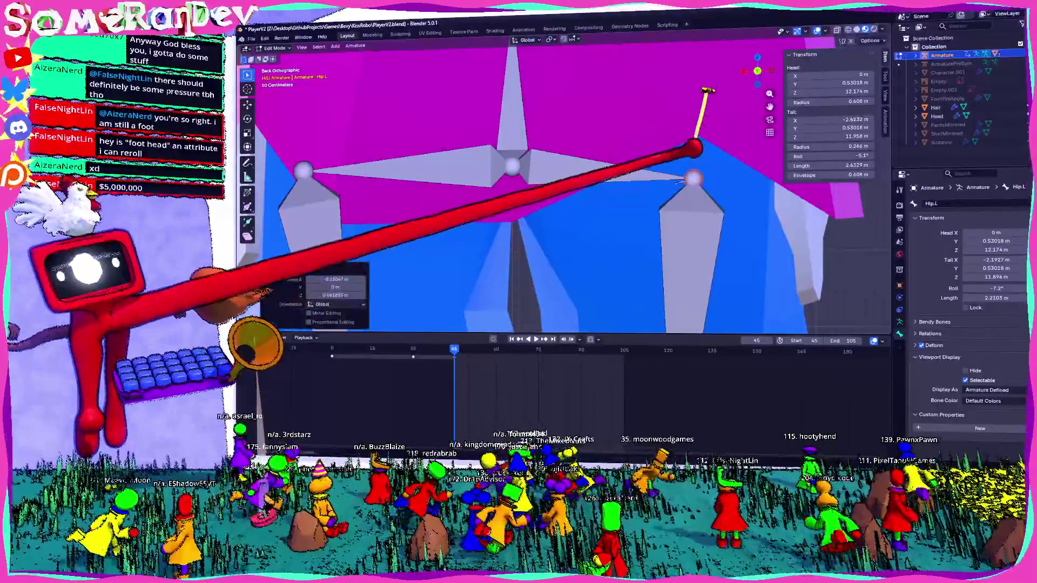
pyautogui.press('x')
pyautogui.click(620, 190)
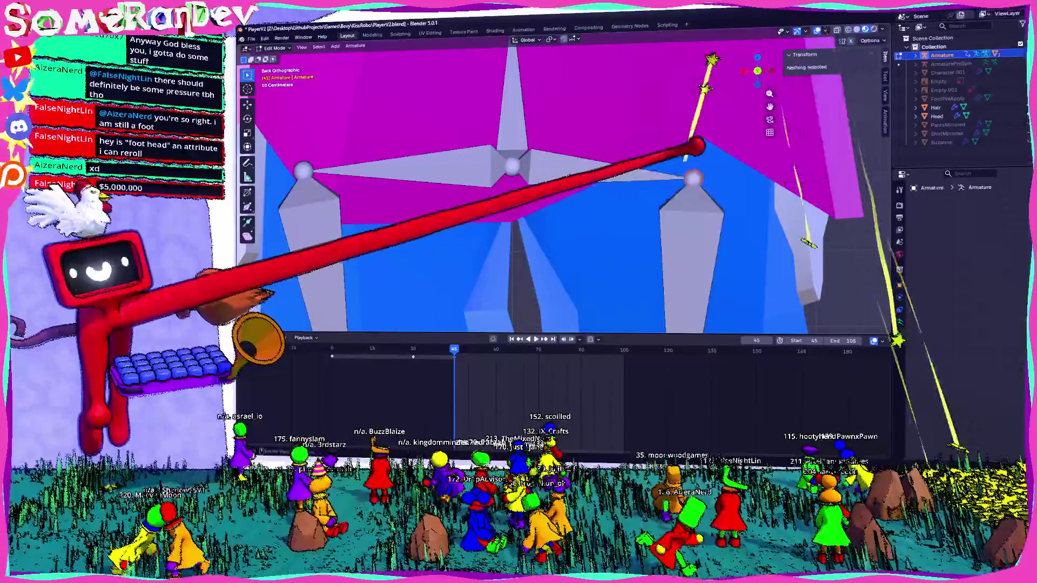
# Step: Reposition the hip joints and the right hip bone's end, undoing a stray bone below the hips
pyautogui.press('g')
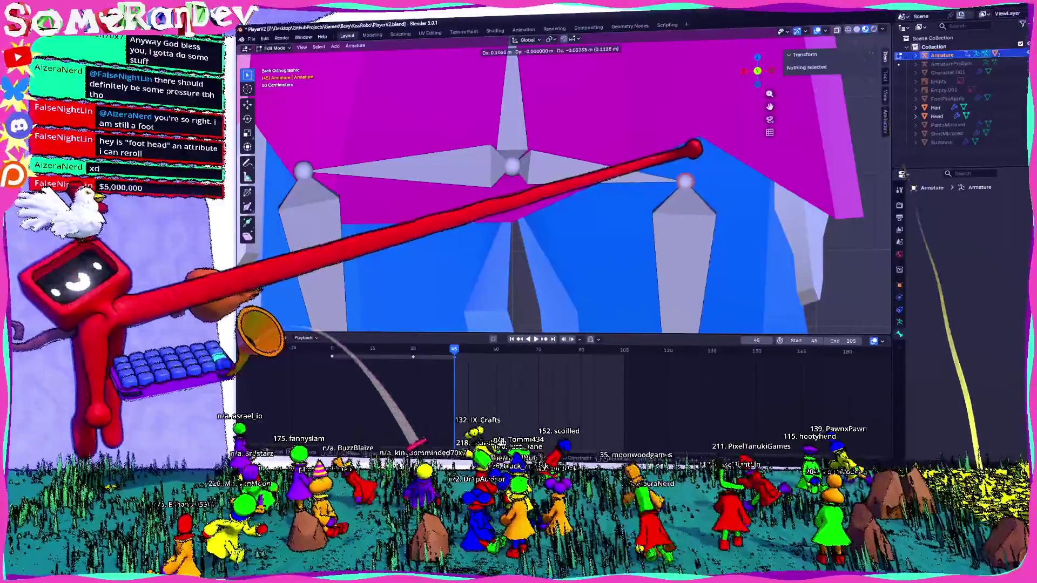
pyautogui.click(694, 146)
pyautogui.click(301, 170)
pyautogui.press('g')
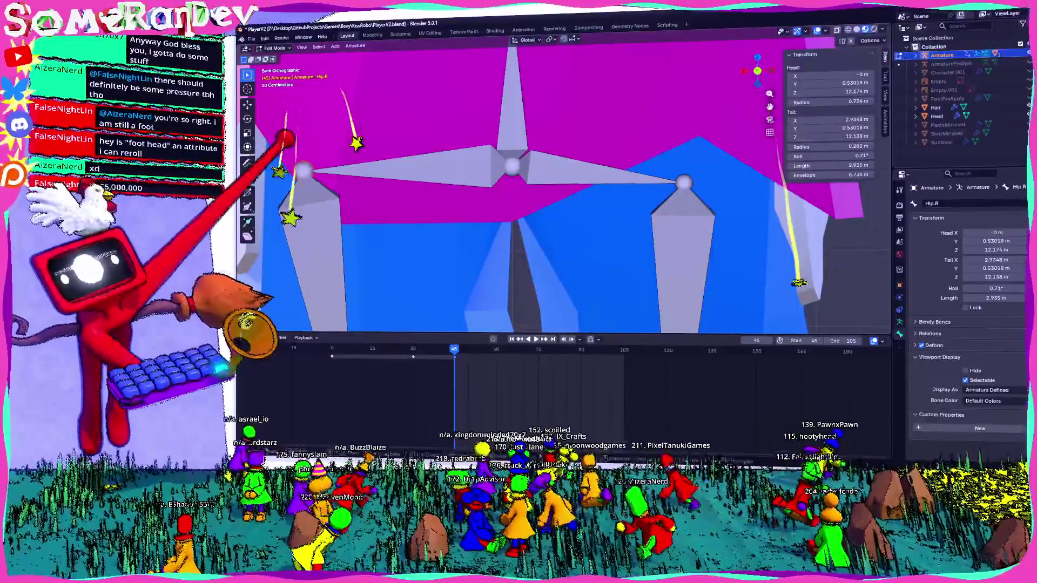
pyautogui.click(347, 181)
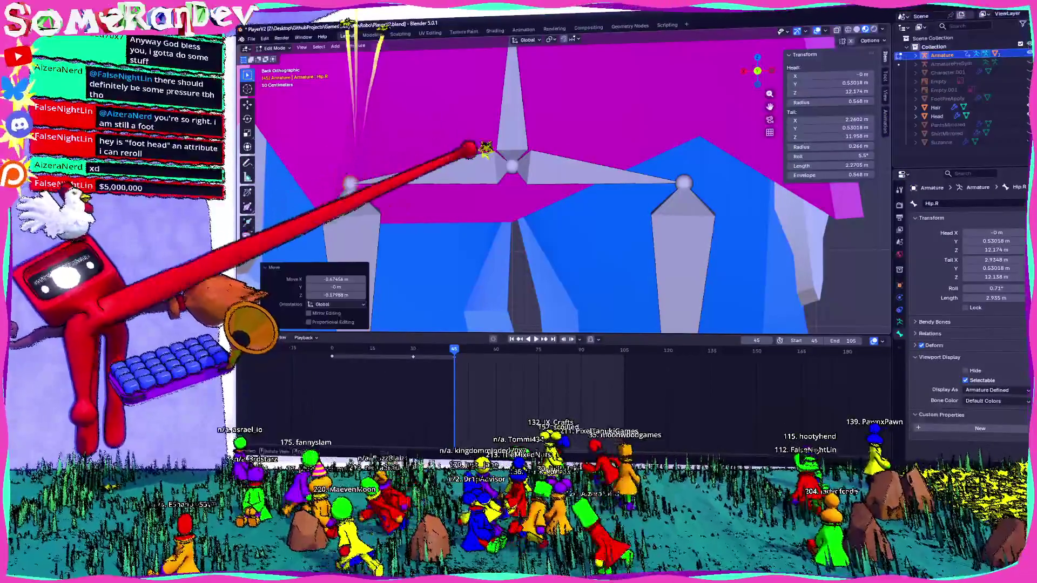
pyautogui.click(512, 155)
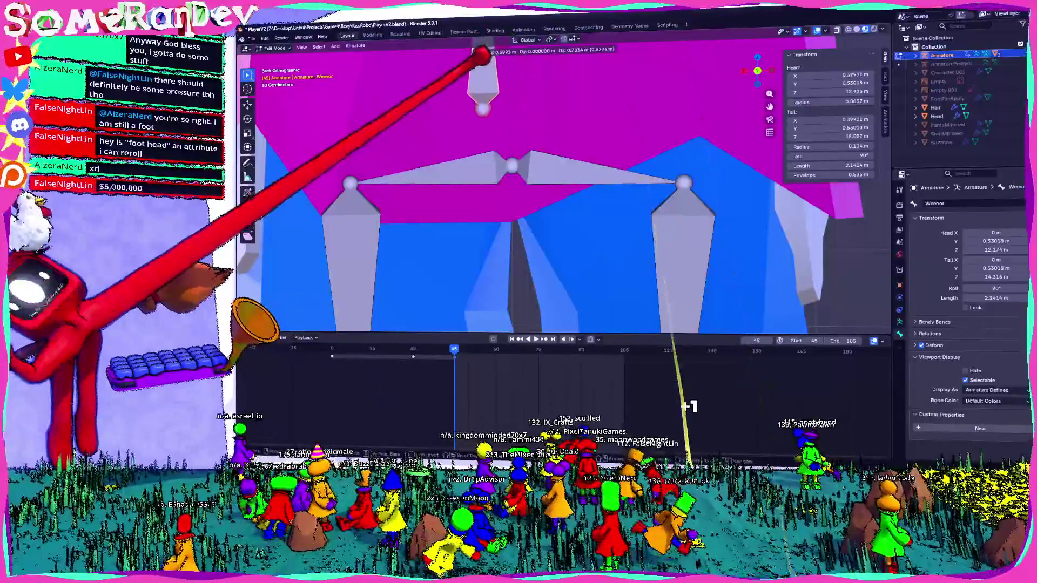
pyautogui.moveTo(567, 203); pyautogui.dragTo(616, 210, button='middle')
pyautogui.hotkey('ctrl', 'z')
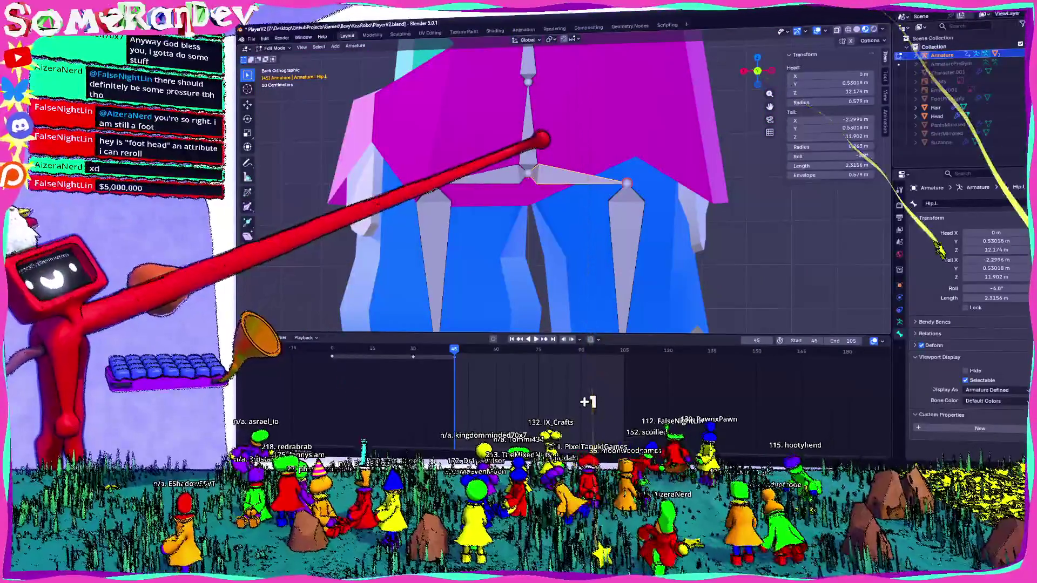
pyautogui.hotkey('ctrl', 'z')
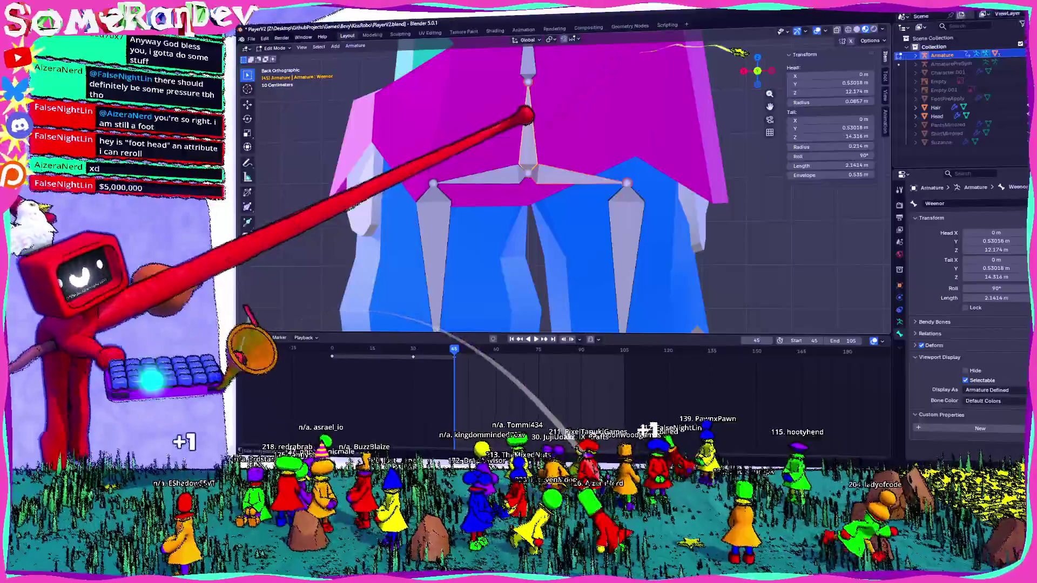
# Step: Parent both hip bones to the central Weenor bone via Ctrl+P, redoing the Connected choice once
pyautogui.keyDown('shift'); pyautogui.click(526, 138); pyautogui.keyUp('shift')
pyautogui.hotkey('ctrl', 'p')
pyautogui.click(498, 162)
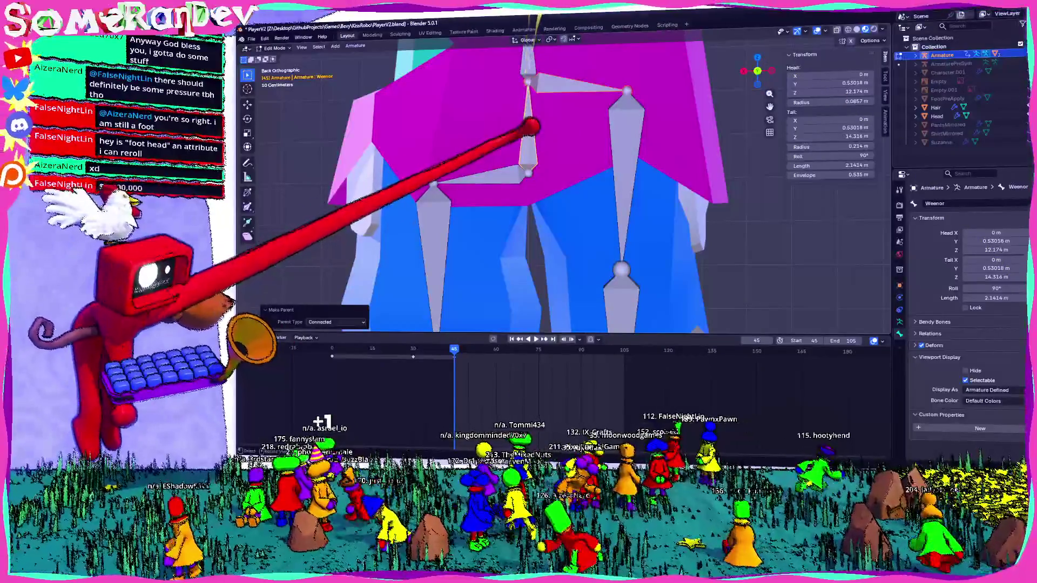
pyautogui.hotkey('ctrl', 'z')
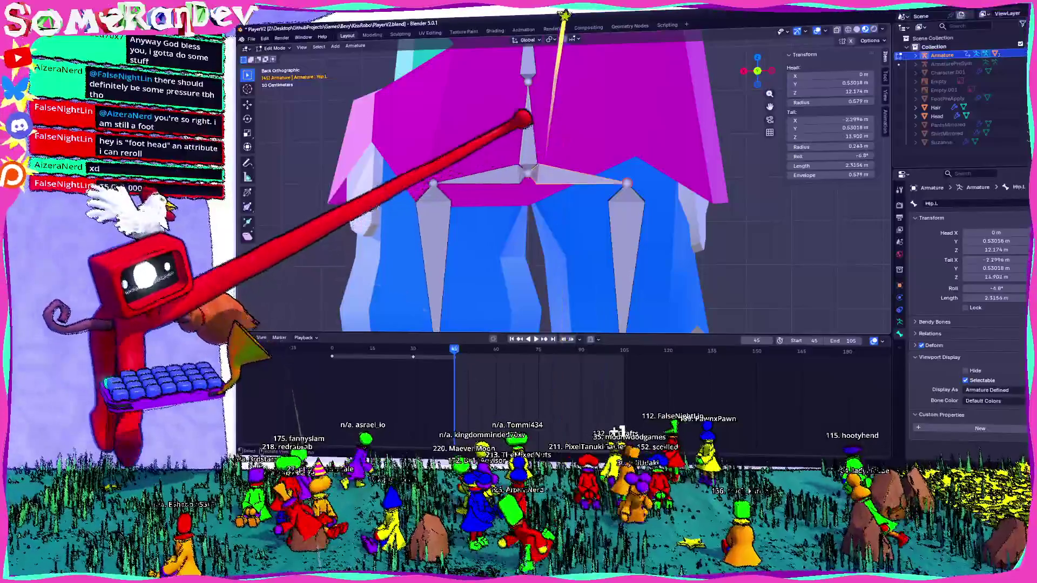
pyautogui.hotkey('ctrl', 'p')
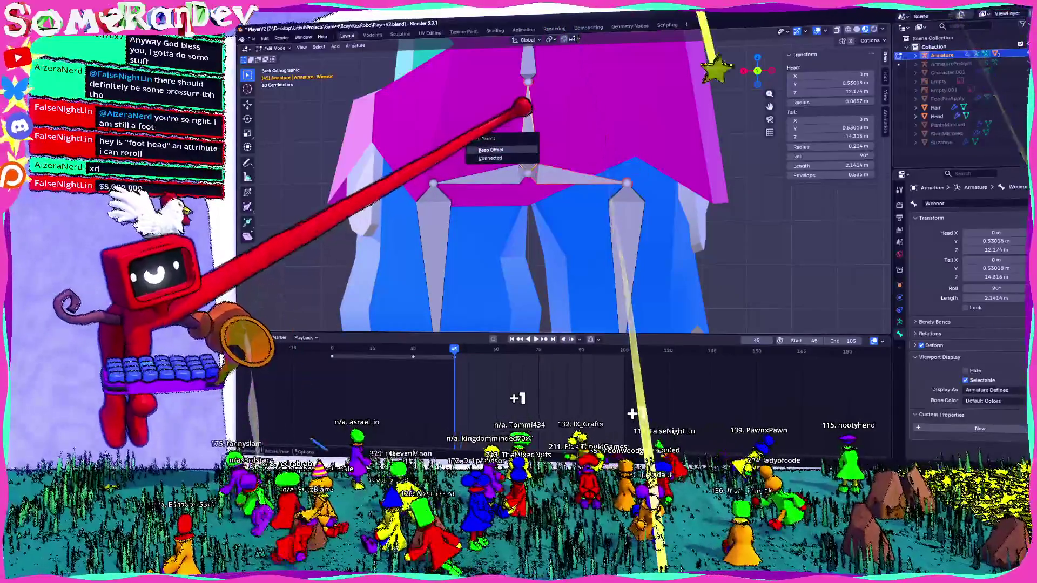
pyautogui.click(496, 158)
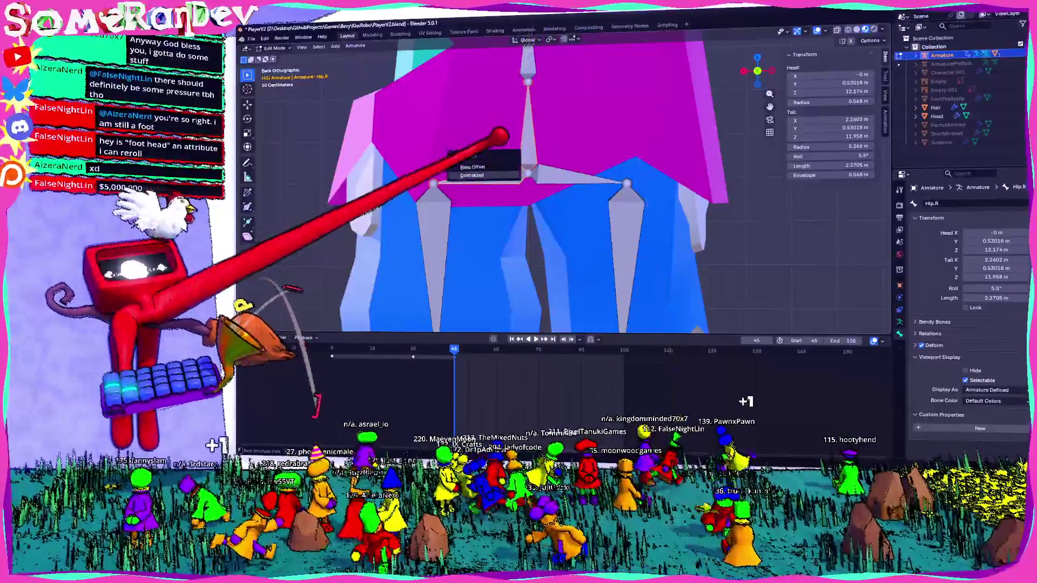
pyautogui.click(502, 137)
pyautogui.click(527, 102)
pyautogui.press('g')
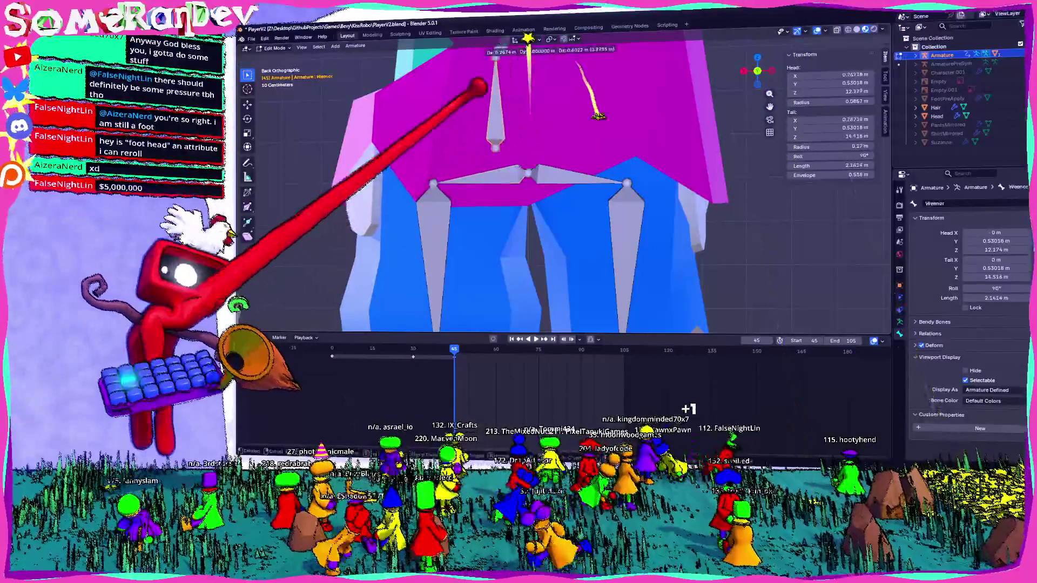
pyautogui.press('Escape')
pyautogui.moveTo(633, 289); pyautogui.dragTo(566, 268, button='middle')
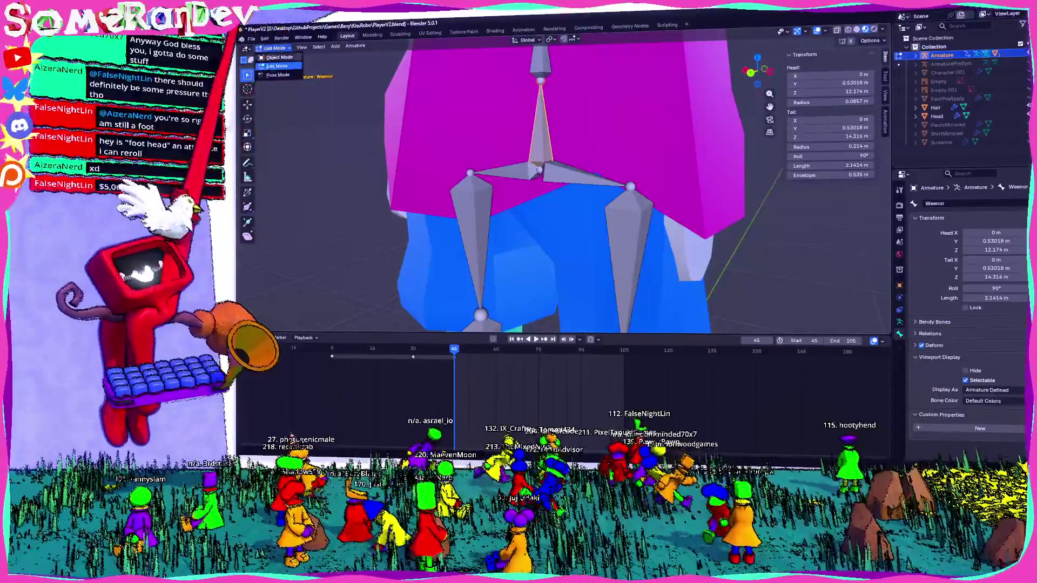
# Step: Switch the armature to Pose Mode, return to Edit Mode and cancel a first parenting attempt
pyautogui.press('Tab')
pyautogui.moveTo(567, 202); pyautogui.dragTo(527, 211, button='middle')
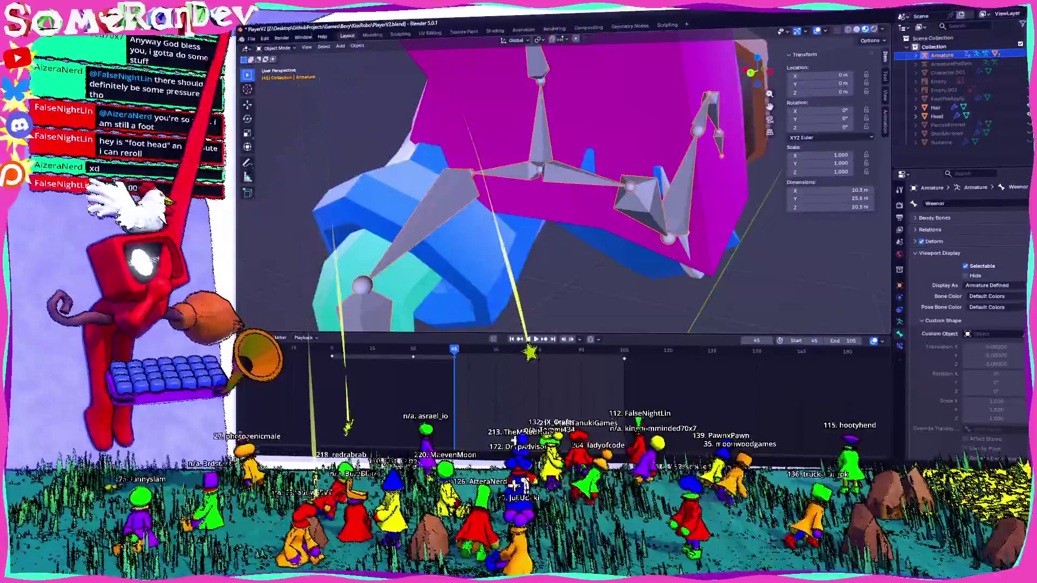
pyautogui.click(268, 47)
pyautogui.click(278, 75)
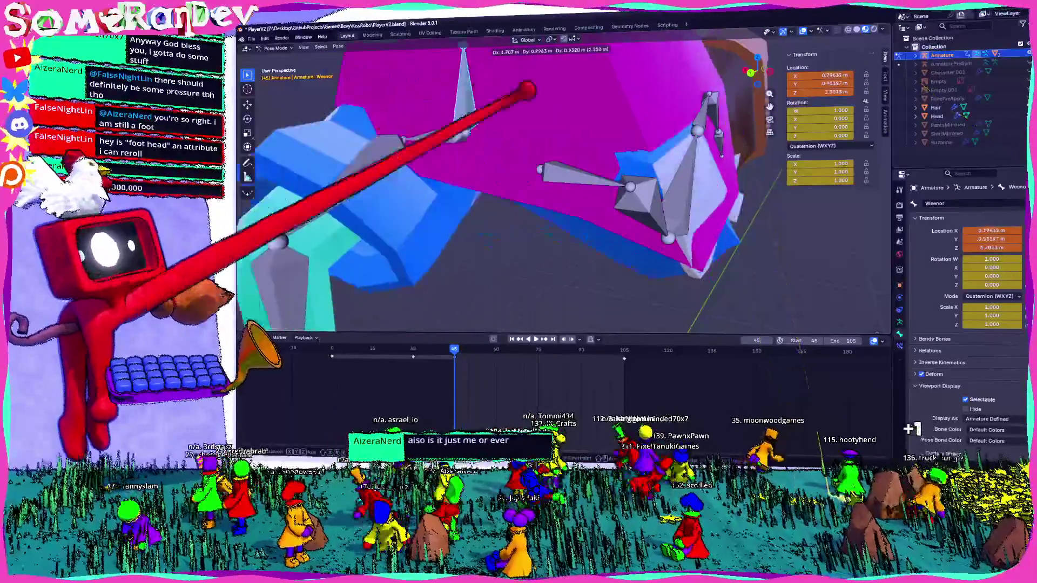
pyautogui.press('Tab')
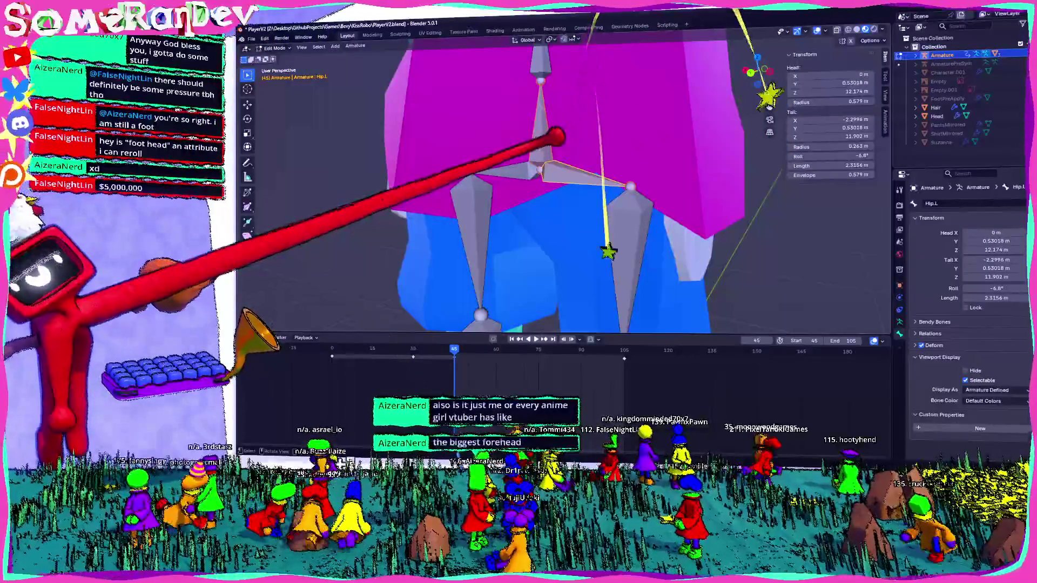
pyautogui.hotkey('ctrl', 'p')
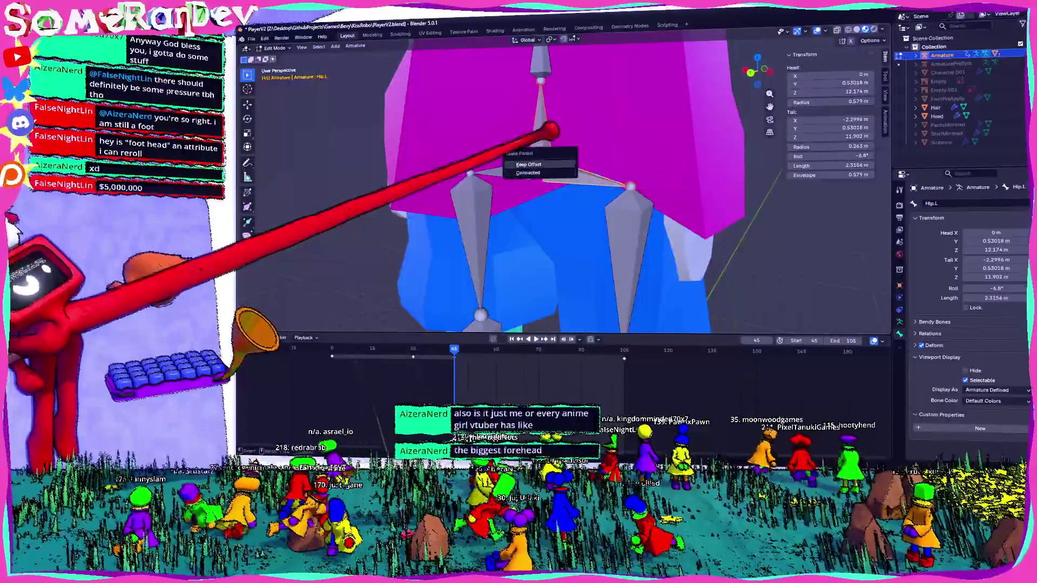
pyautogui.press('Escape')
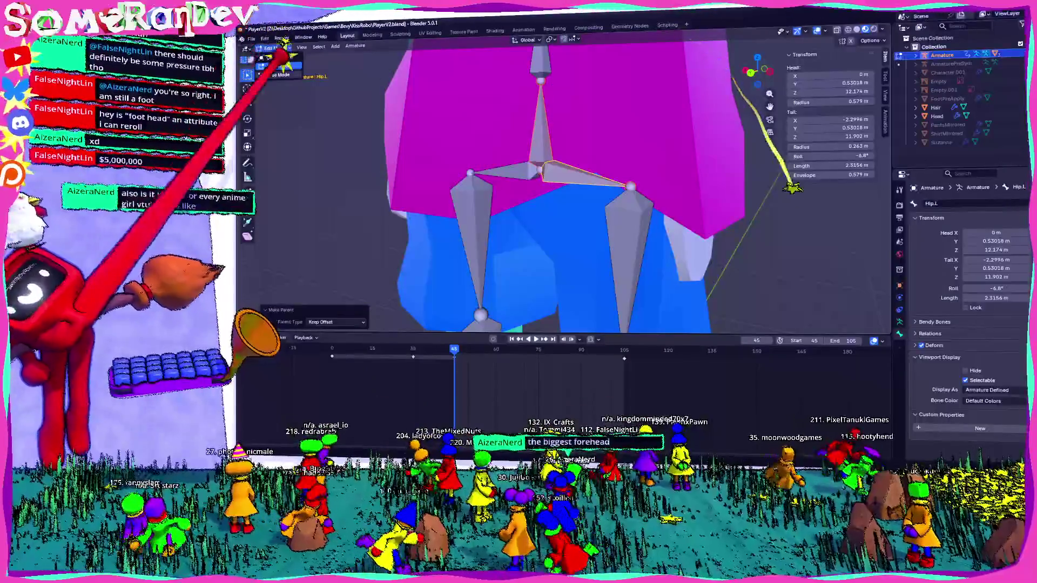
# Step: Test-move the left hip bone in Pose Mode and cancel to check it is not yet following
pyautogui.press('Tab')
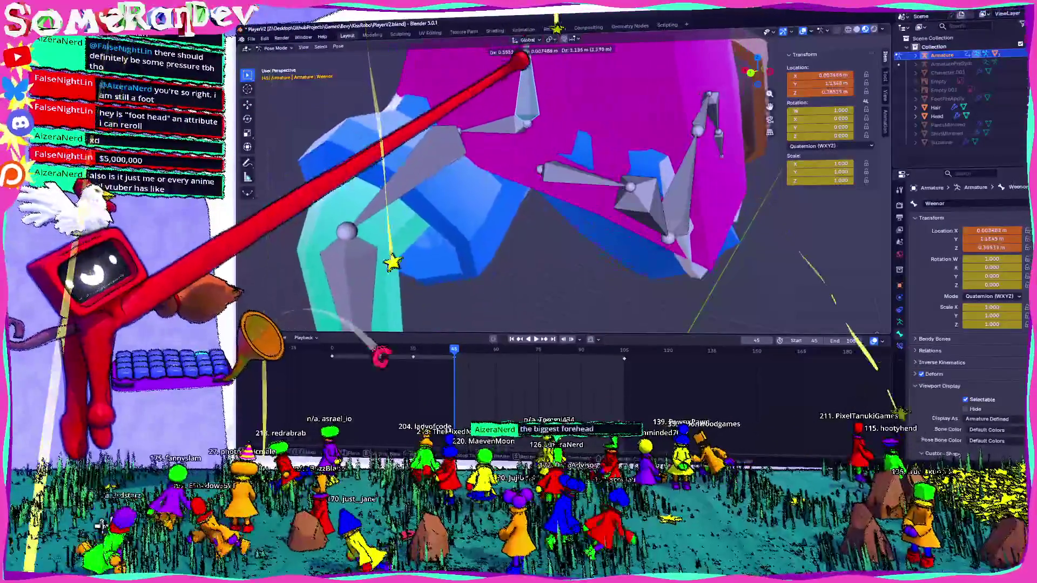
pyautogui.click(563, 189)
pyautogui.click(599, 183)
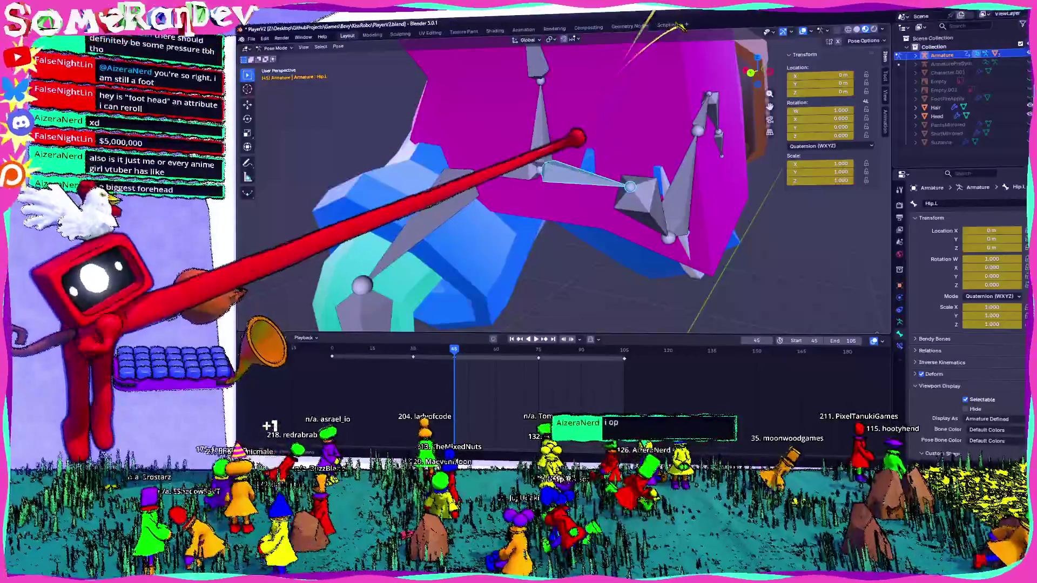
pyautogui.press('g')
pyautogui.press('Escape')
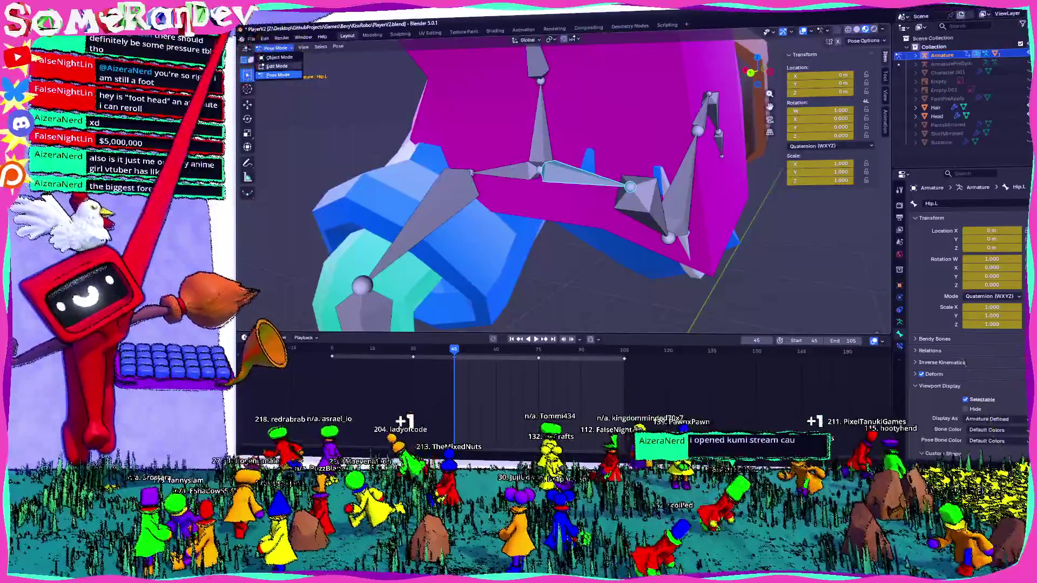
# Step: Parent the hip bones to the central Weenor bone with Keep Offset, then return to posing
pyautogui.press('Tab')
pyautogui.keyDown('shift'); pyautogui.click(539, 106); pyautogui.keyUp('shift')
pyautogui.hotkey('ctrl', 'p')
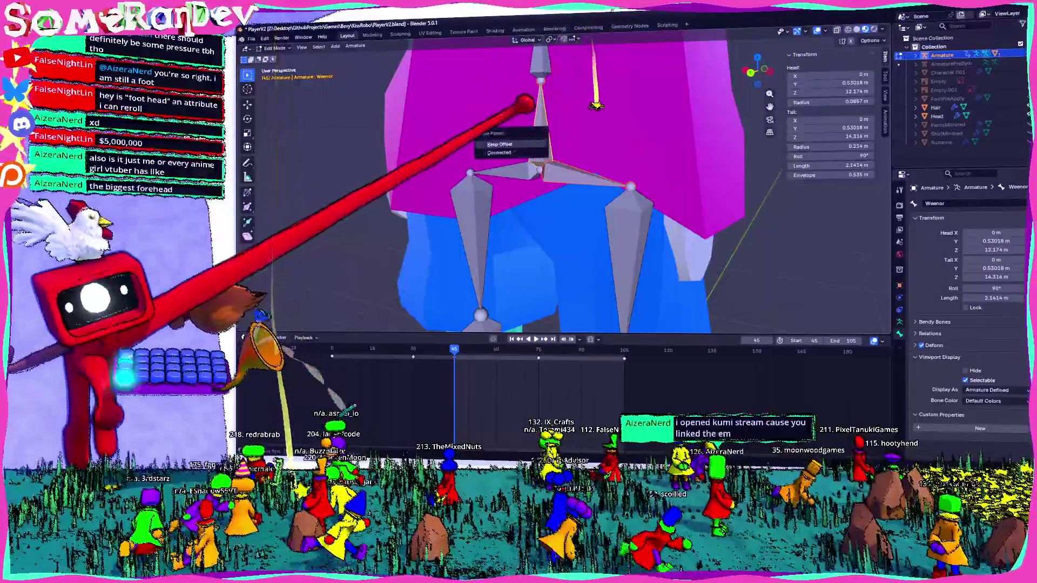
pyautogui.click(518, 152)
pyautogui.press('Tab')
pyautogui.moveTo(567, 202); pyautogui.dragTo(486, 186, button='middle')
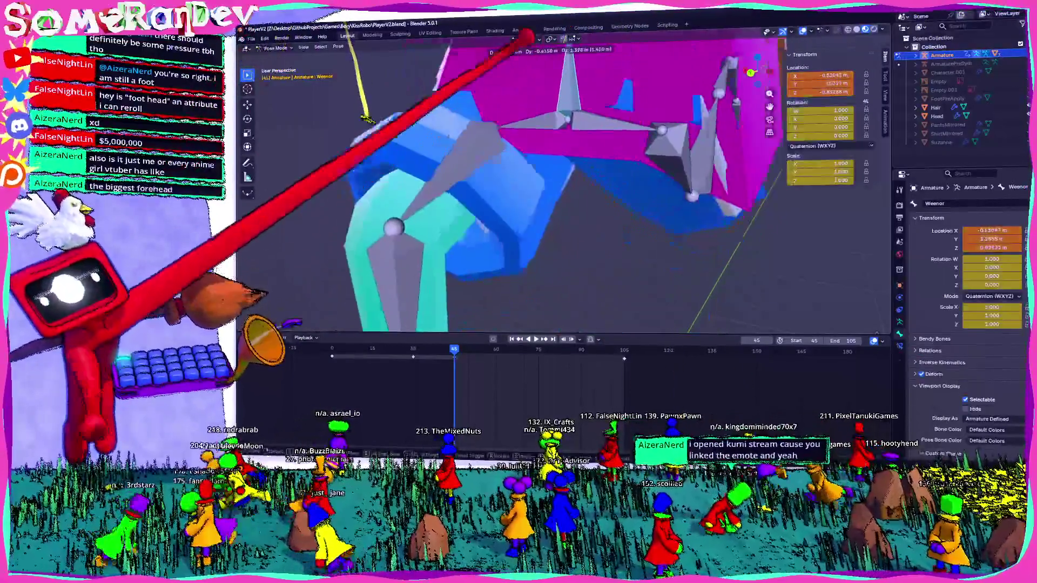
pyautogui.moveTo(567, 186)
pyautogui.mouseDown(button='middle')
pyautogui.moveTo(518, 202)
pyautogui.moveTo(519, 186)
pyautogui.mouseUp(button='middle')
pyautogui.scroll(2, 567, 186)
pyautogui.scroll(-2, 568, 186)
# Step: Test the rig by grabbing and rotating the Shoulder.R bone, cancelling each move
pyautogui.click(574, 110)
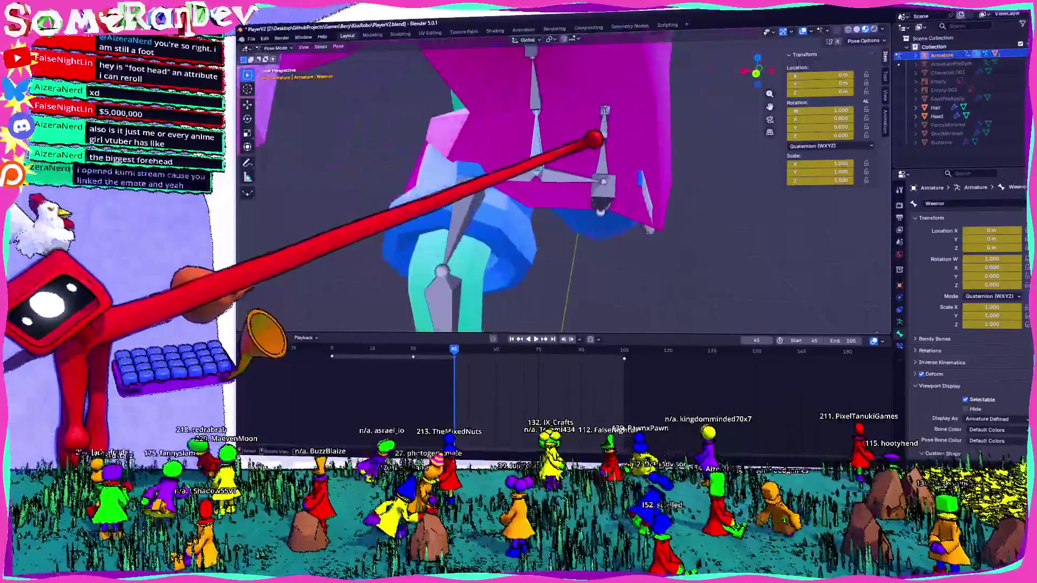
pyautogui.moveTo(591, 151); pyautogui.dragTo(604, 106, button='middle')
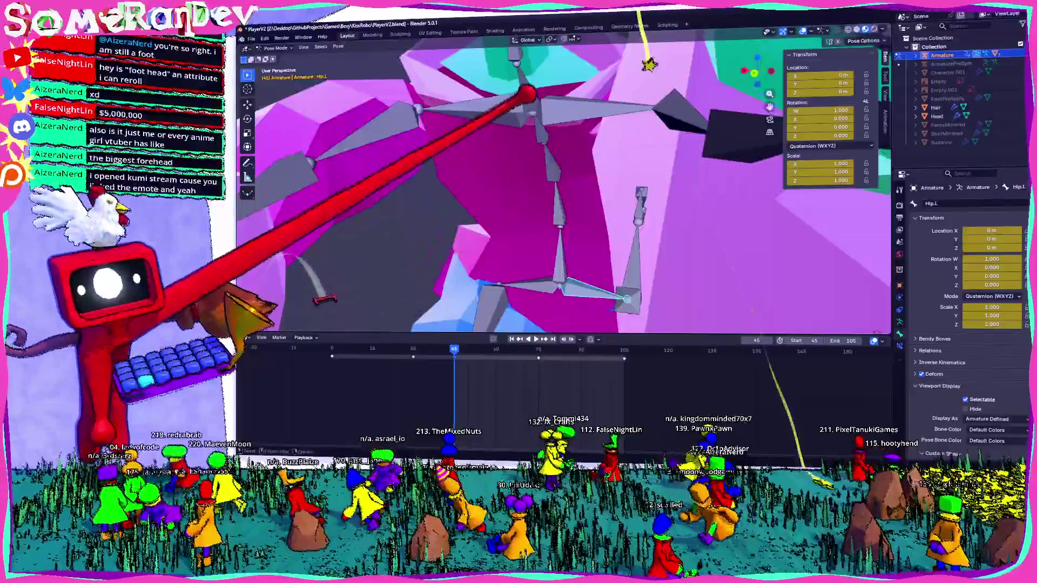
pyautogui.click(603, 104)
pyautogui.moveTo(567, 186)
pyautogui.mouseDown(button='middle')
pyautogui.moveTo(535, 194)
pyautogui.moveTo(567, 178)
pyautogui.moveTo(551, 187)
pyautogui.mouseUp(button='middle')
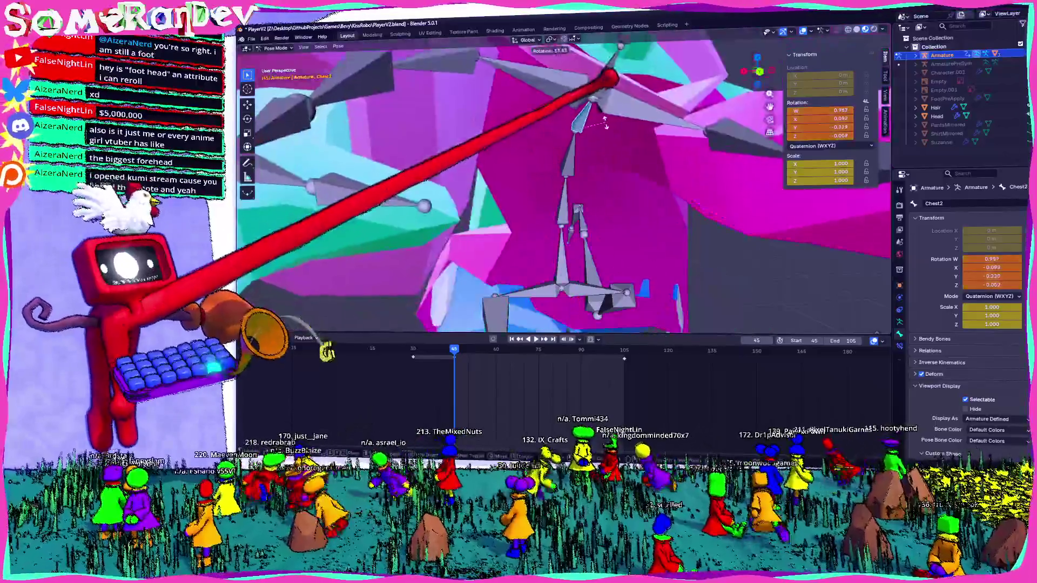
pyautogui.click(556, 89)
pyautogui.press('g')
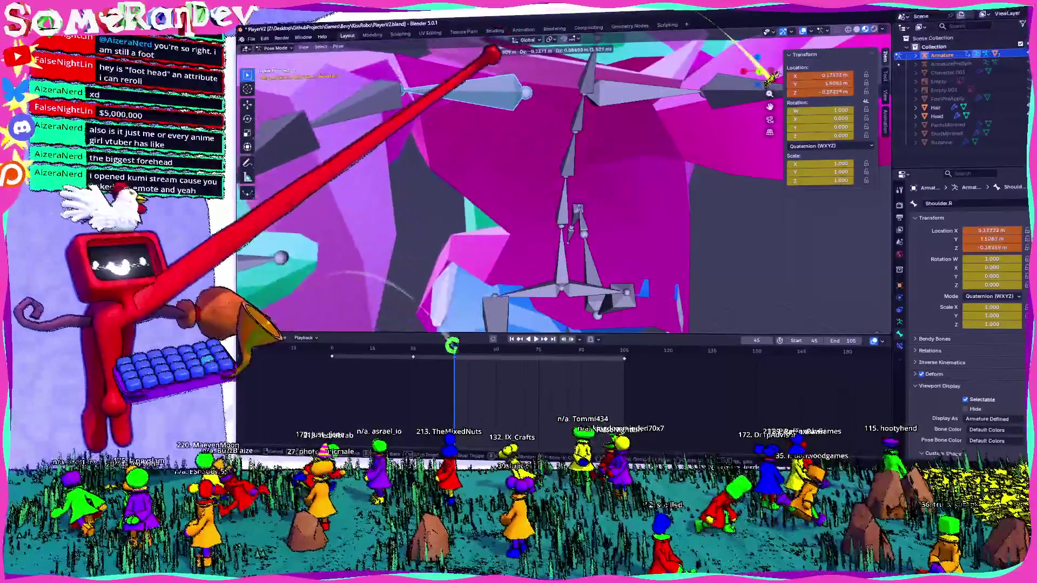
pyautogui.press('Escape')
pyautogui.press('r')
pyautogui.press('Escape')
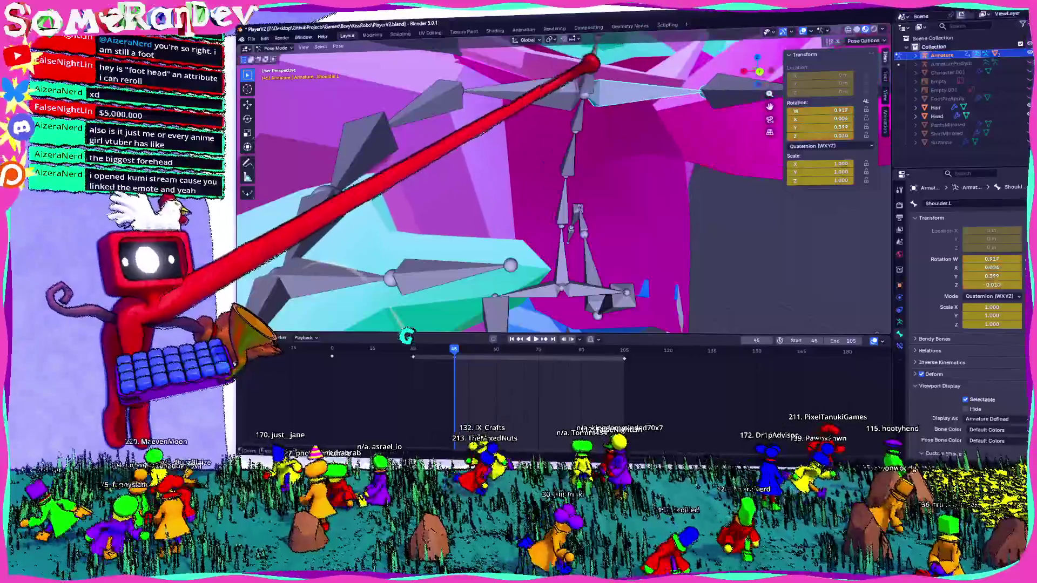
# Step: Select the Chest2 bone, view the armature from the front and return to Edit Mode
pyautogui.click(585, 71)
pyautogui.press('KP_1')
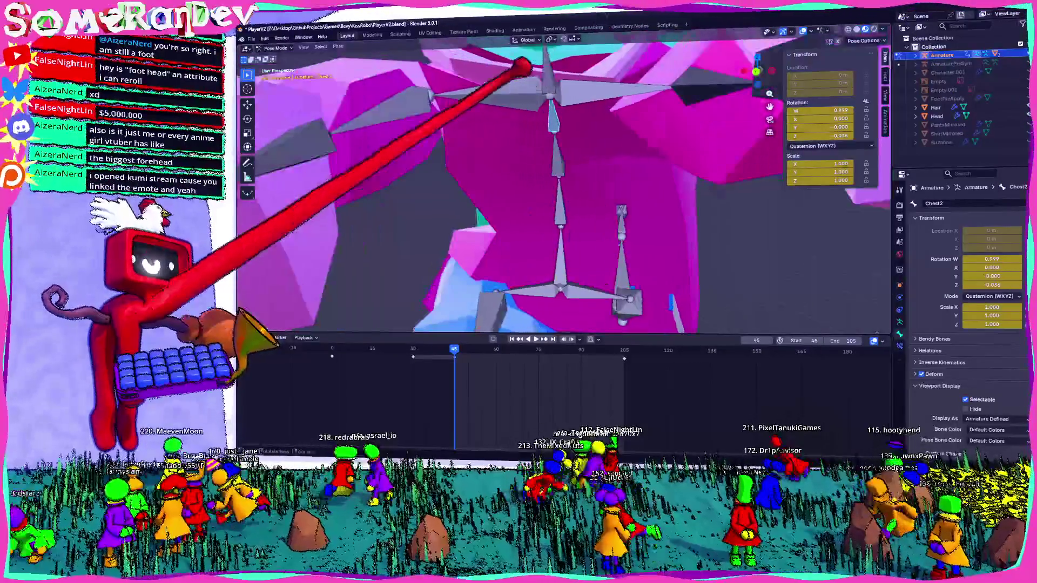
pyautogui.press('Tab')
pyautogui.moveTo(405, 308); pyautogui.dragTo(442, 323, button='middle')
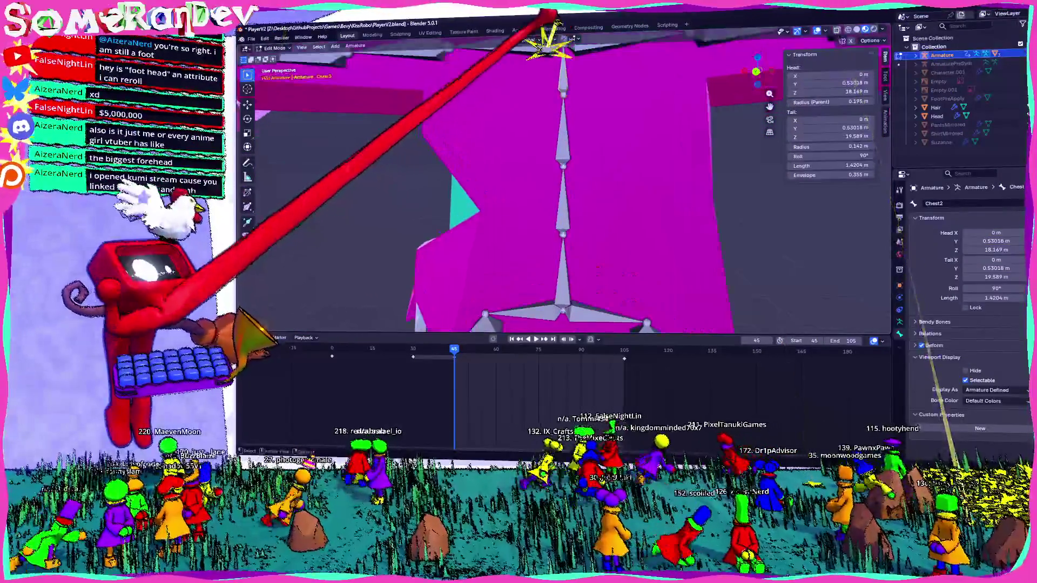
# Step: Parent the Chest2 bone as a Connected child so its joint meets its neighbour
pyautogui.hotkey('ctrl', 'p')
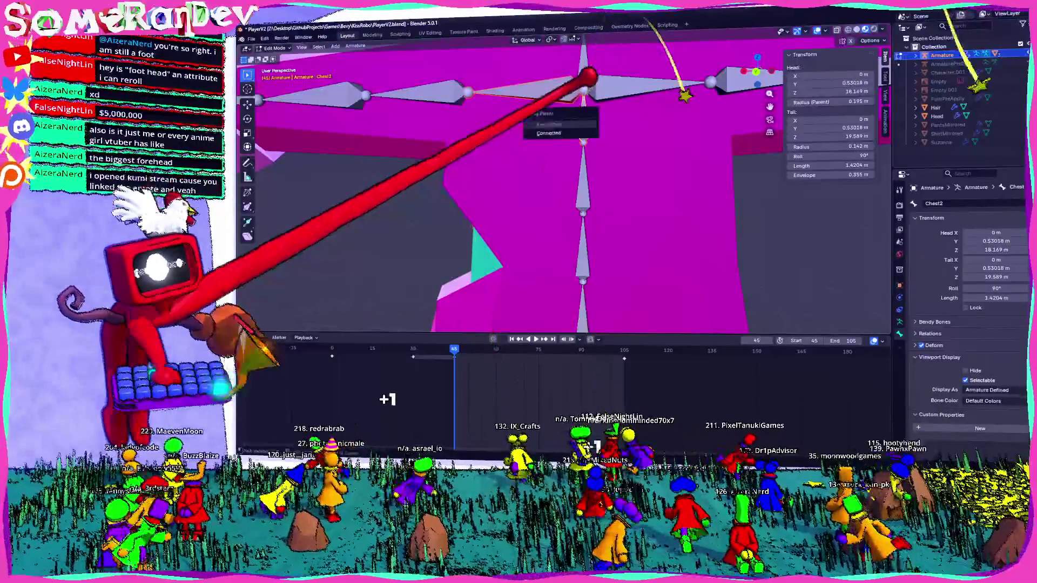
pyautogui.click(544, 111)
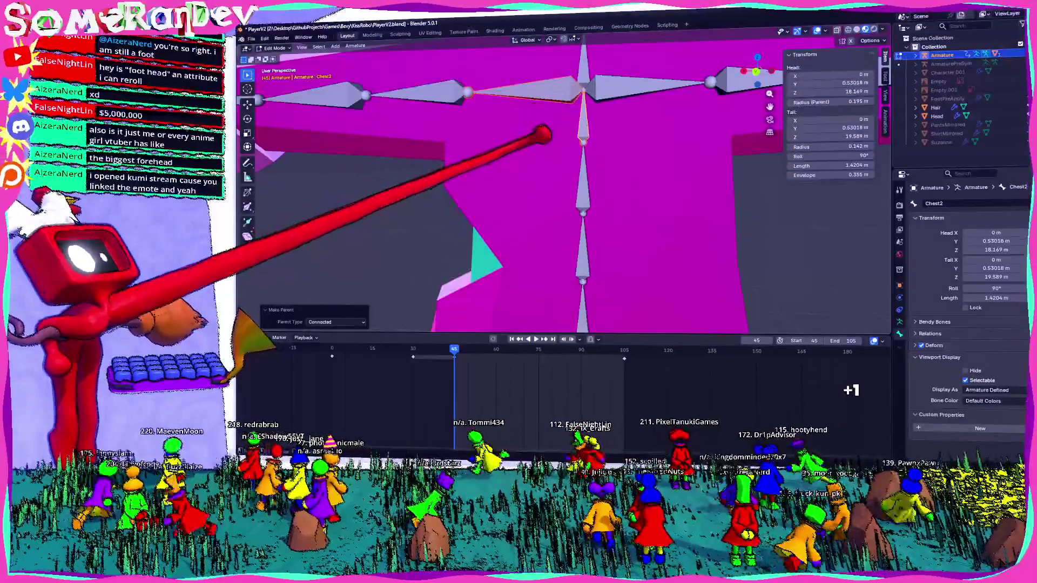
pyautogui.scroll(-5, 538, 136)
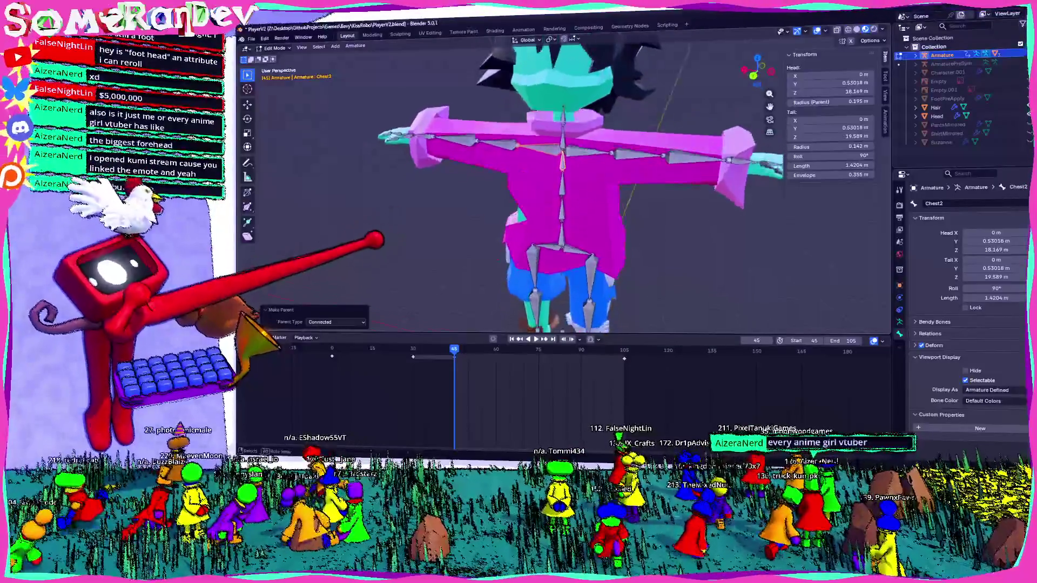
# Step: Inspect the character from several angles and switch the armature into Pose Mode
pyautogui.moveTo(559, 187); pyautogui.dragTo(518, 243, button='middle')
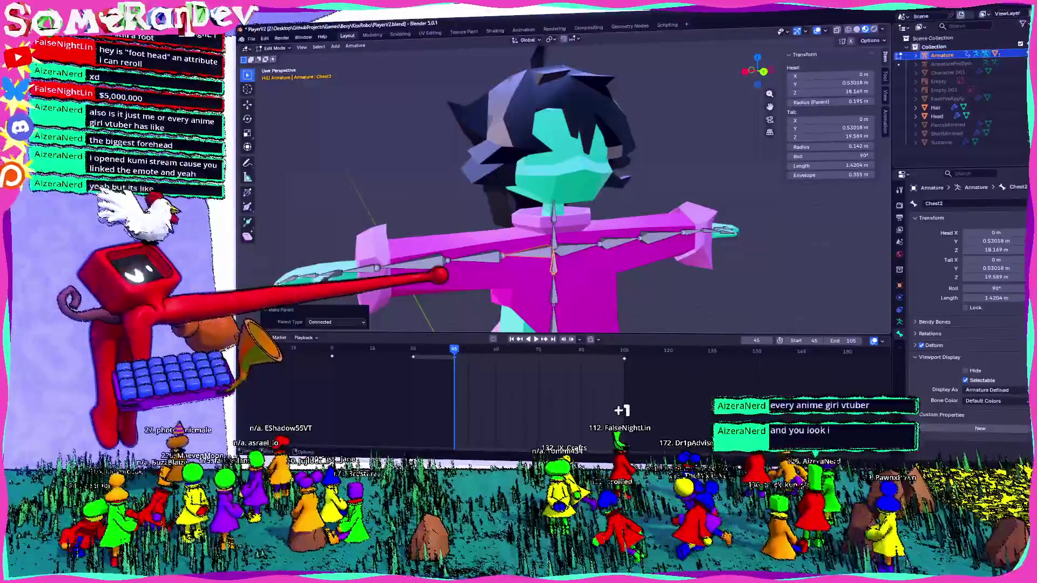
pyautogui.moveTo(518, 186); pyautogui.dragTo(486, 190, button='middle')
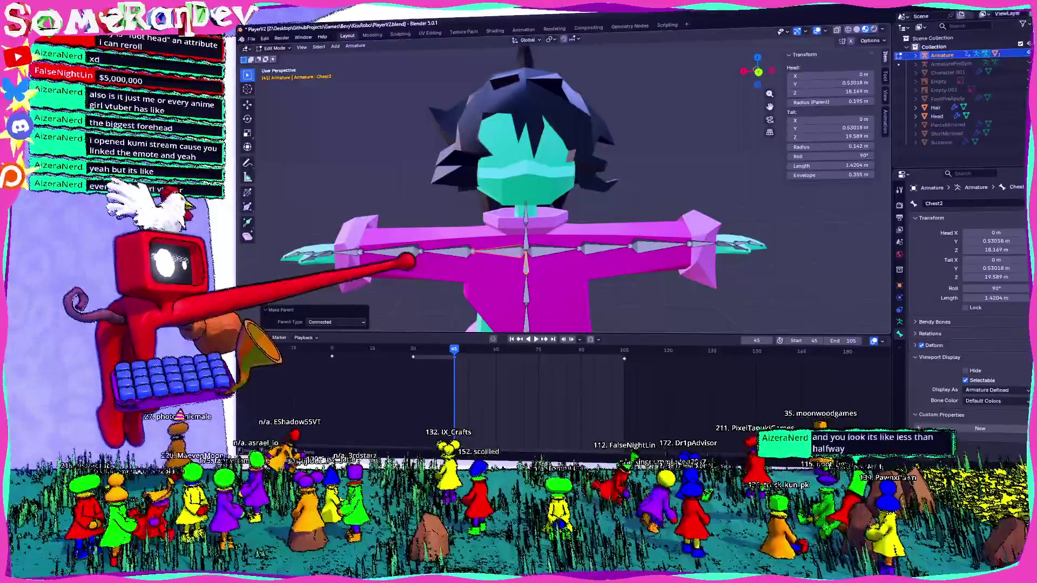
pyautogui.moveTo(405, 261)
pyautogui.mouseDown(button='middle')
pyautogui.moveTo(625, 271)
pyautogui.moveTo(548, 273)
pyautogui.moveTo(536, 162)
pyautogui.mouseUp(button='middle')
pyautogui.scroll(4, 537, 162)
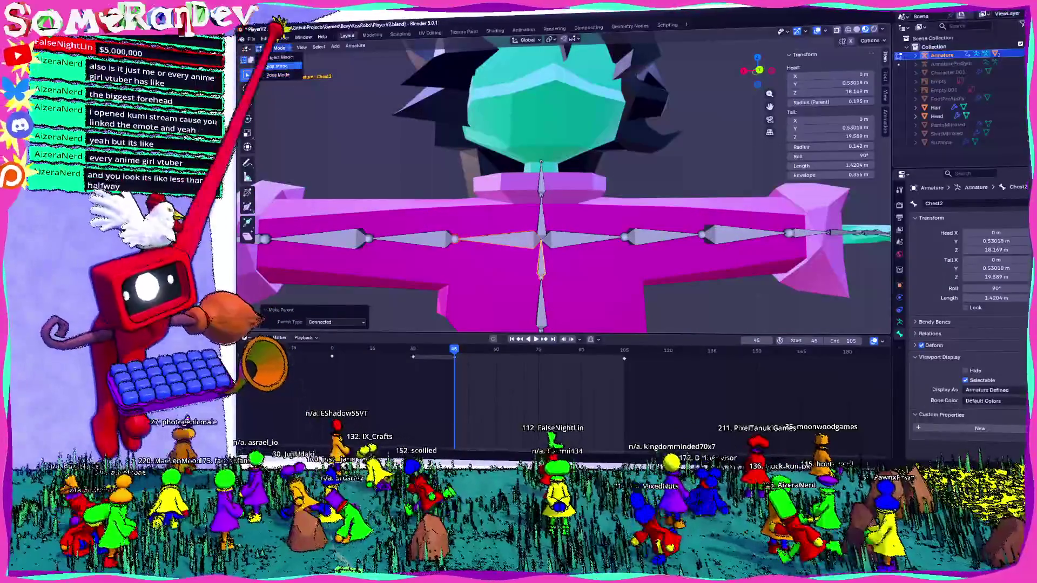
pyautogui.click(278, 75)
pyautogui.moveTo(365, 146); pyautogui.dragTo(473, 174, button='middle')
pyautogui.moveTo(570, 237); pyautogui.dragTo(494, 170, button='middle')
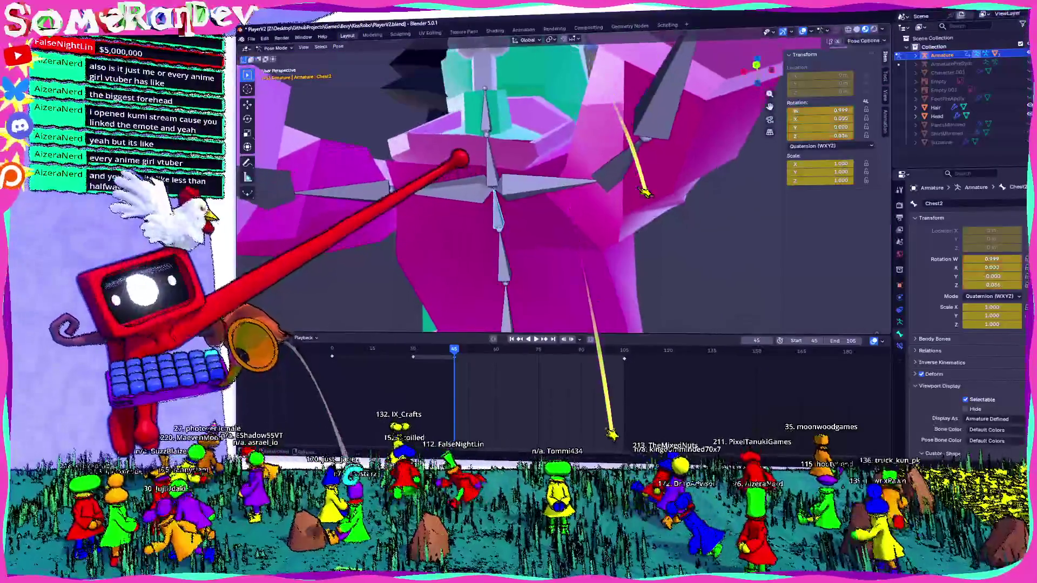
# Step: Reposition the Shoulder.L bone so the arm hangs differently and confirm the move
pyautogui.click(568, 120)
pyautogui.press('g')
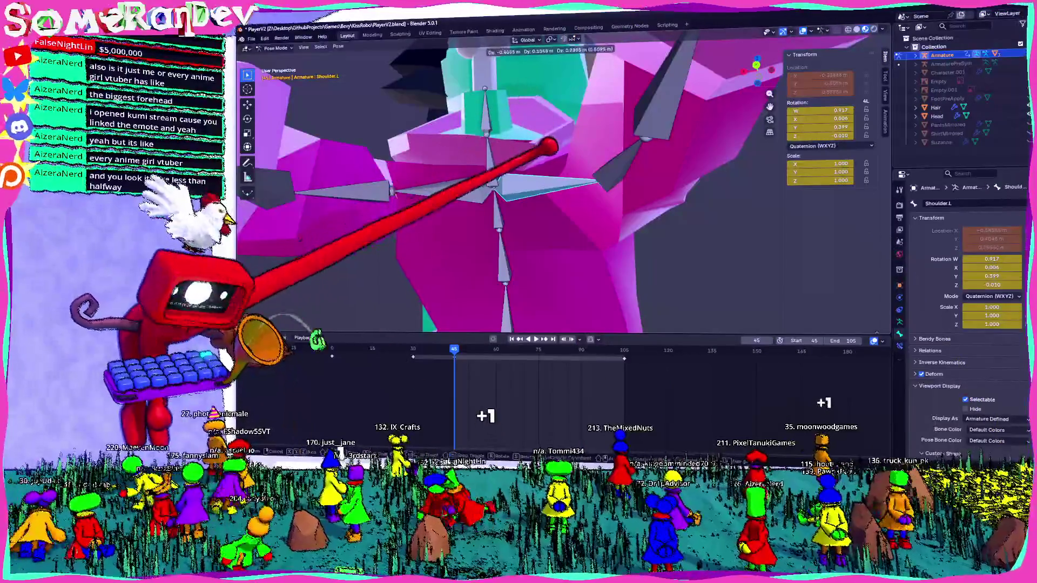
pyautogui.press('Return')
pyautogui.scroll(-5, 567, 186)
pyautogui.moveTo(567, 186)
pyautogui.mouseDown(button='middle')
pyautogui.moveTo(616, 195)
pyautogui.moveTo(518, 195)
pyautogui.mouseUp(button='middle')
pyautogui.scroll(4, 567, 186)
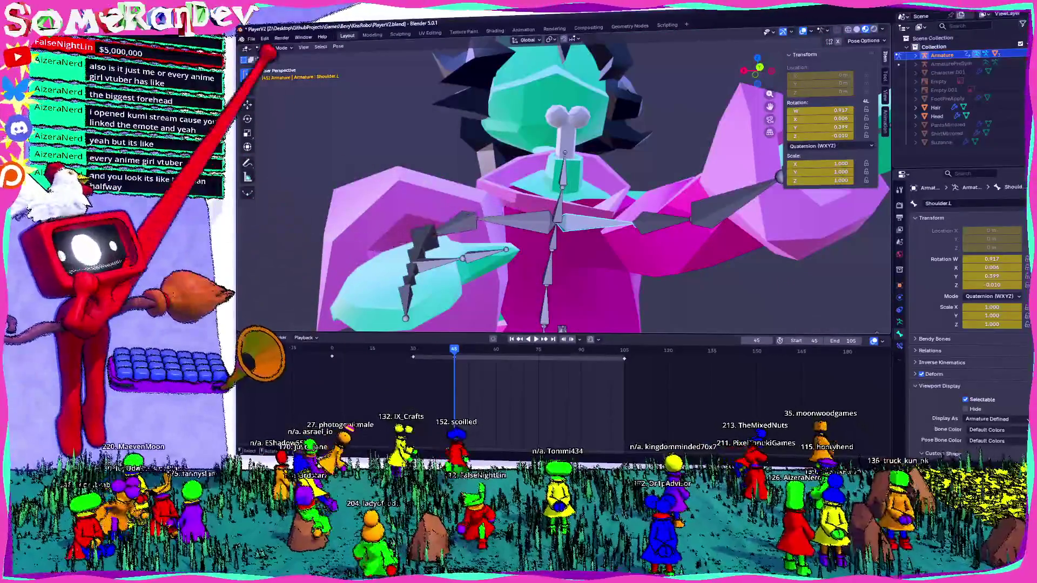
# Step: Cycle through Object, Edit and Pose Mode, then play the jump animation
pyautogui.click(278, 57)
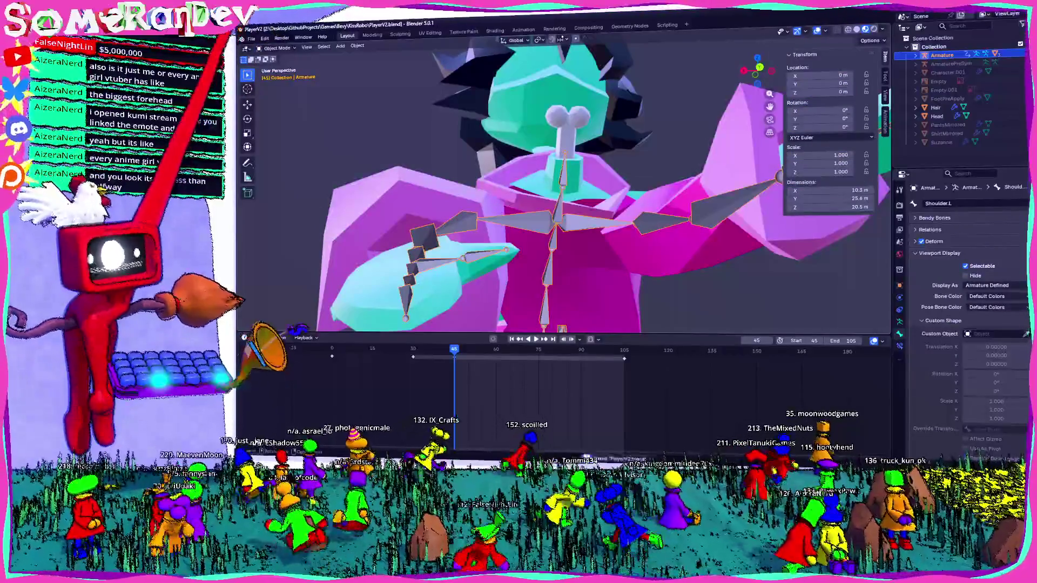
pyautogui.click(277, 65)
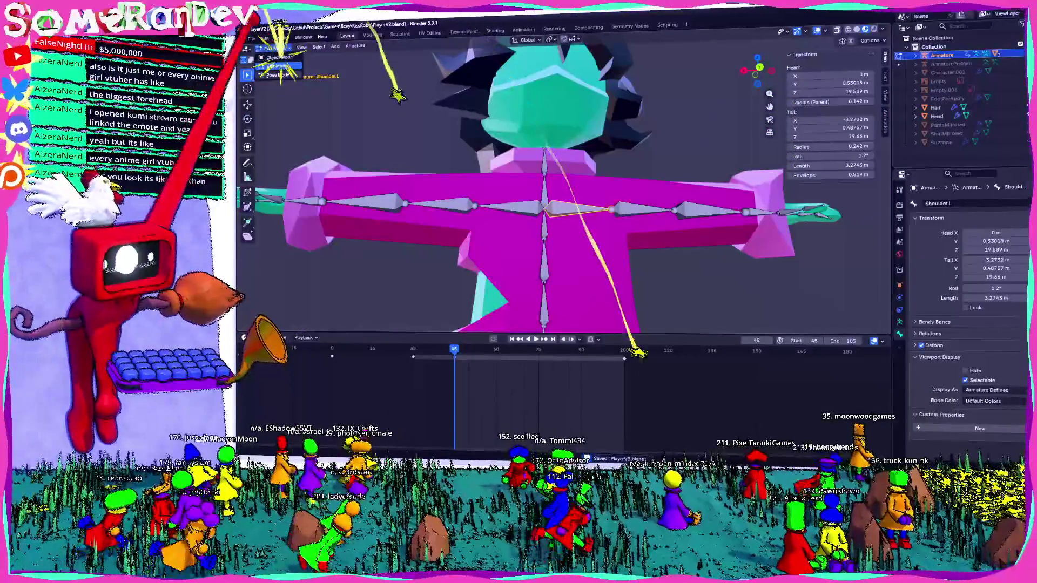
pyautogui.click(278, 75)
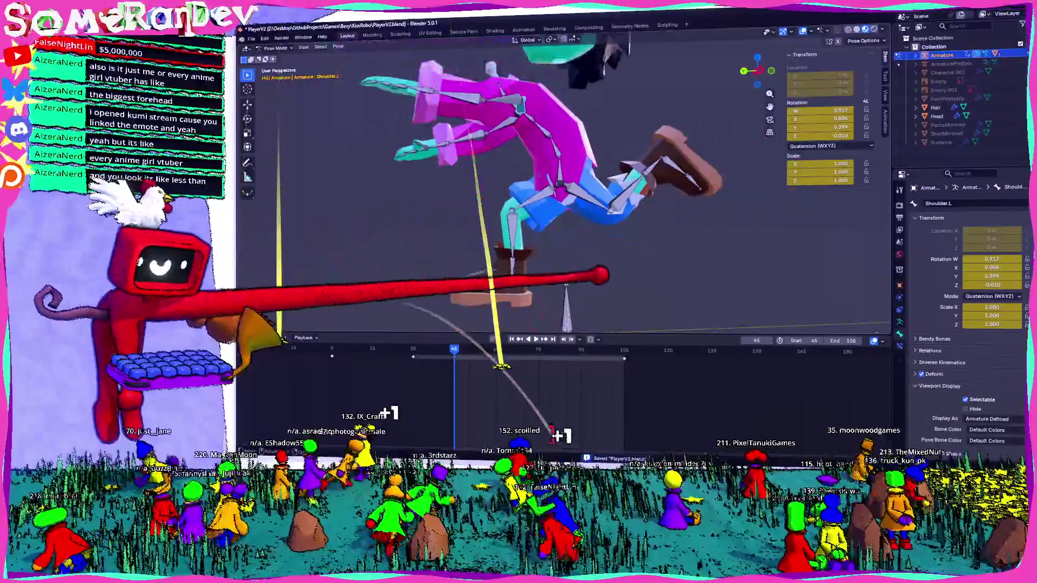
pyautogui.press('space')
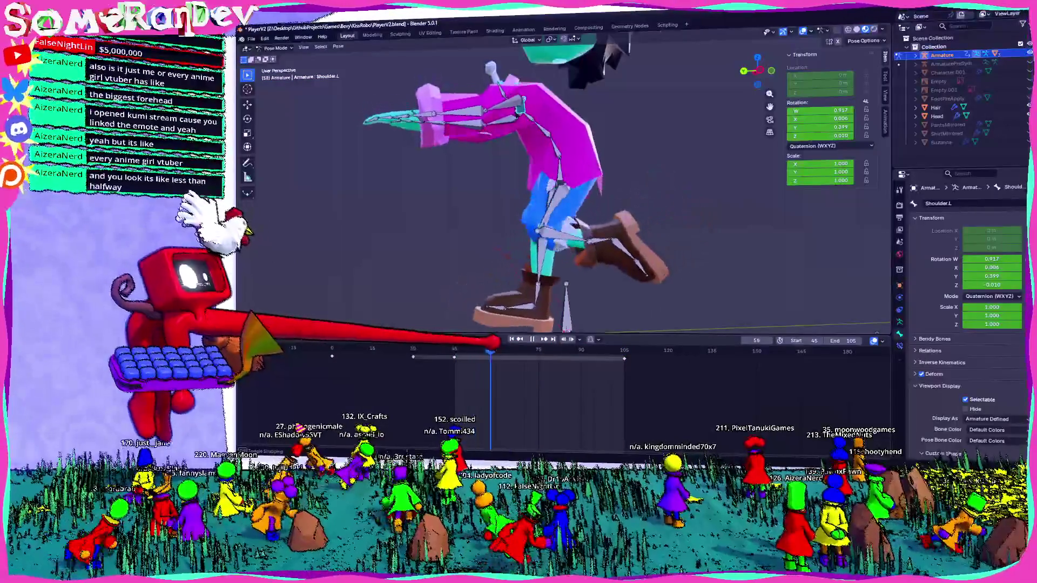
pyautogui.press('space')
pyautogui.click(475, 349)
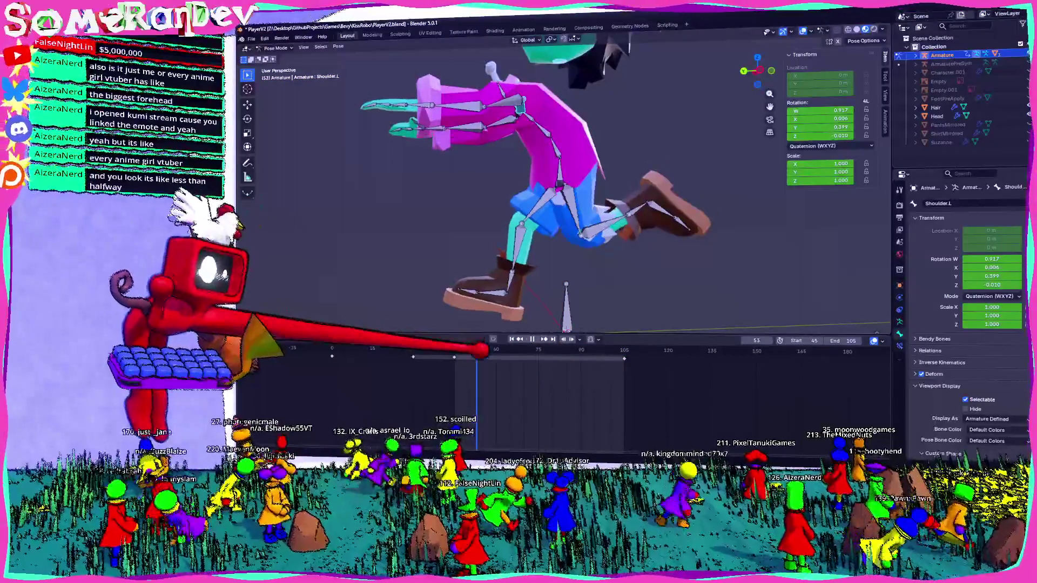
pyautogui.scroll(3, 624, 220)
pyautogui.moveTo(625, 219)
pyautogui.mouseDown(button='middle')
pyautogui.moveTo(533, 32)
pyautogui.moveTo(515, 149)
pyautogui.mouseUp(button='middle')
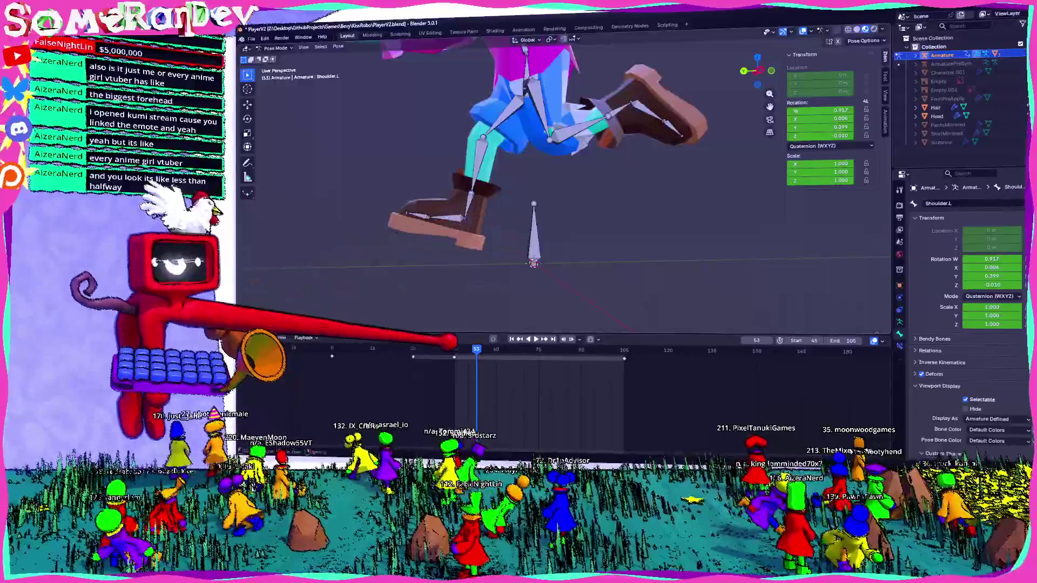
pyautogui.press('space')
pyautogui.press('space')
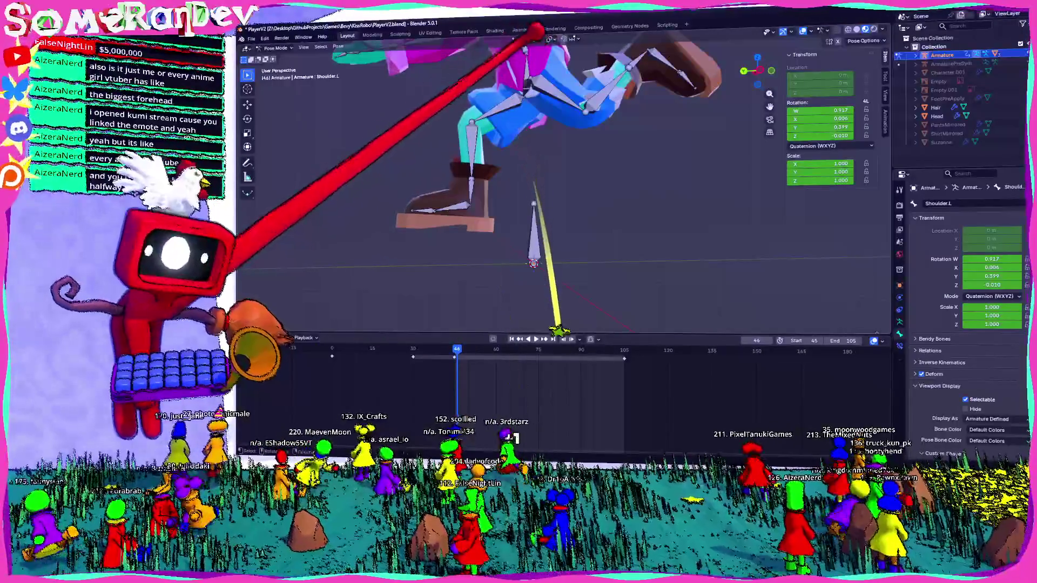
pyautogui.click(533, 235)
pyautogui.moveTo(514, 394)
pyautogui.mouseDown(button='middle')
pyautogui.moveTo(527, 22)
pyautogui.moveTo(506, 113)
pyautogui.mouseUp(button='middle')
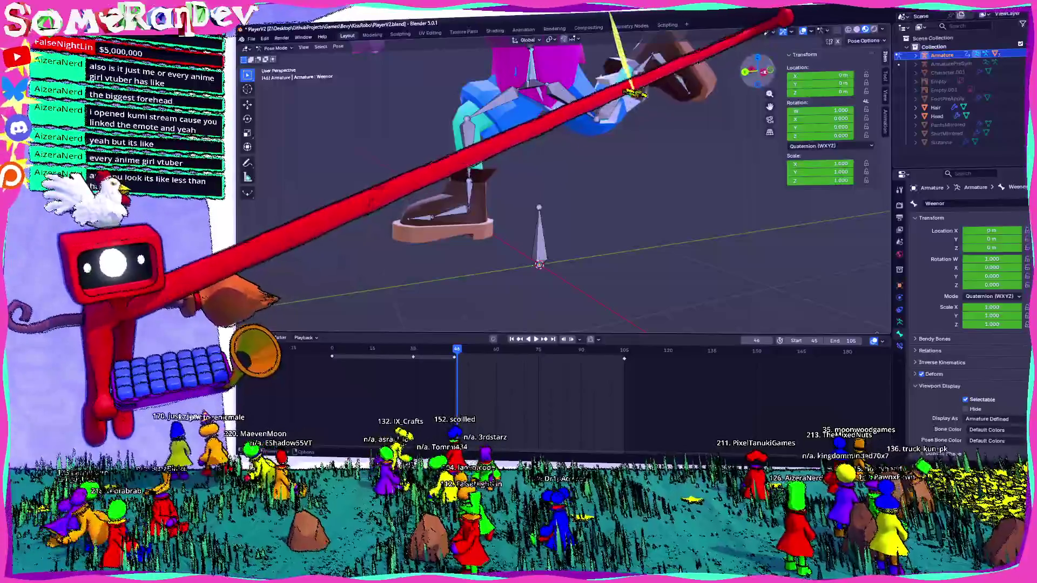
# Step: Lower the Weenor bone along Z at frame 45 and keyframe its position
pyautogui.press('g')
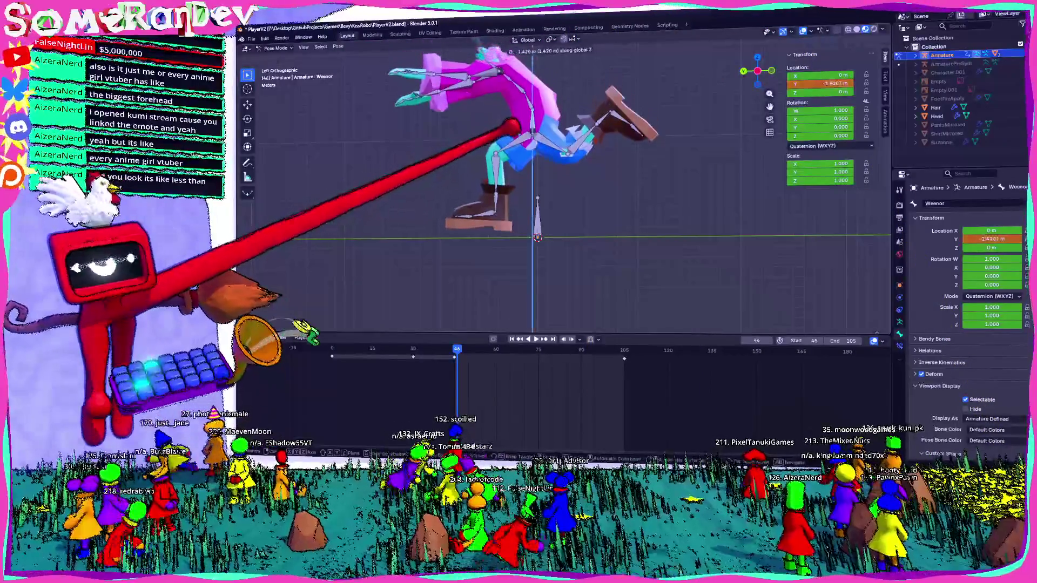
pyautogui.press('Return')
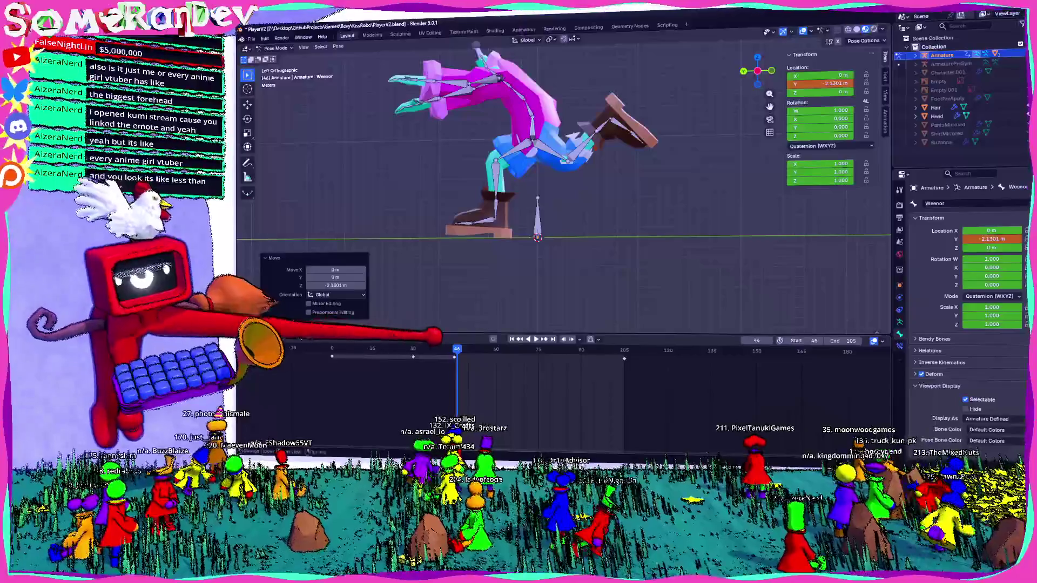
pyautogui.press('Left')
pyautogui.press('g')
pyautogui.press('z')
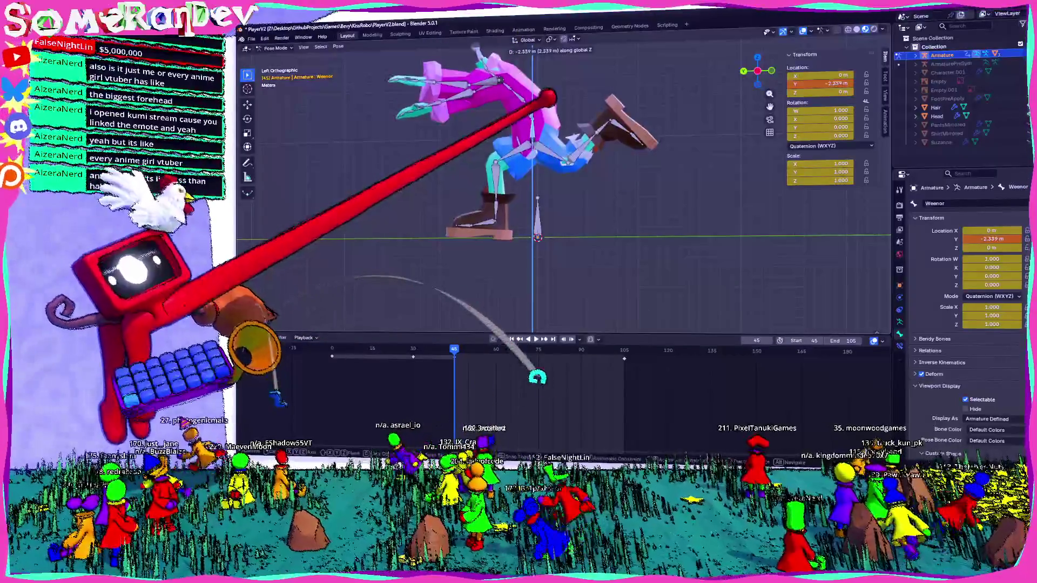
pyautogui.press('Return')
pyautogui.press('i')
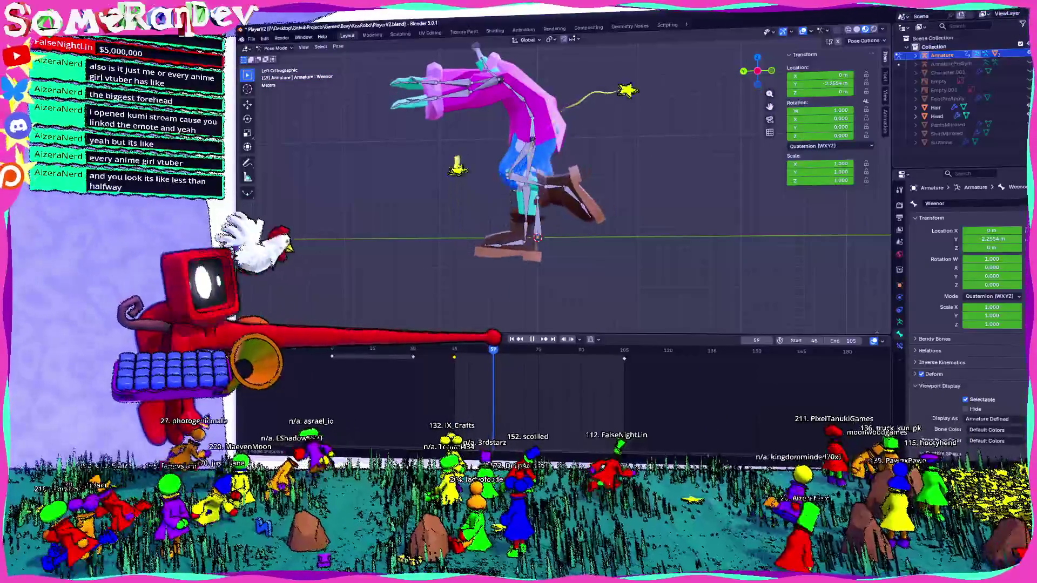
# Step: Raise the Weenor bone back along Z at frame 60, keyframe it, replay the jump and save PlayerV2.blend
pyautogui.press('space')
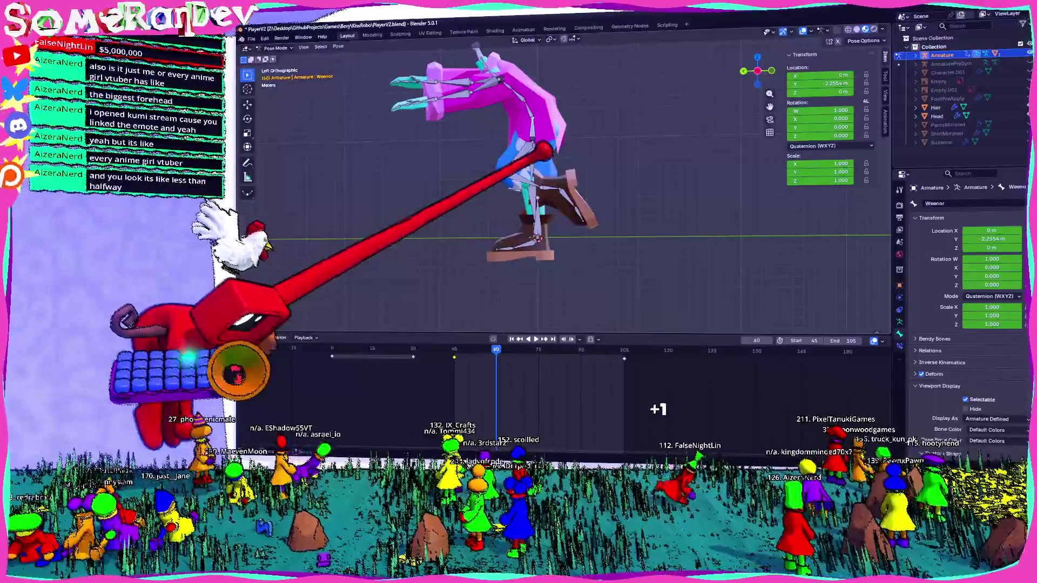
pyautogui.press('g')
pyautogui.press('z')
pyautogui.press('Return')
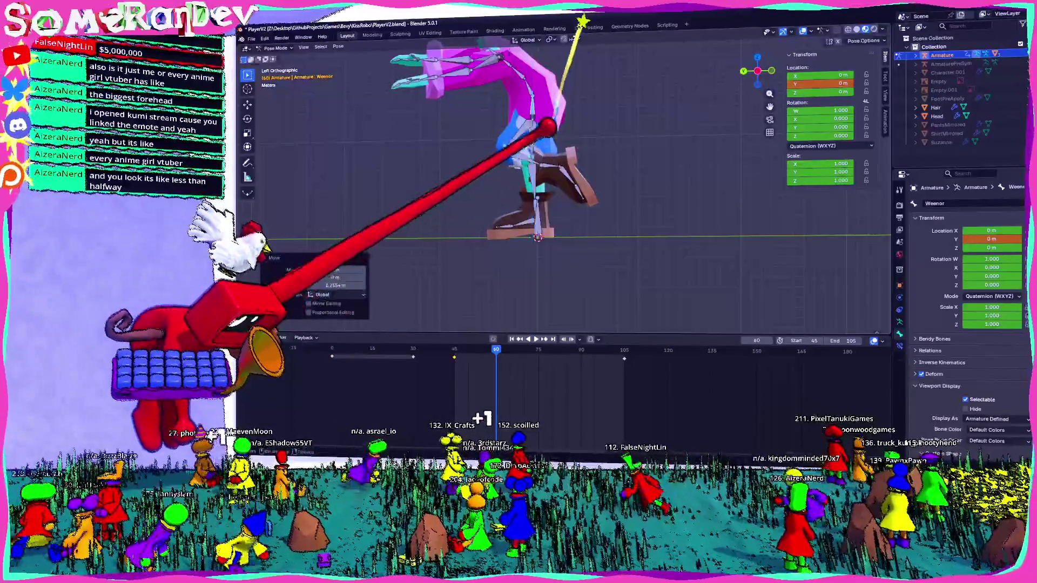
pyautogui.press('i')
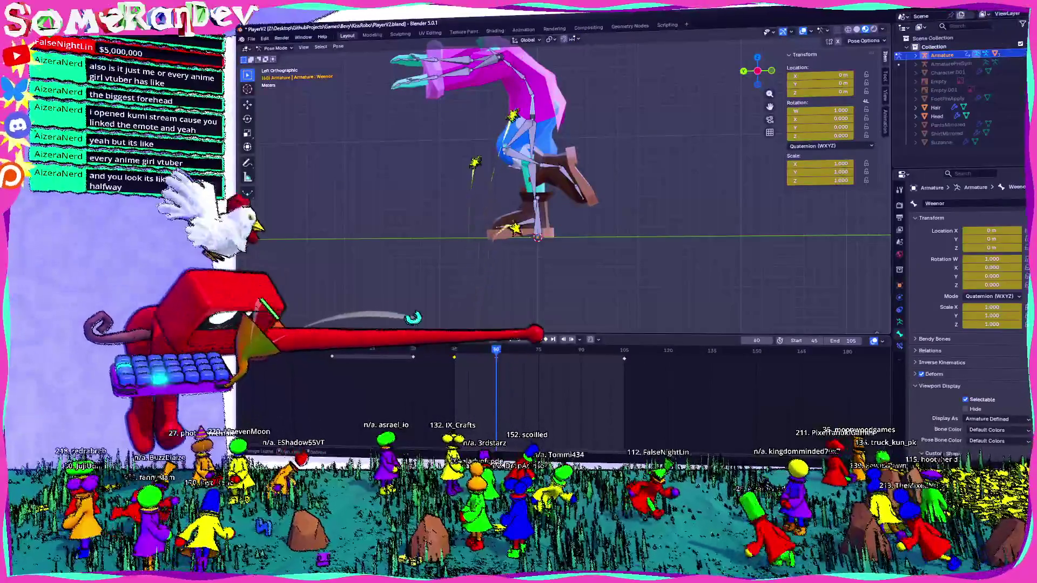
pyautogui.press('space')
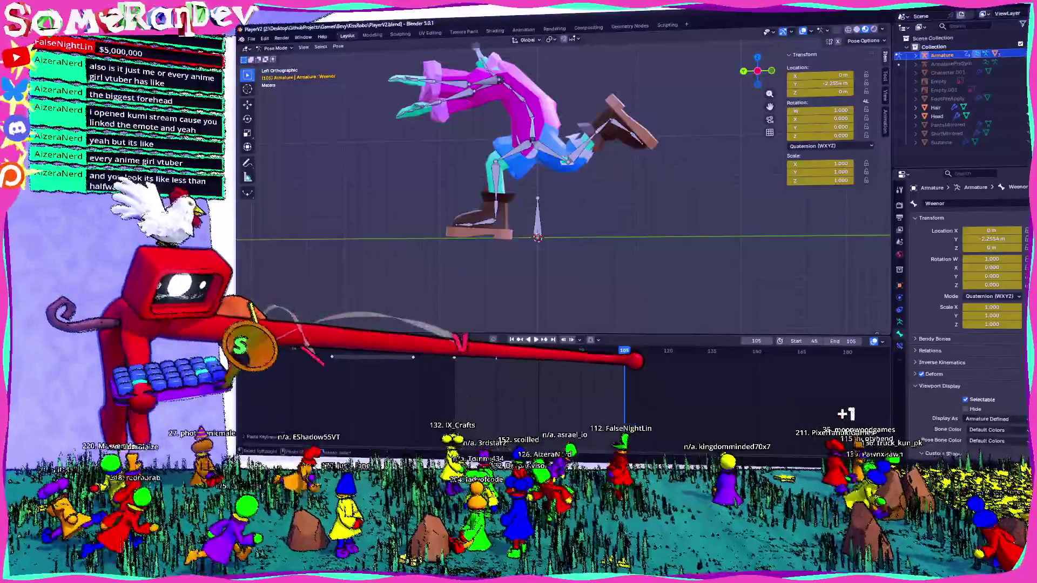
pyautogui.hotkey('ctrl', 's')
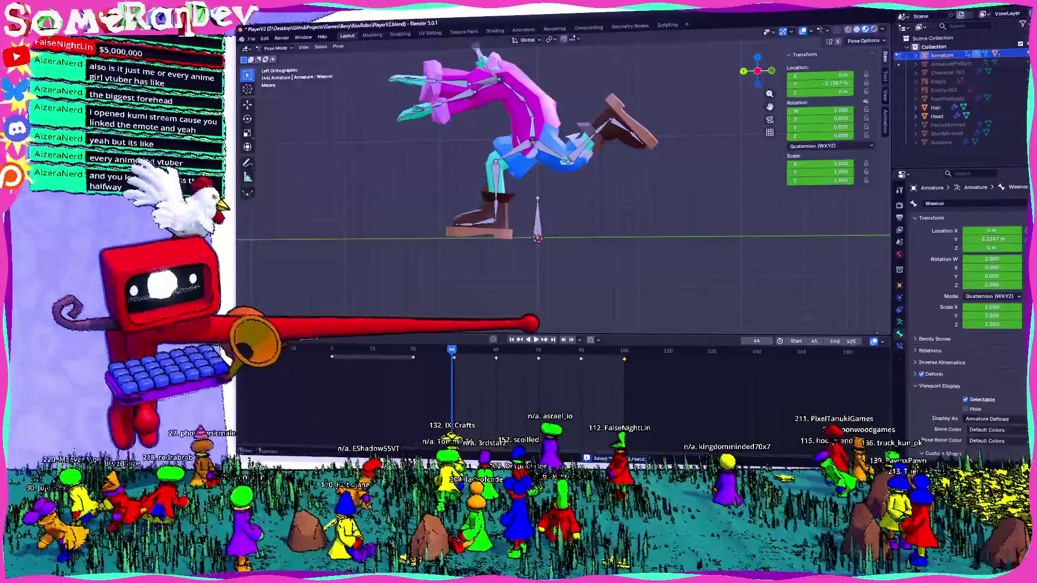
pyautogui.moveTo(530, 322)
pyautogui.mouseDown(button='middle')
pyautogui.moveTo(652, 213)
pyautogui.moveTo(518, 157)
pyautogui.mouseUp(button='middle')
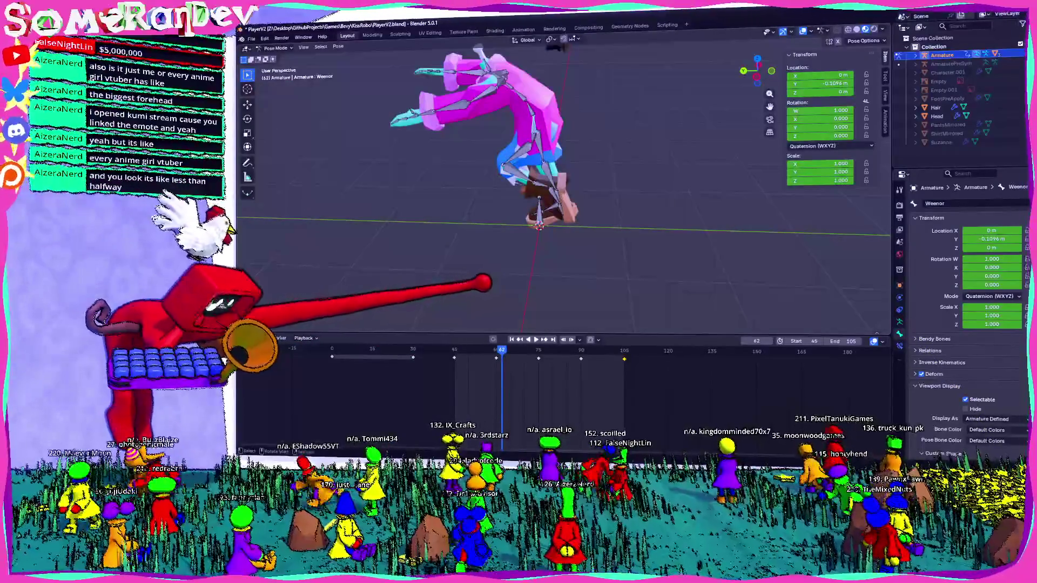
pyautogui.moveTo(567, 203)
pyautogui.mouseDown(button='middle')
pyautogui.moveTo(616, 179)
pyautogui.moveTo(615, 210)
pyautogui.mouseUp(button='middle')
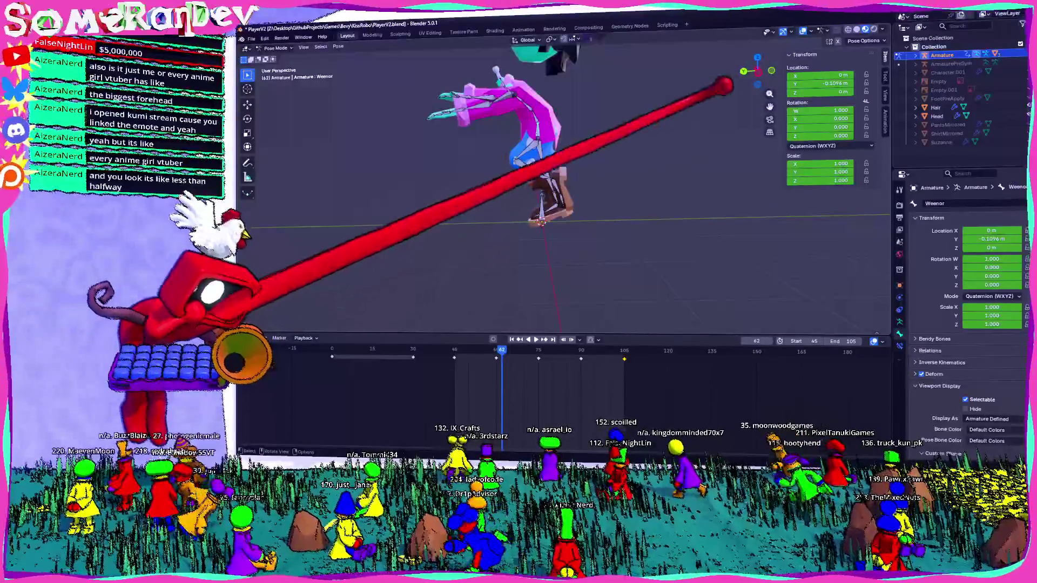
pyautogui.press('ctrl+KP_3')
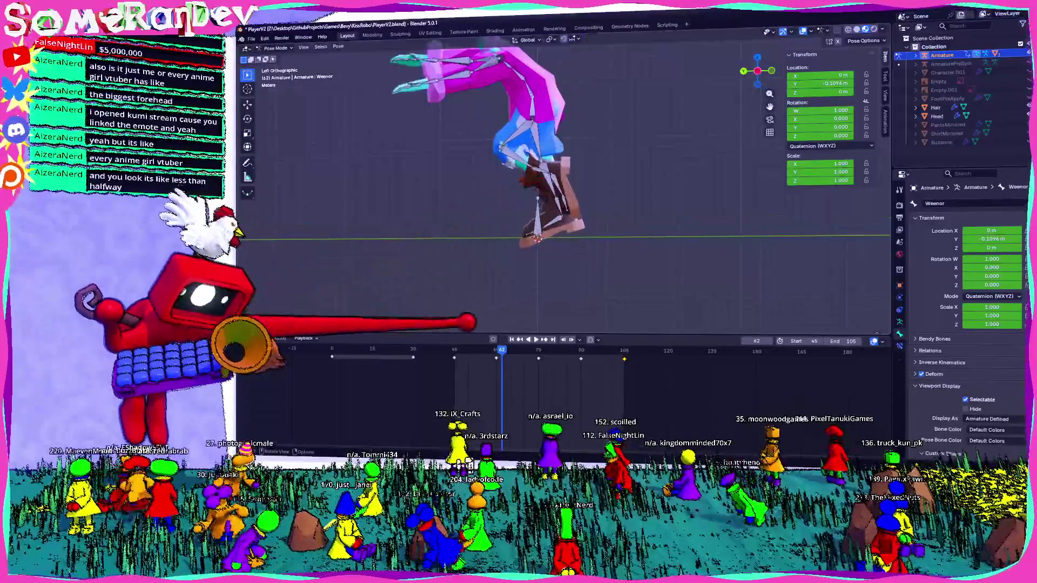
pyautogui.press('space')
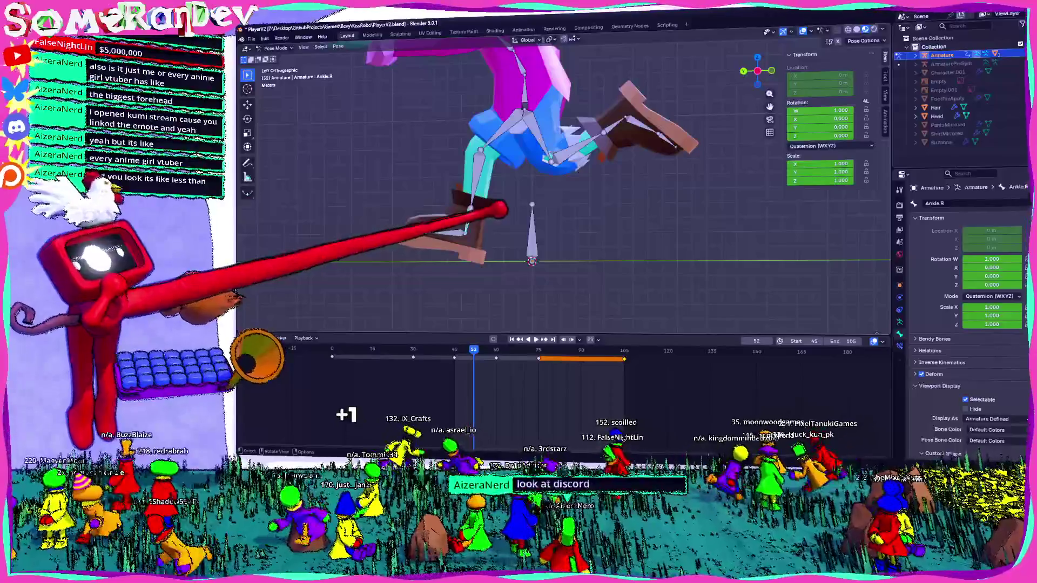
# Step: Rotate the right ankle and upper leg bones, keyframe the leg pose at frame 52 and replay
pyautogui.press('r')
pyautogui.click(490, 183)
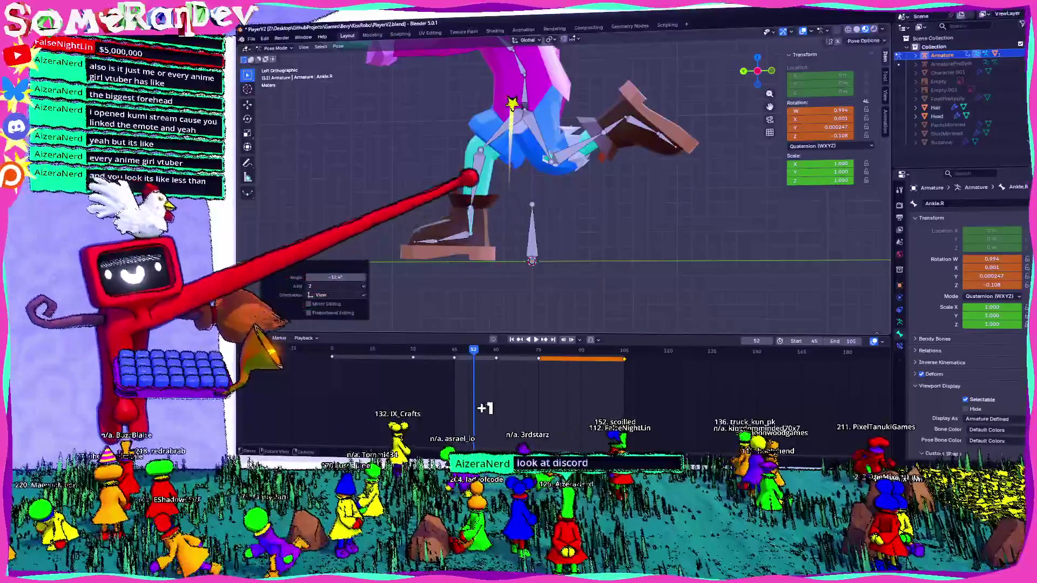
pyautogui.click(529, 157)
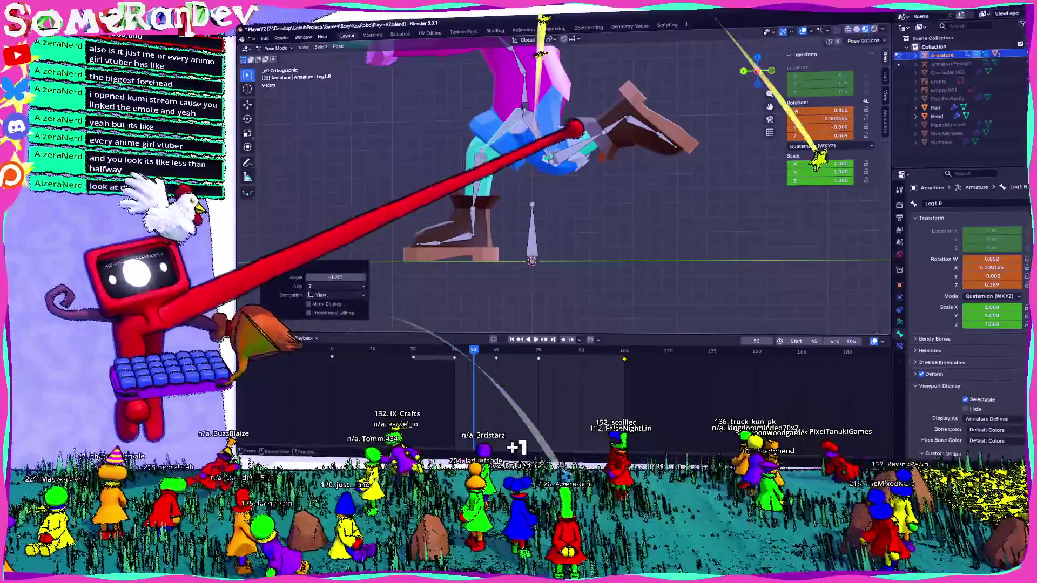
pyautogui.click(549, 38)
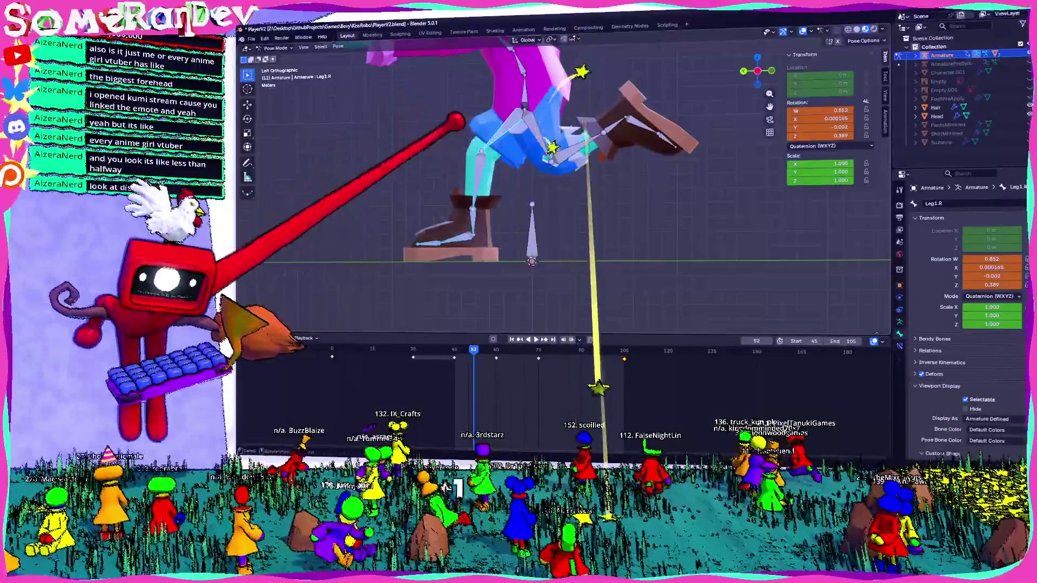
pyautogui.press('i')
pyautogui.press('space')
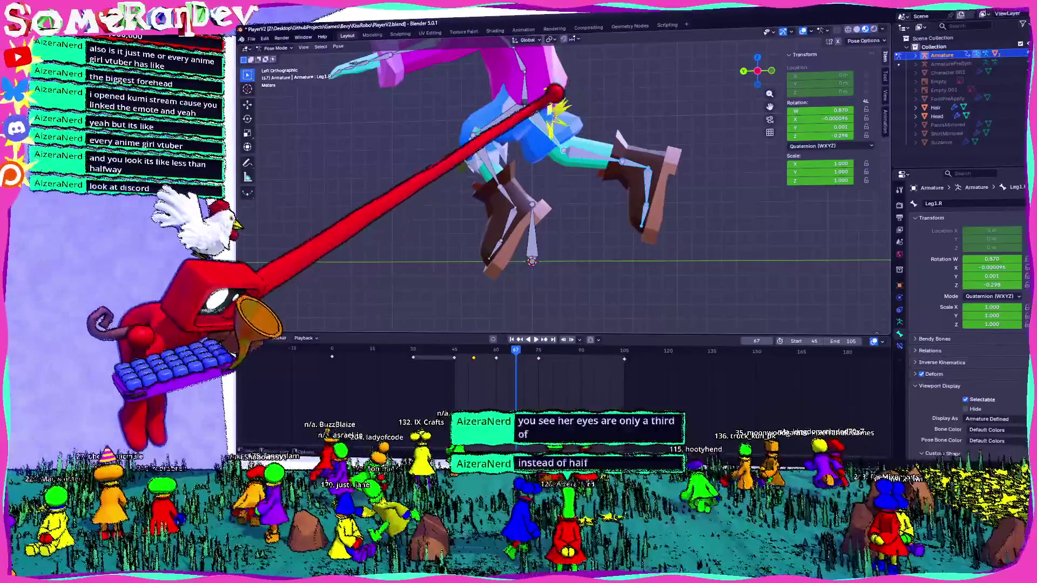
# Step: Try rotating the right toe at frame 67, then undo it back to its earlier pose
pyautogui.click(614, 173)
pyautogui.press('r')
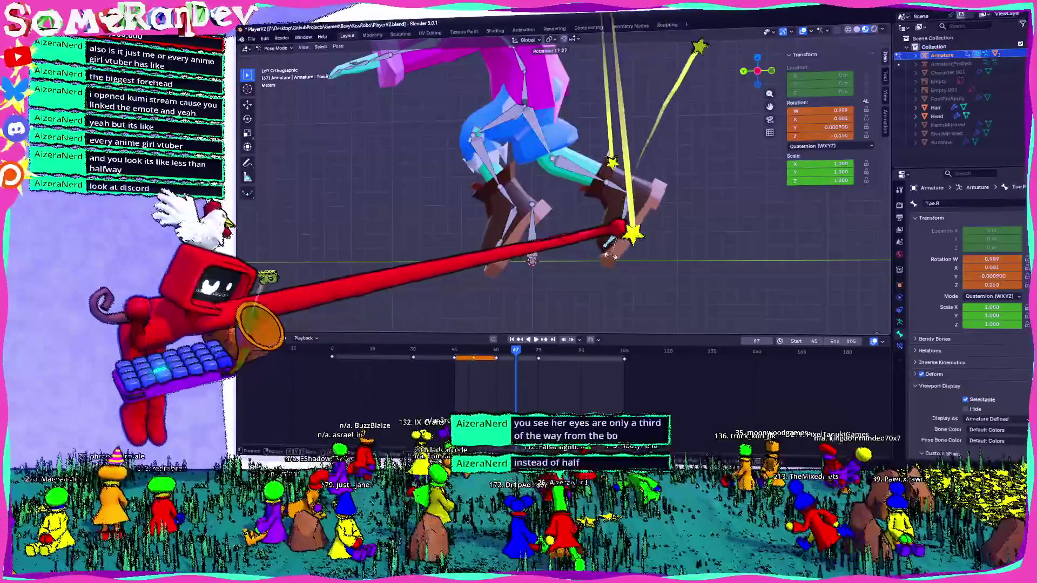
pyautogui.click(624, 202)
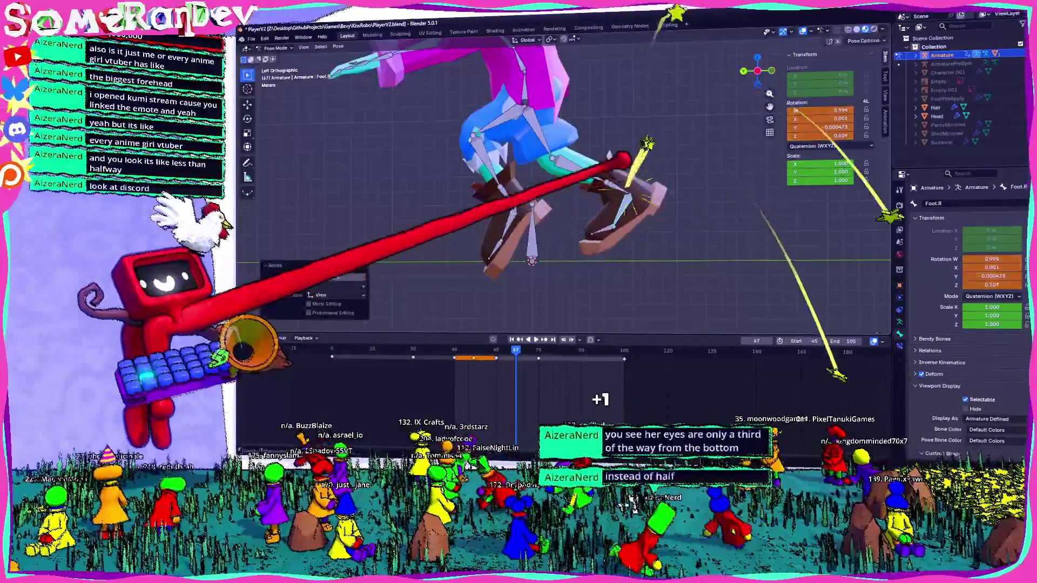
pyautogui.hotkey('ctrl', 'z')
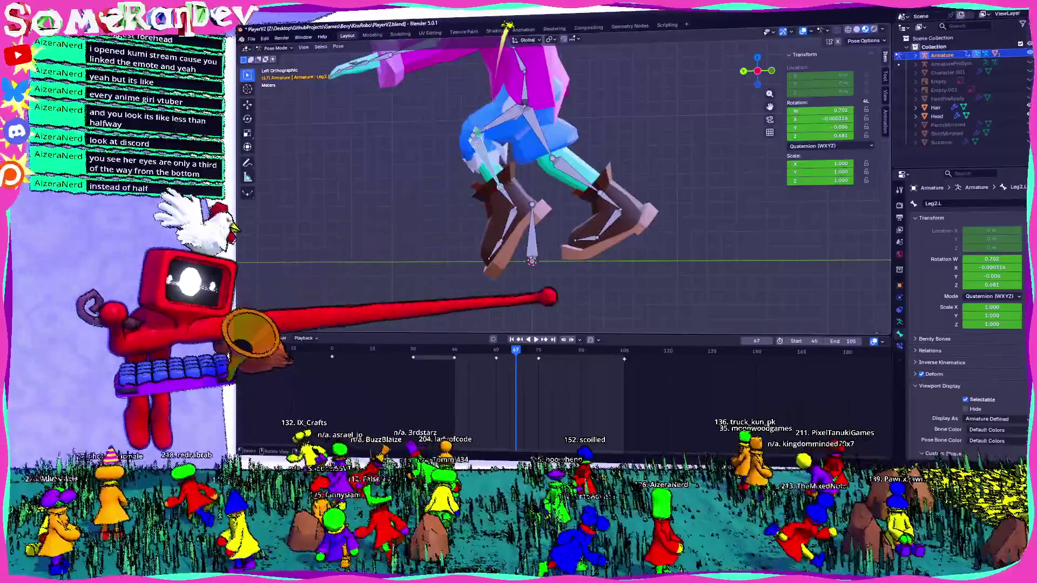
# Step: Rotate the left foot at frame 67, select the left toe and upper leg, and replay the jump
pyautogui.click(533, 235)
pyautogui.press('r')
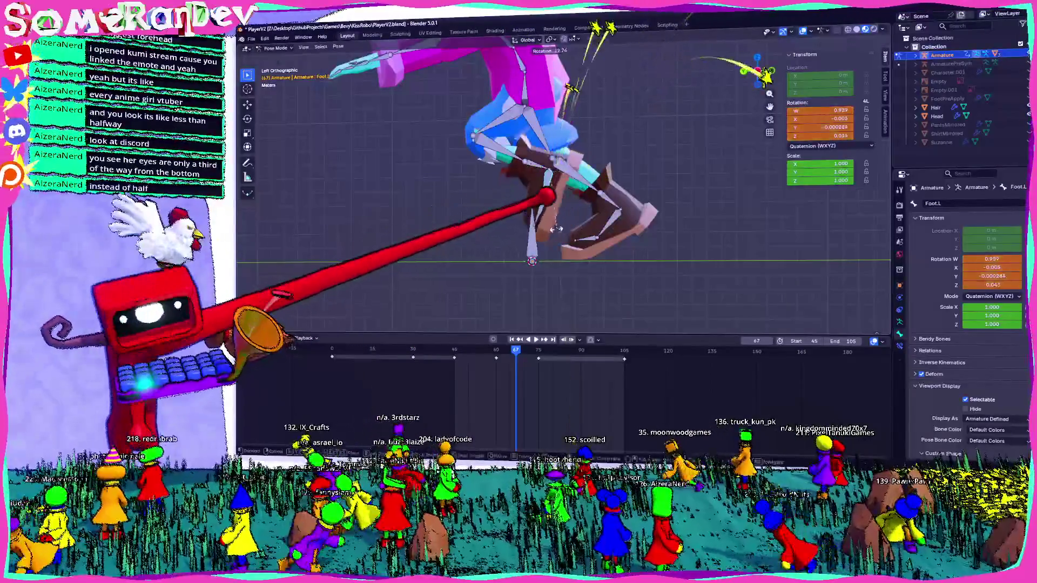
pyautogui.click(556, 229)
pyautogui.click(535, 203)
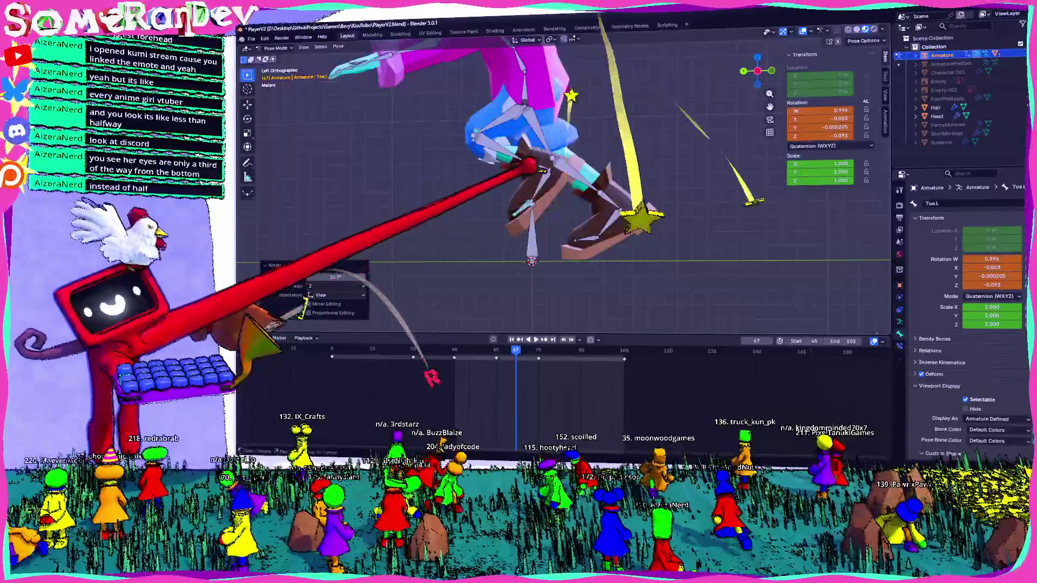
pyautogui.click(498, 105)
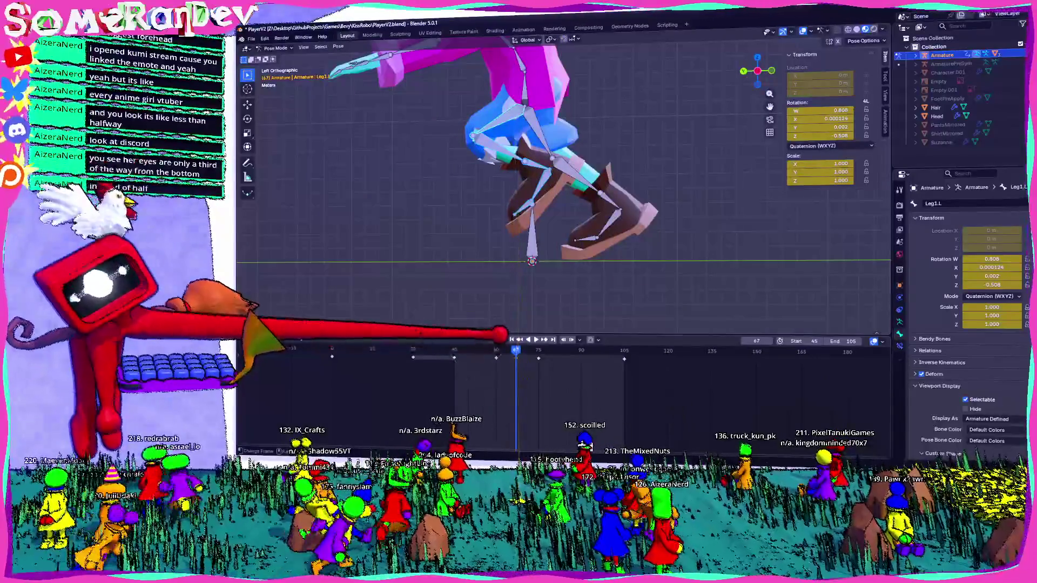
pyautogui.press('space')
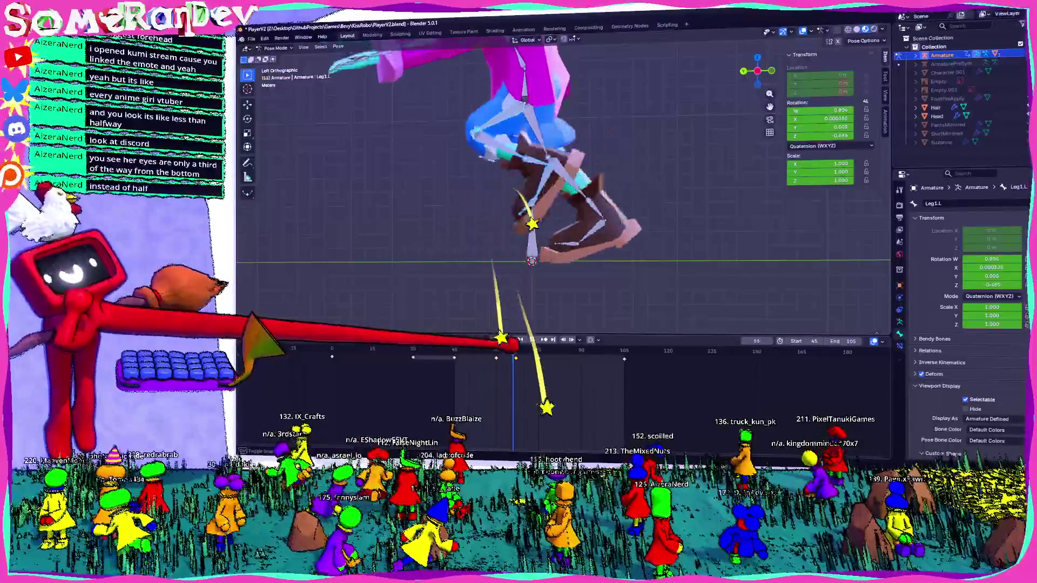
pyautogui.moveTo(505, 343)
pyautogui.mouseDown(button='middle')
pyautogui.moveTo(588, 268)
pyautogui.moveTo(506, 338)
pyautogui.mouseUp(button='middle')
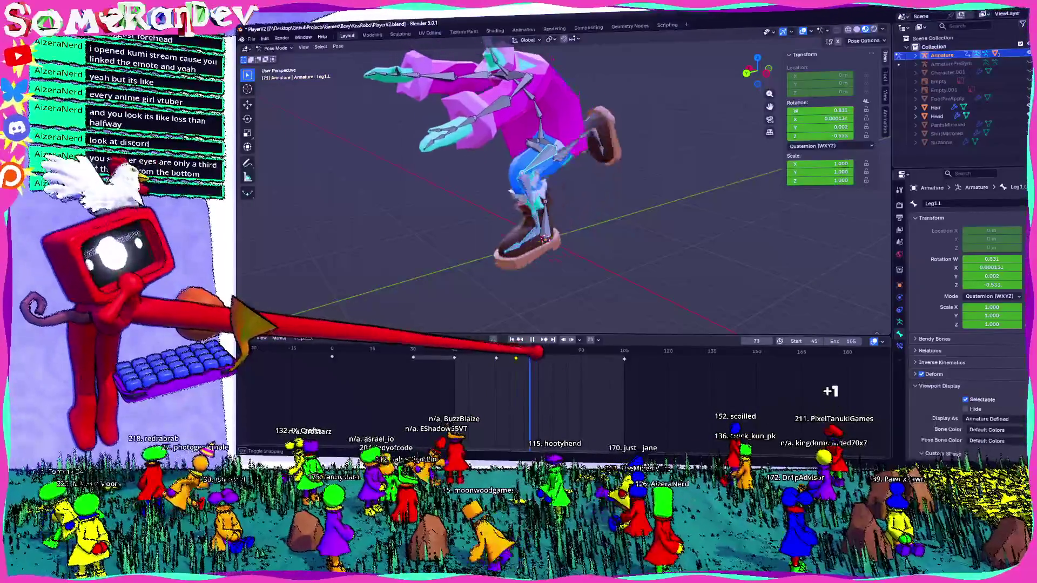
# Step: From the side view rotate the Leg2.L bone to bend the lower leg, keyframe it at frame 75 and box-select keys
pyautogui.moveTo(544, 240); pyautogui.dragTo(541, 238, button='middle')
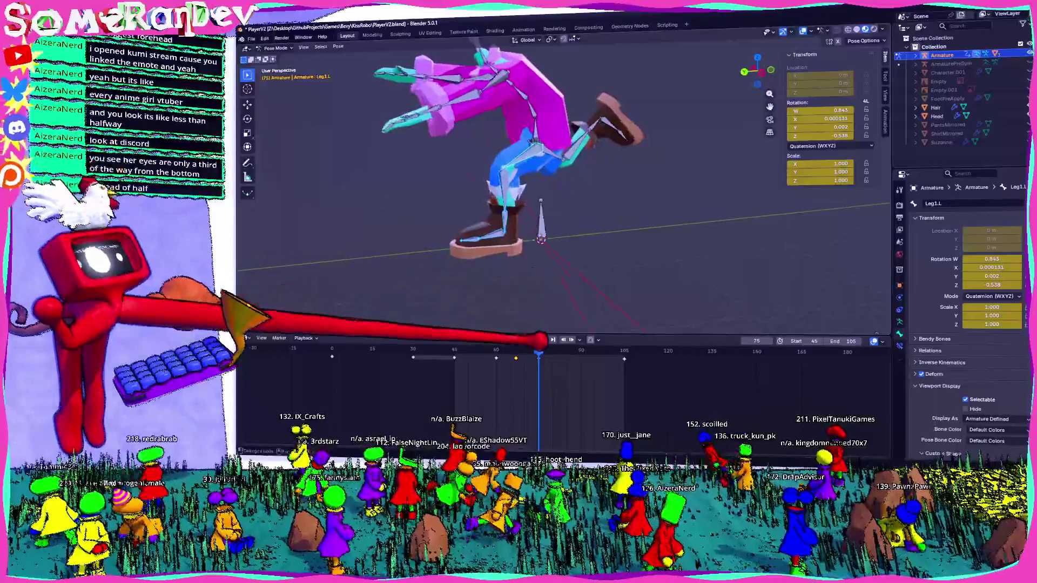
pyautogui.press('ctrl+KP_3')
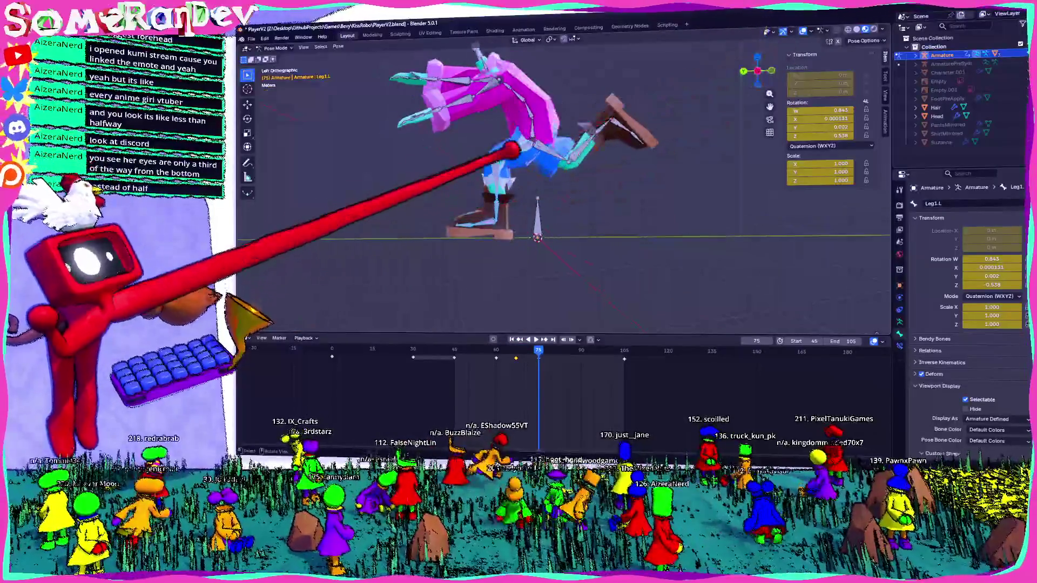
pyautogui.press('r')
pyautogui.click(573, 71)
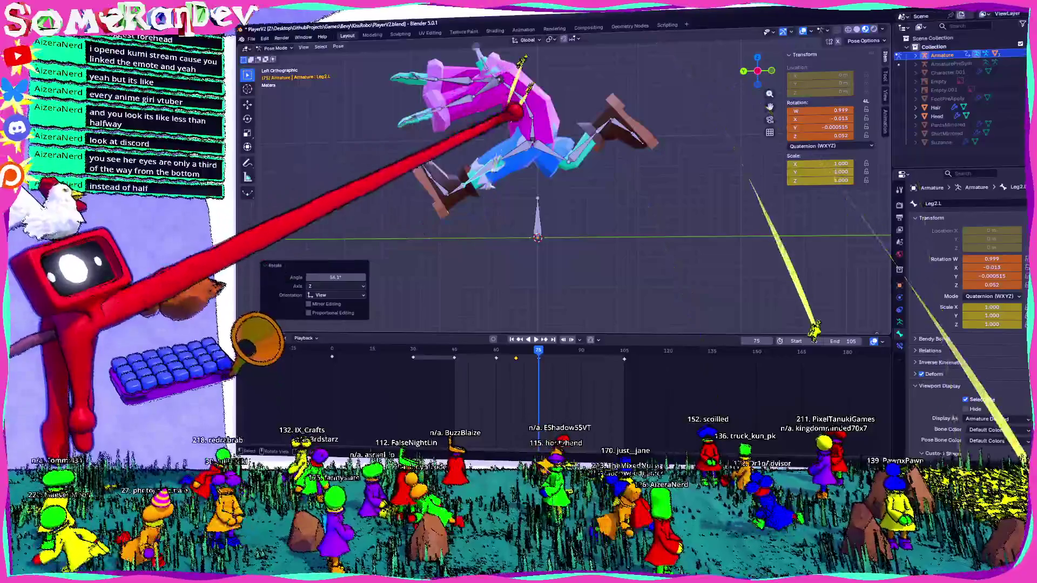
pyautogui.press('i')
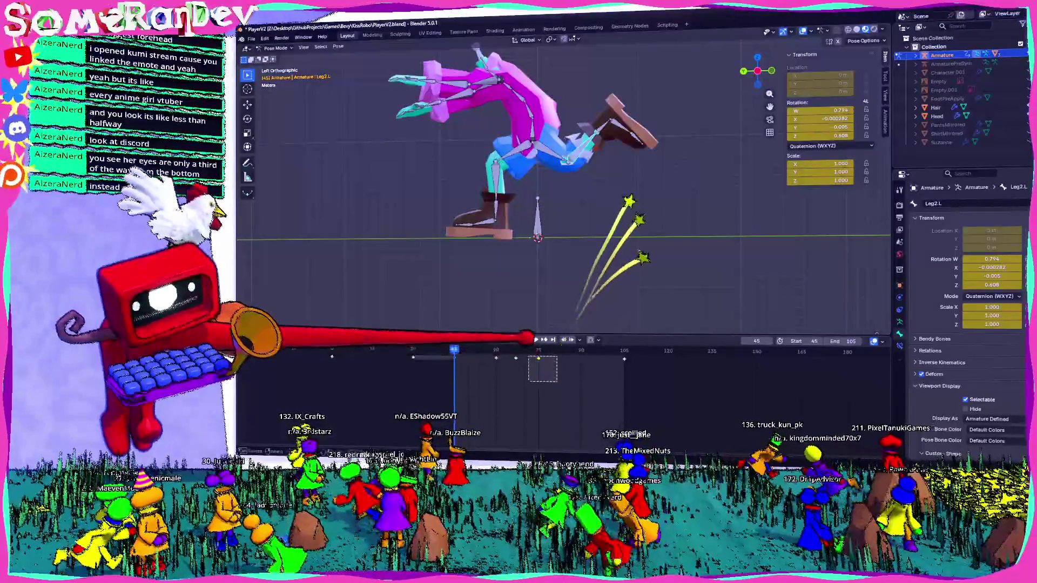
pyautogui.moveTo(695, 265); pyautogui.dragTo(450, 143)
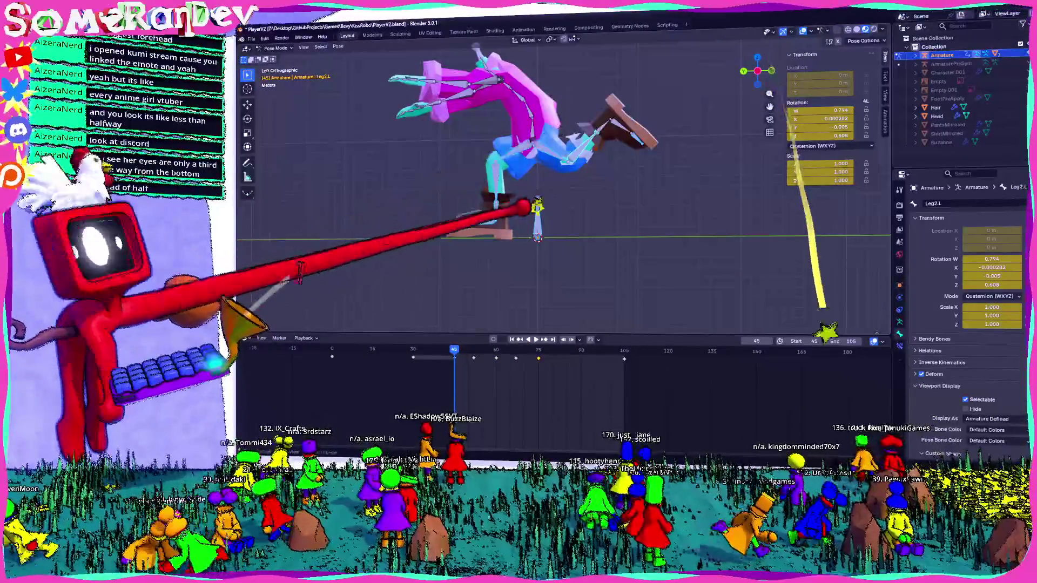
pyautogui.moveTo(556, 380); pyautogui.dragTo(526, 350)
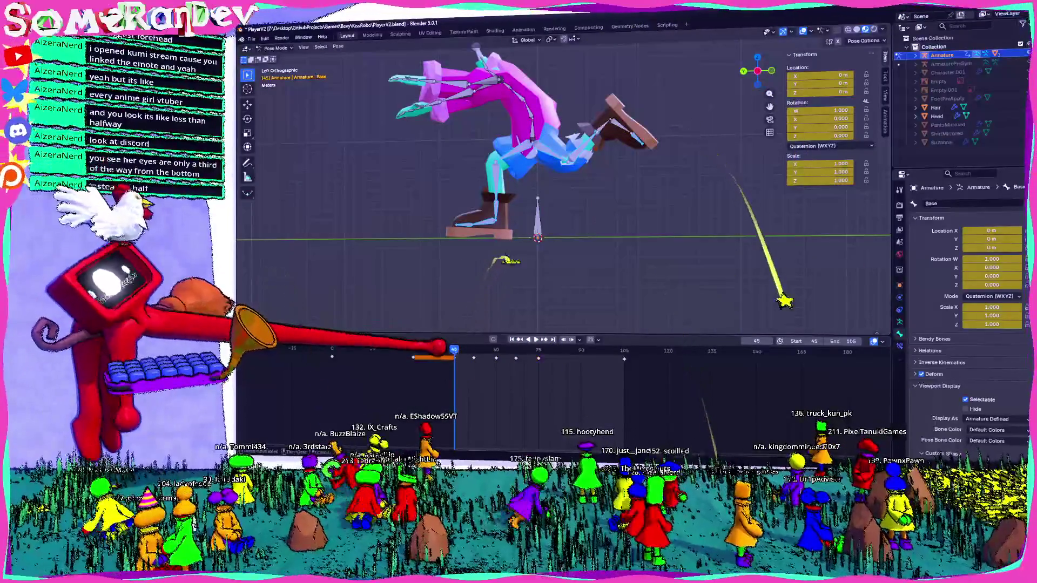
# Step: Play and stop the jump, snap back to Left Orthographic at frame 67 and select the left foot bone
pyautogui.click(422, 359)
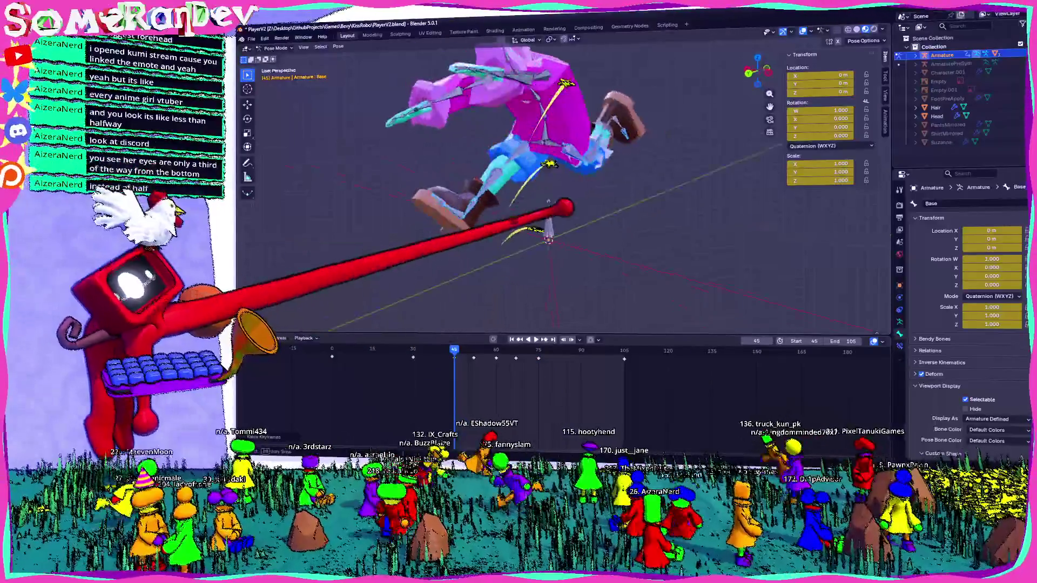
pyautogui.moveTo(454, 243); pyautogui.dragTo(567, 202, button='middle')
pyautogui.press('space')
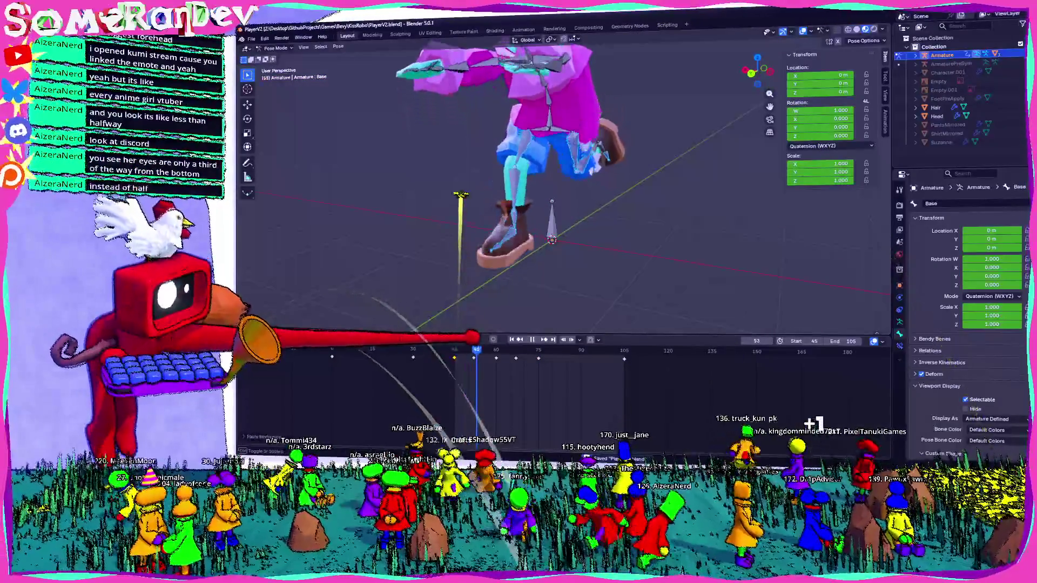
pyautogui.press('space')
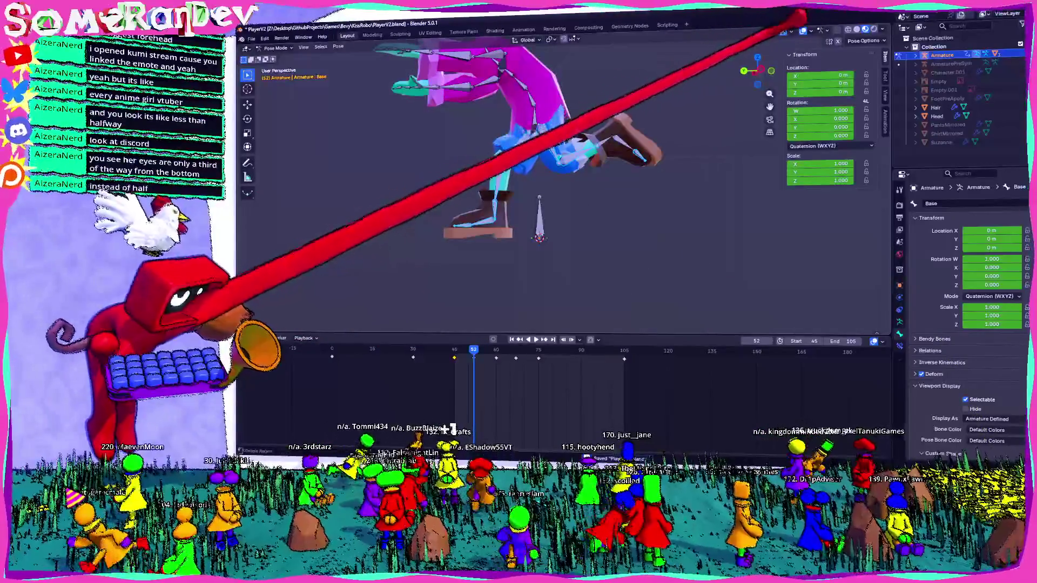
pyautogui.moveTo(476, 337); pyautogui.dragTo(747, 73, button='middle')
pyautogui.click(747, 74)
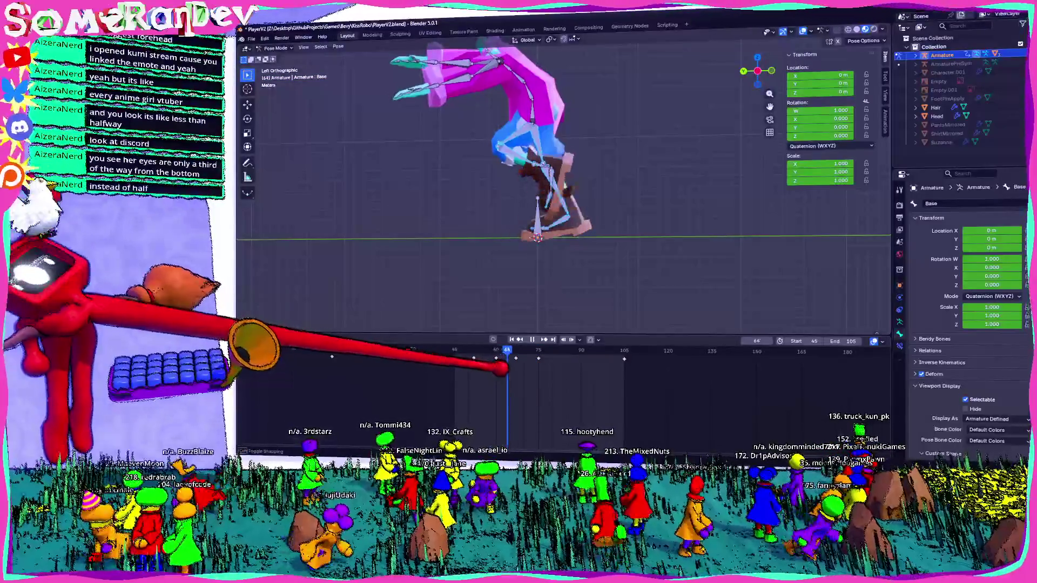
pyautogui.click(567, 167)
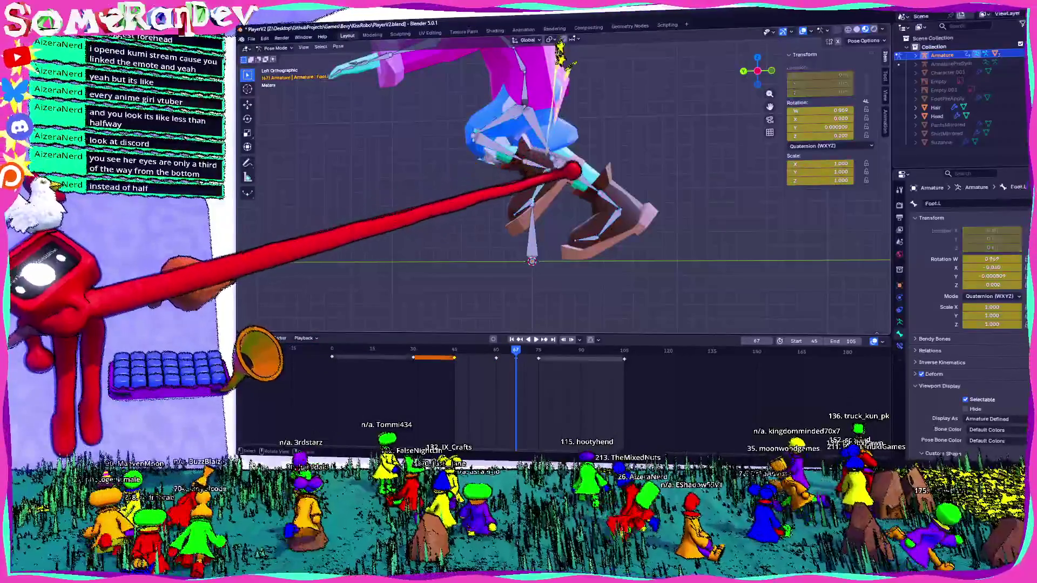
# Step: Rotate the left foot bone and play the animation to check the motion
pyautogui.press('r')
pyautogui.click(543, 231)
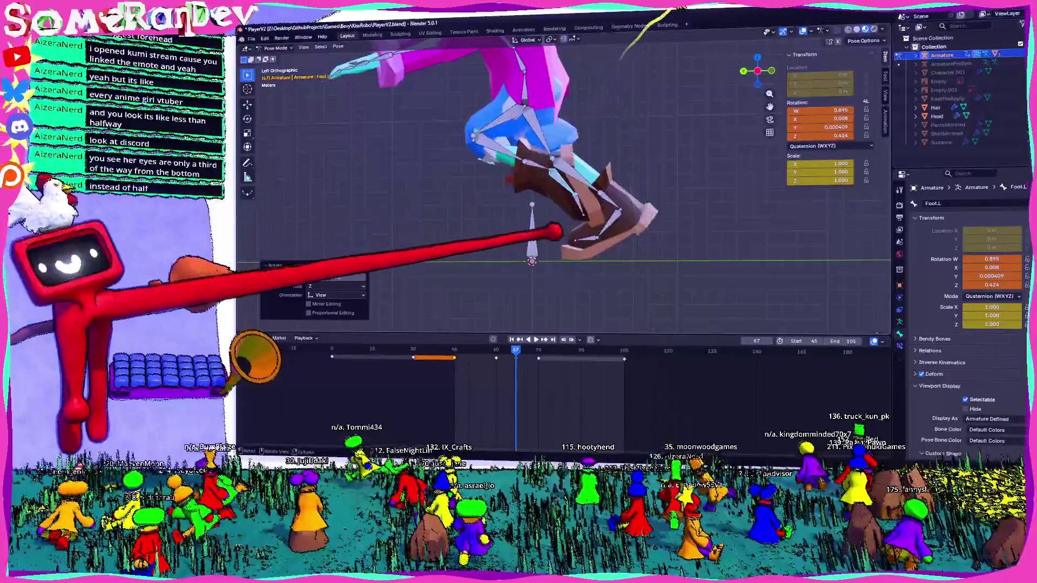
pyautogui.press('space')
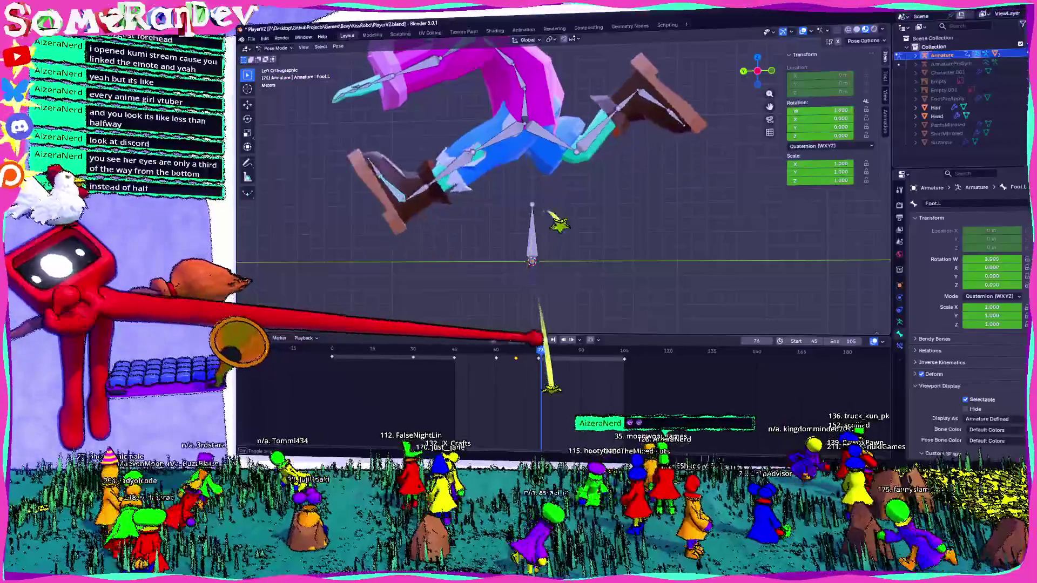
pyautogui.click(531, 340)
# Step: Re-angle the lower left leg and left foot, select the left ankle and keyframe the pose at frame 71
pyautogui.click(515, 191)
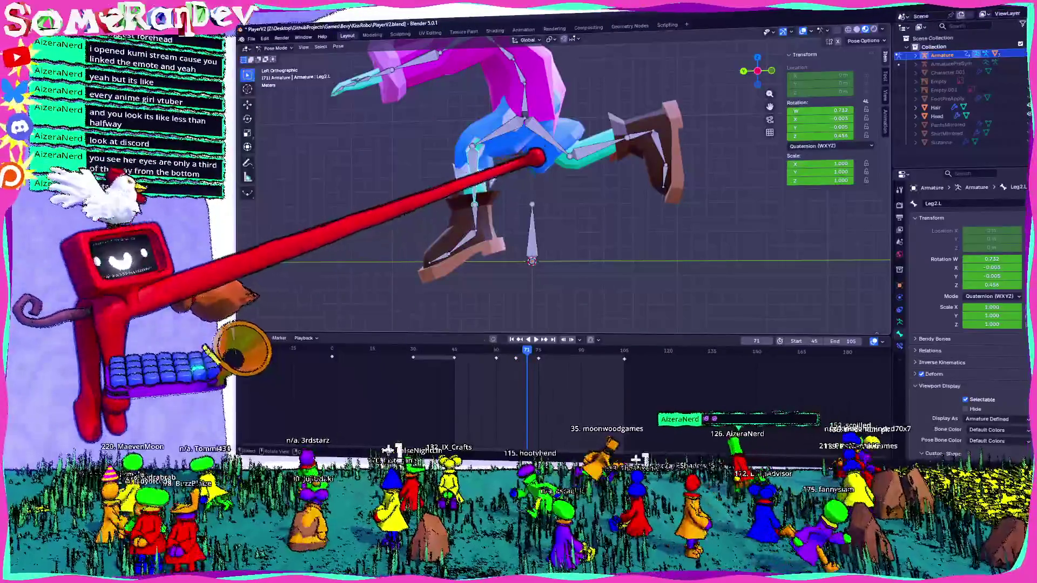
pyautogui.press('r')
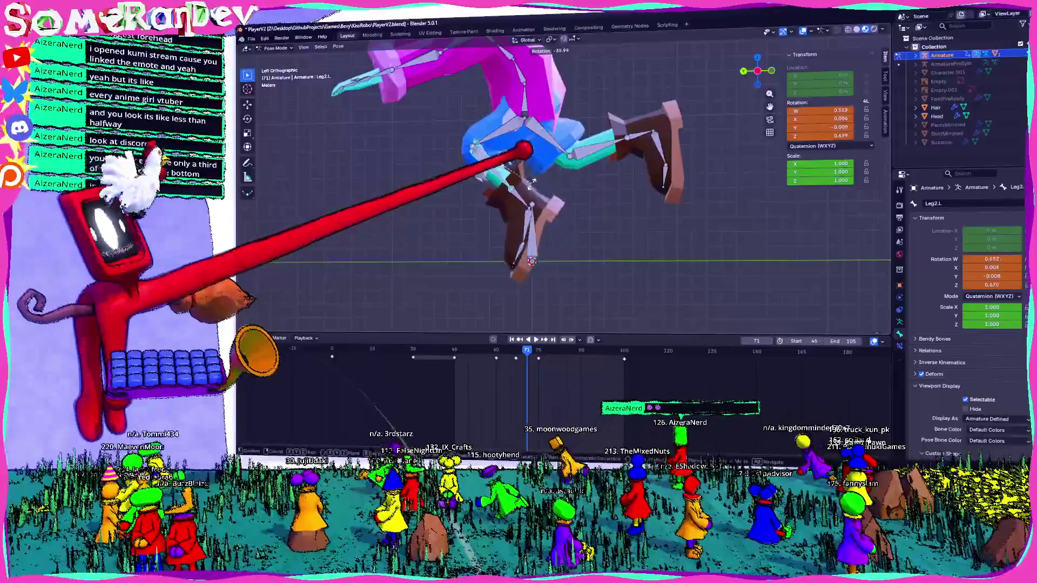
pyautogui.click(527, 157)
pyautogui.press('r')
pyautogui.click(571, 124)
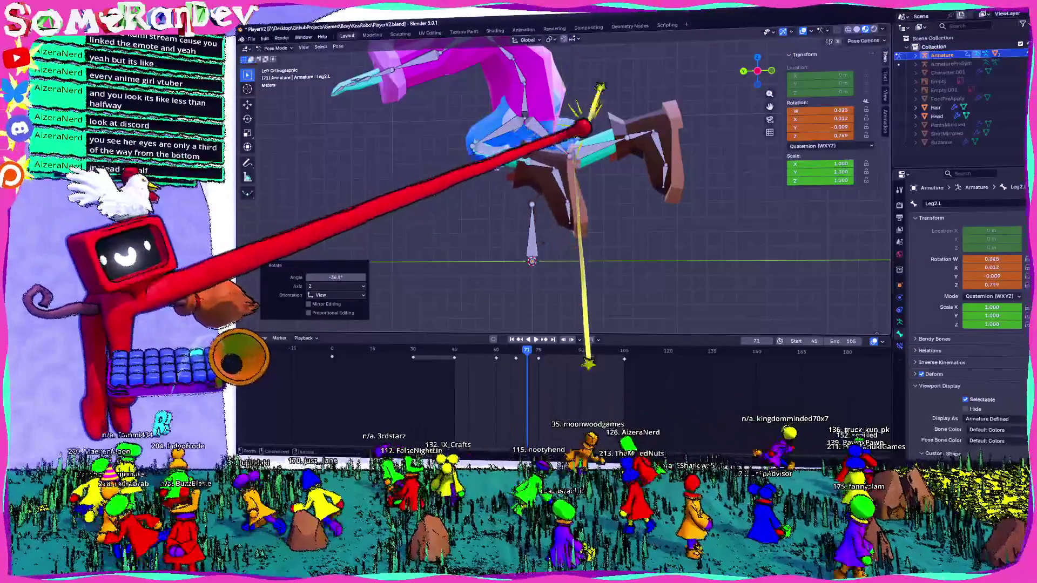
pyautogui.click(640, 146)
pyautogui.press('r')
pyautogui.click(624, 130)
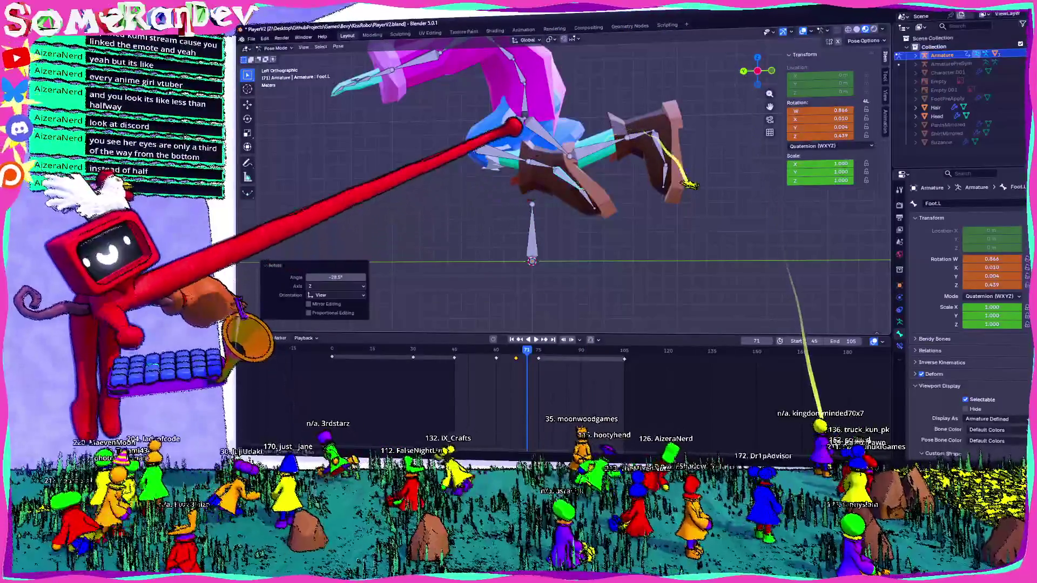
pyautogui.click(567, 152)
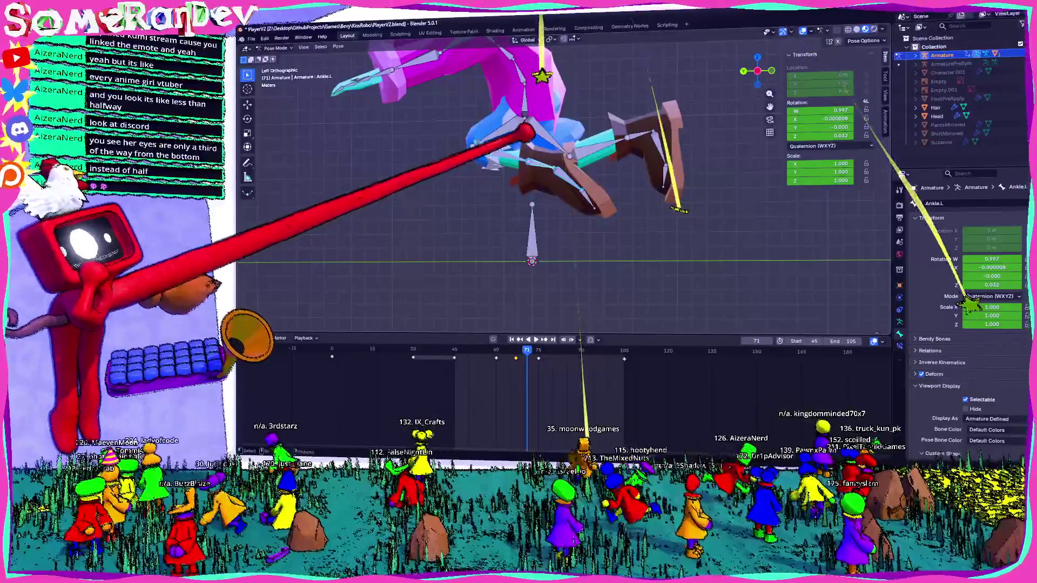
pyautogui.press('i')
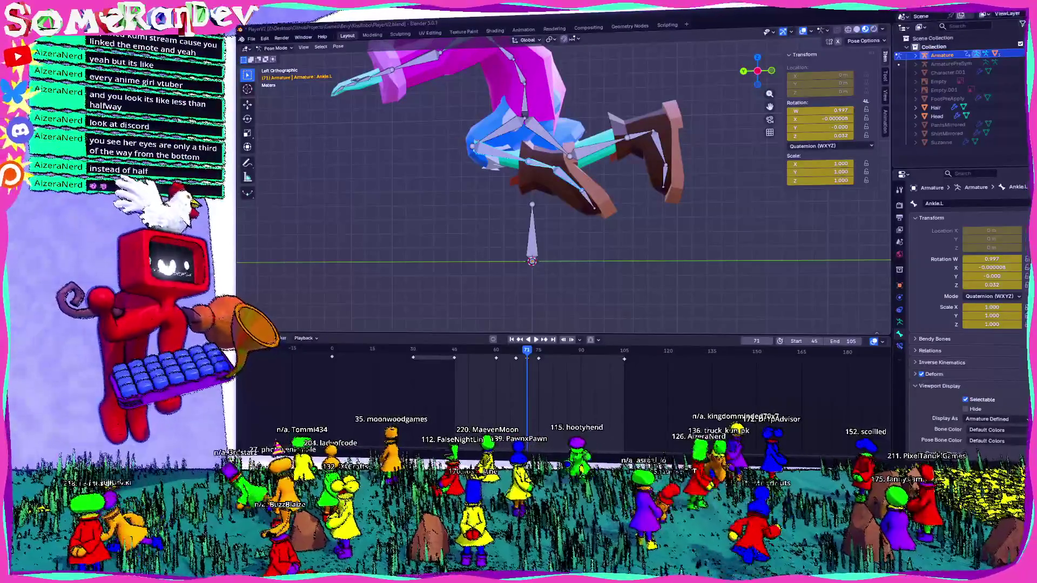
# Step: View the character from the side and box-select a range of timeline keyframes, then clear the selection
pyautogui.moveTo(729, 154)
pyautogui.mouseDown(button='middle')
pyautogui.moveTo(606, 166)
pyautogui.moveTo(758, 149)
pyautogui.moveTo(660, 121)
pyautogui.moveTo(654, 105)
pyautogui.moveTo(567, 105)
pyautogui.mouseUp(button='middle')
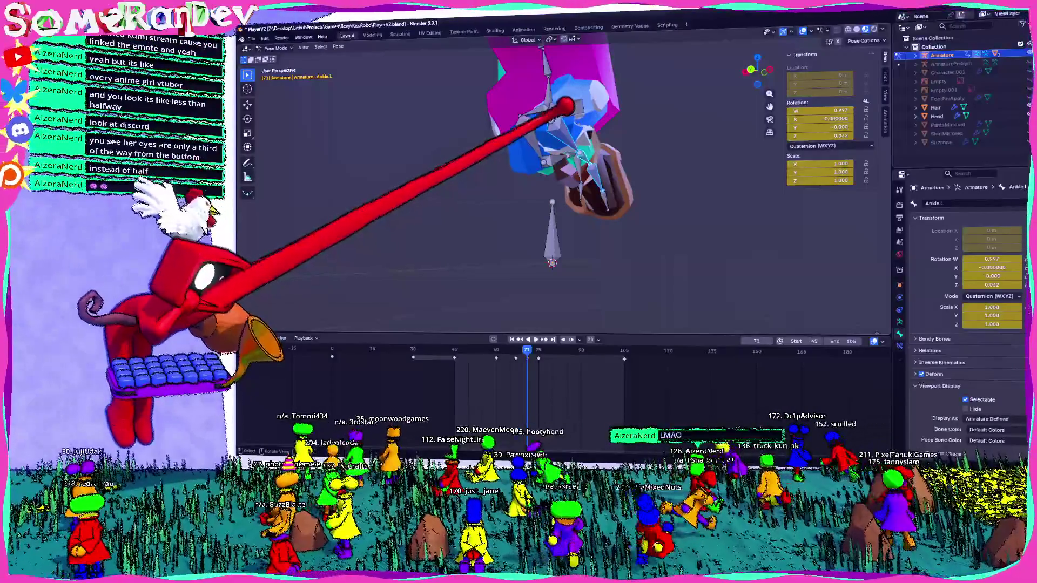
pyautogui.moveTo(564, 105)
pyautogui.mouseDown(button='middle')
pyautogui.moveTo(615, 105)
pyautogui.moveTo(551, 150)
pyautogui.moveTo(494, 150)
pyautogui.moveTo(578, 157)
pyautogui.moveTo(579, 110)
pyautogui.moveTo(637, 105)
pyautogui.moveTo(487, 115)
pyautogui.moveTo(573, 134)
pyautogui.moveTo(528, 167)
pyautogui.moveTo(551, 145)
pyautogui.moveTo(613, 139)
pyautogui.moveTo(566, 134)
pyautogui.moveTo(578, 123)
pyautogui.moveTo(678, 129)
pyautogui.moveTo(518, 115)
pyautogui.moveTo(551, 116)
pyautogui.moveTo(551, 93)
pyautogui.moveTo(678, 86)
pyautogui.moveTo(683, 100)
pyautogui.moveTo(643, 144)
pyautogui.moveTo(678, 151)
pyautogui.moveTo(640, 137)
pyautogui.mouseUp(button='middle')
pyautogui.scroll(4, 571, 107)
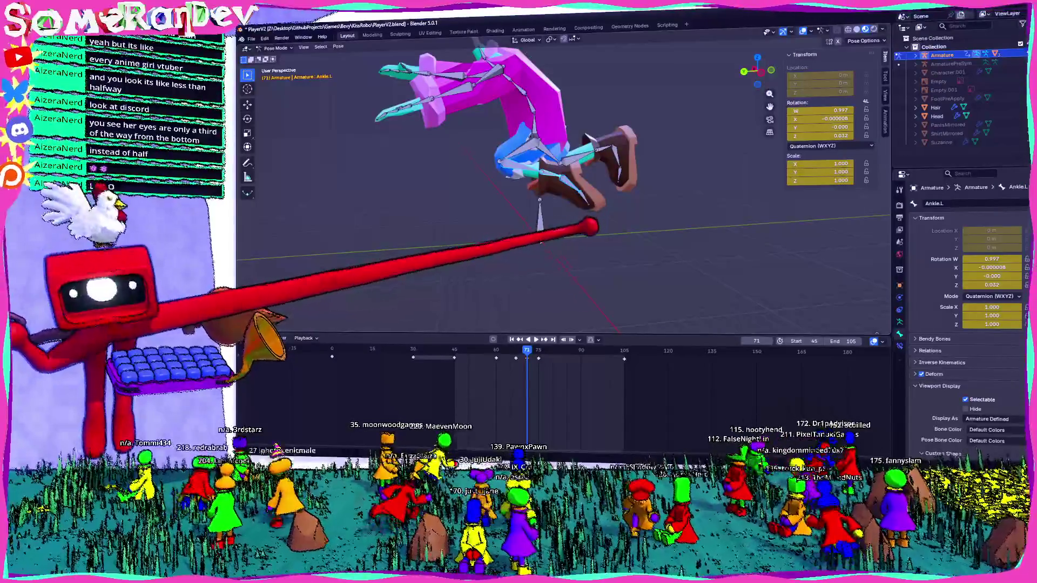
pyautogui.moveTo(567, 203); pyautogui.dragTo(616, 186, button='middle')
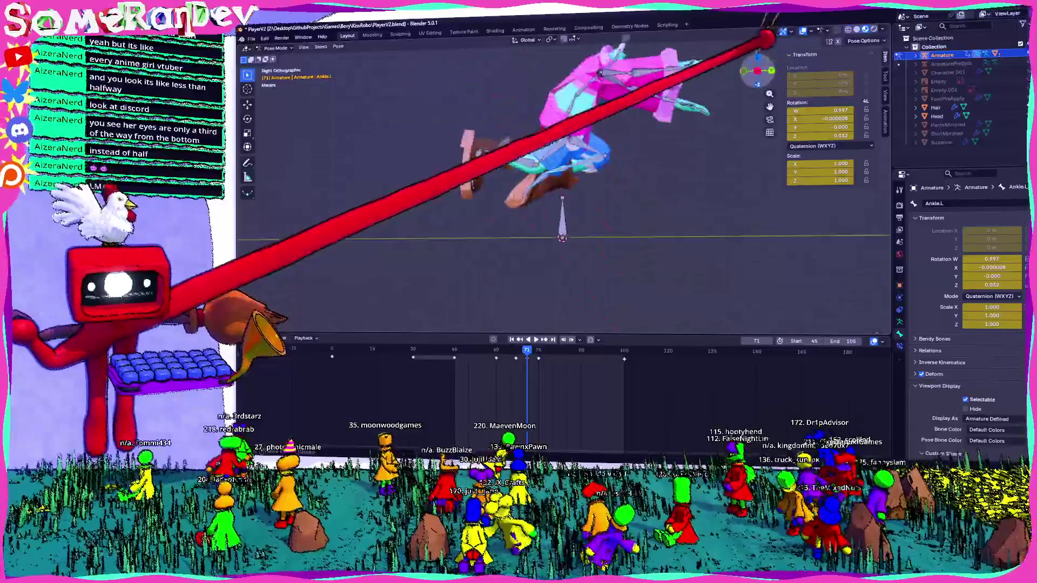
pyautogui.press('ctrl+KP_3')
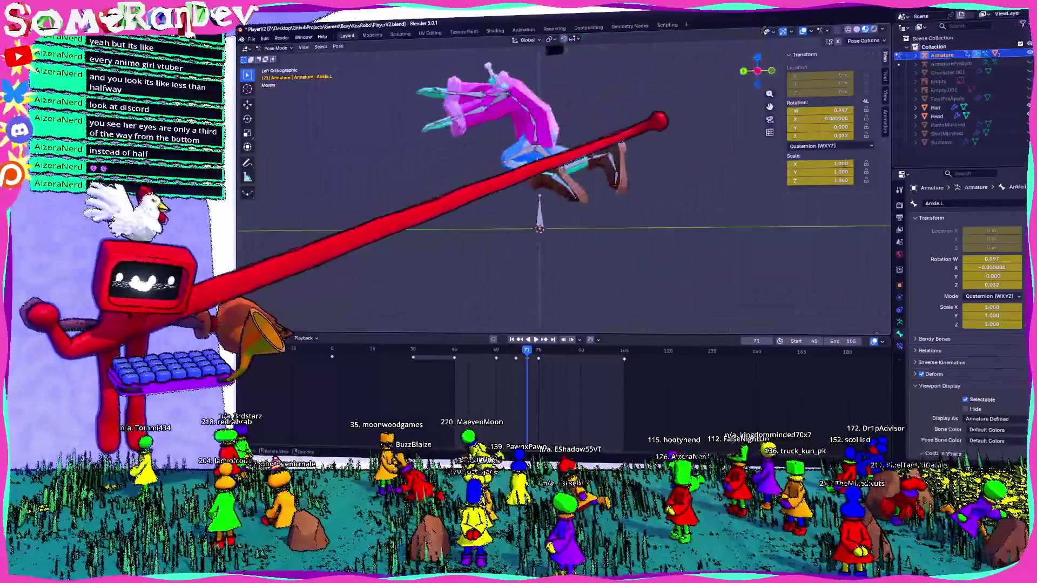
pyautogui.moveTo(578, 370); pyautogui.dragTo(498, 348)
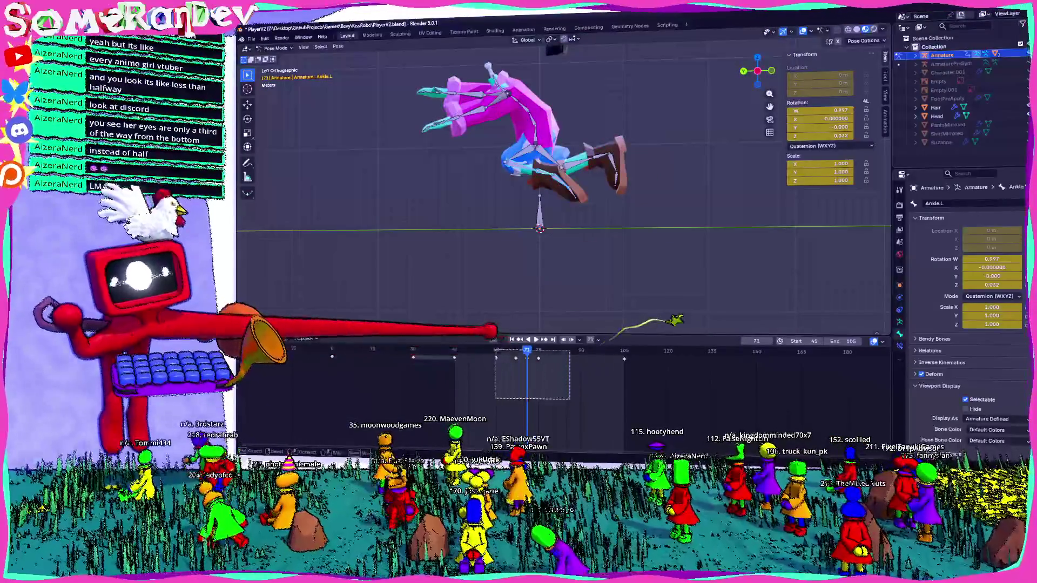
pyautogui.press('Escape')
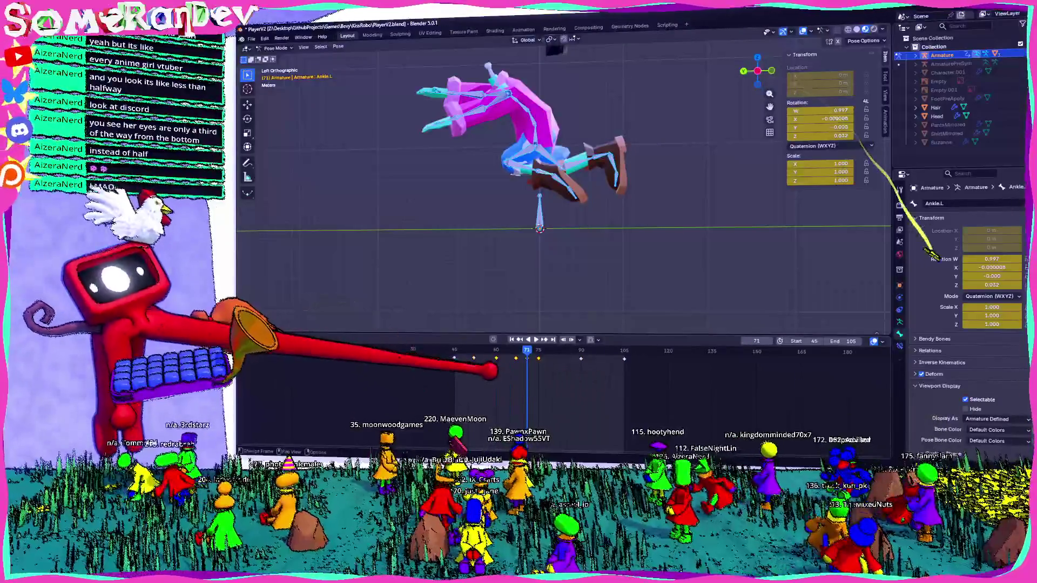
# Step: Delete the stray keyframe around frame 70 and another unwanted keyframe from the timeline
pyautogui.moveTo(527, 356); pyautogui.dragTo(465, 372)
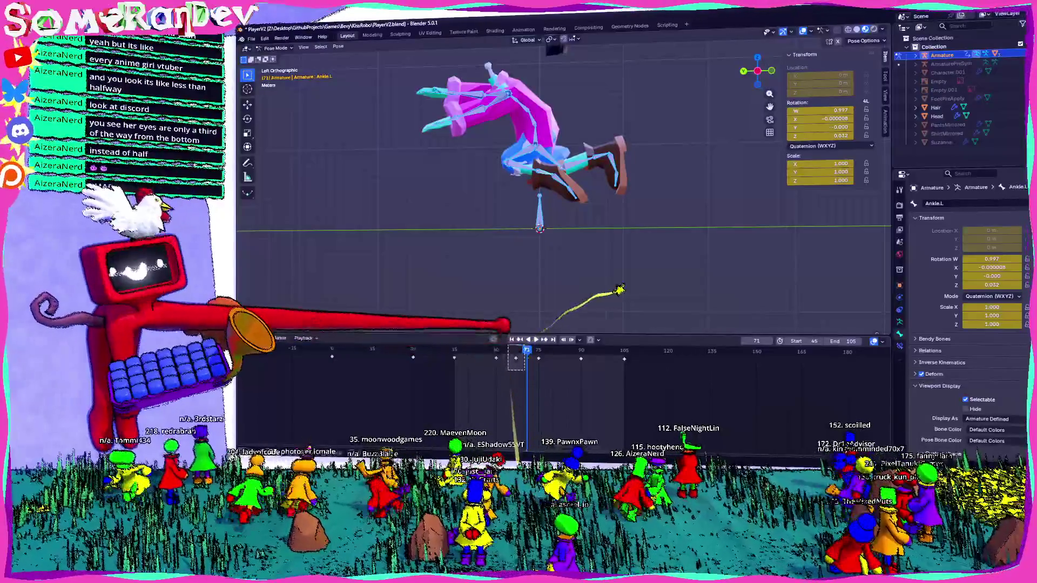
pyautogui.moveTo(524, 349); pyautogui.dragTo(508, 369)
pyautogui.press('Delete')
pyautogui.moveTo(600, 344); pyautogui.dragTo(567, 369)
pyautogui.press('Delete')
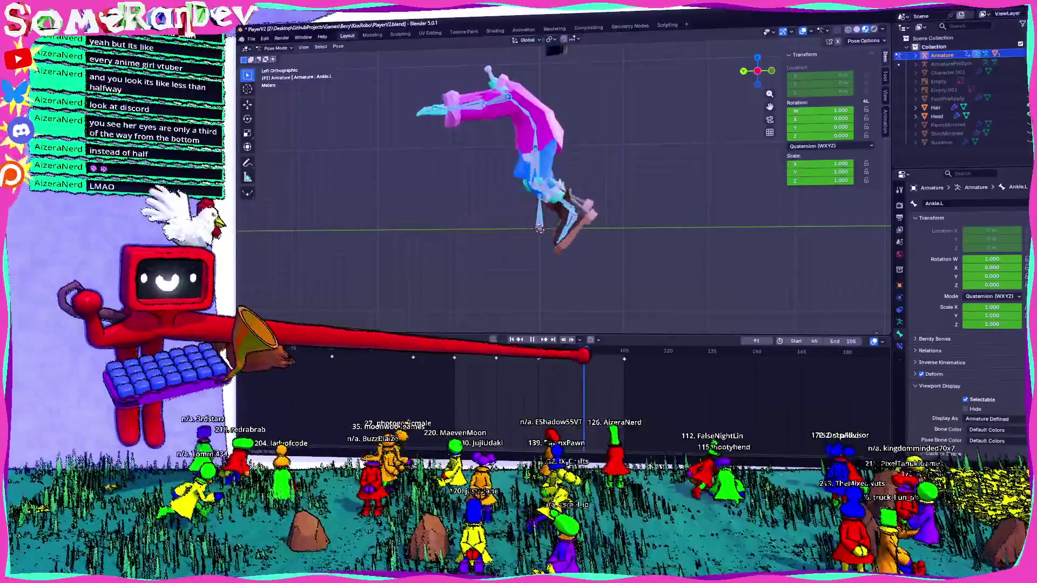
# Step: Replay the cleaned-up jump to review it and save PlayerV2.blend
pyautogui.press('space')
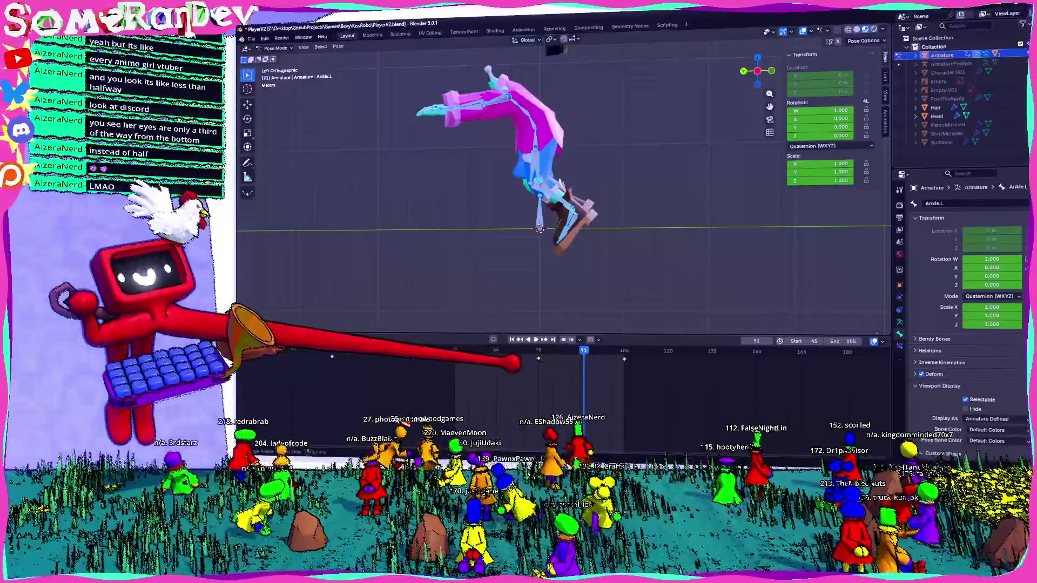
pyautogui.press('Left')
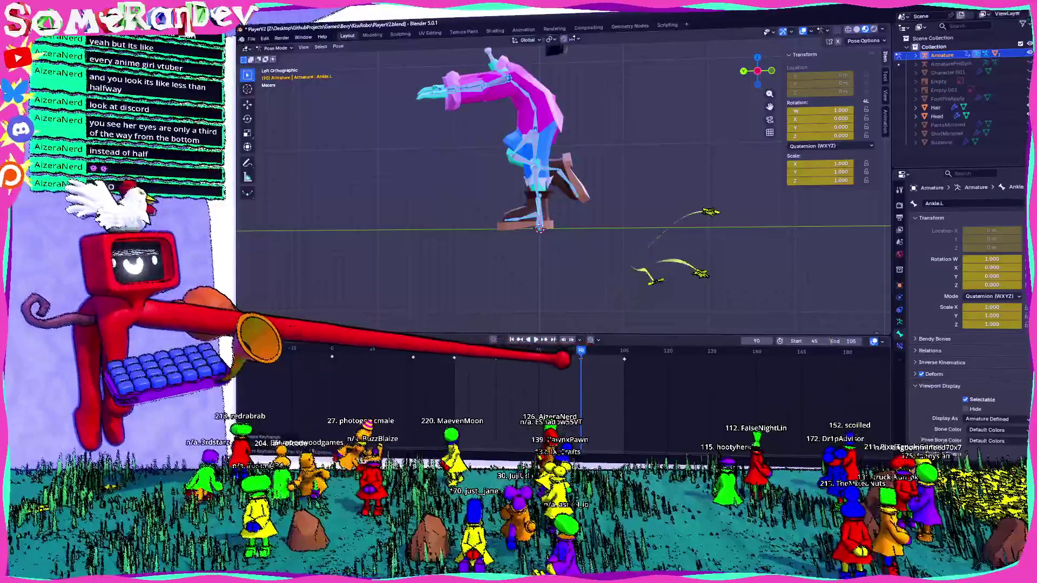
pyautogui.press('space')
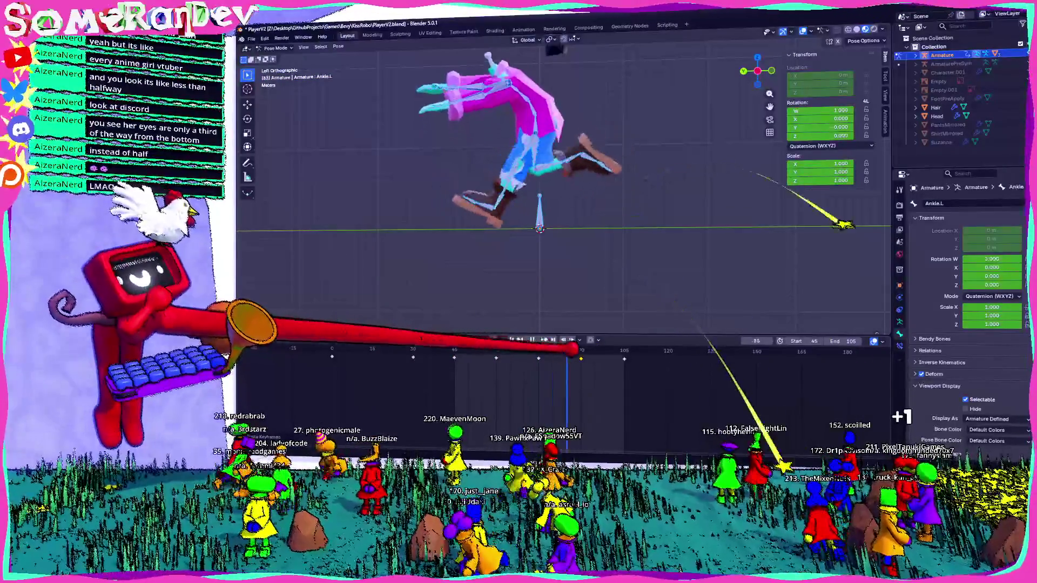
pyautogui.moveTo(567, 203); pyautogui.dragTo(502, 243, button='middle')
pyautogui.hotkey('ctrl', 's')
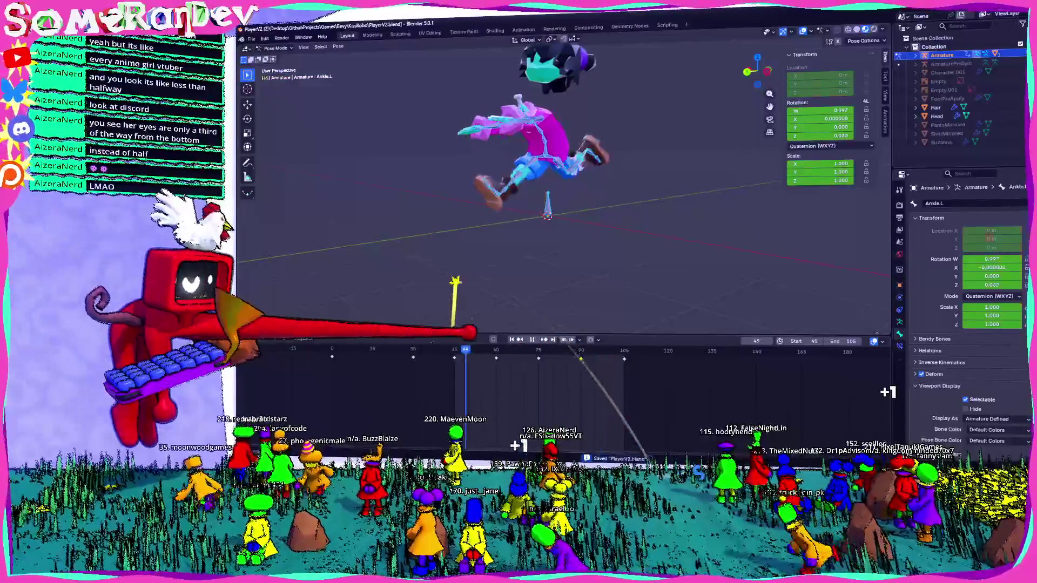
# Step: Adjust and key the end-of-jump pose at frame 105, then replay the jump animation
pyautogui.moveTo(567, 202); pyautogui.dragTo(527, 227, button='middle')
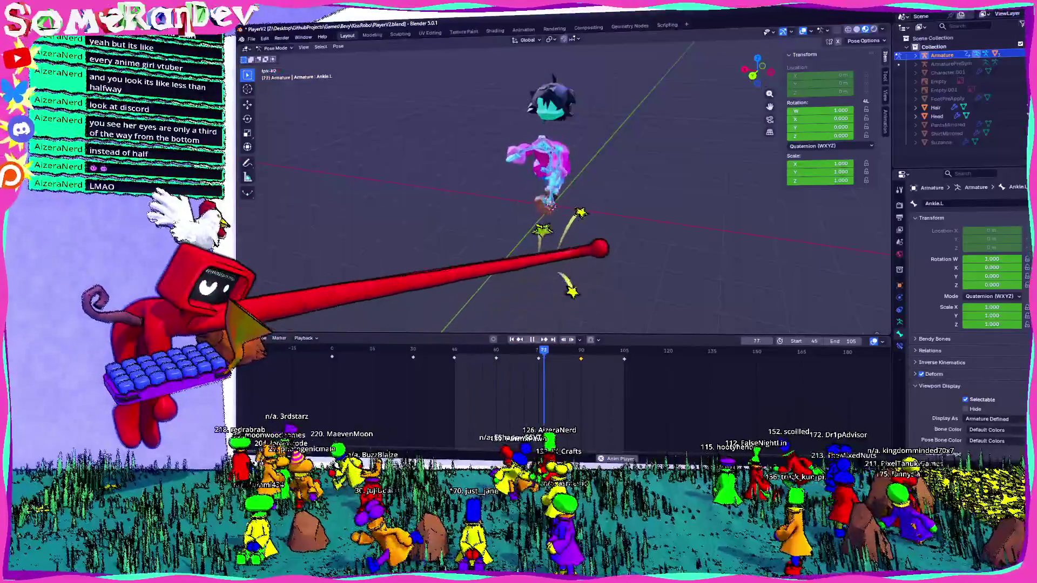
pyautogui.moveTo(536, 320); pyautogui.dragTo(519, 250, button='middle')
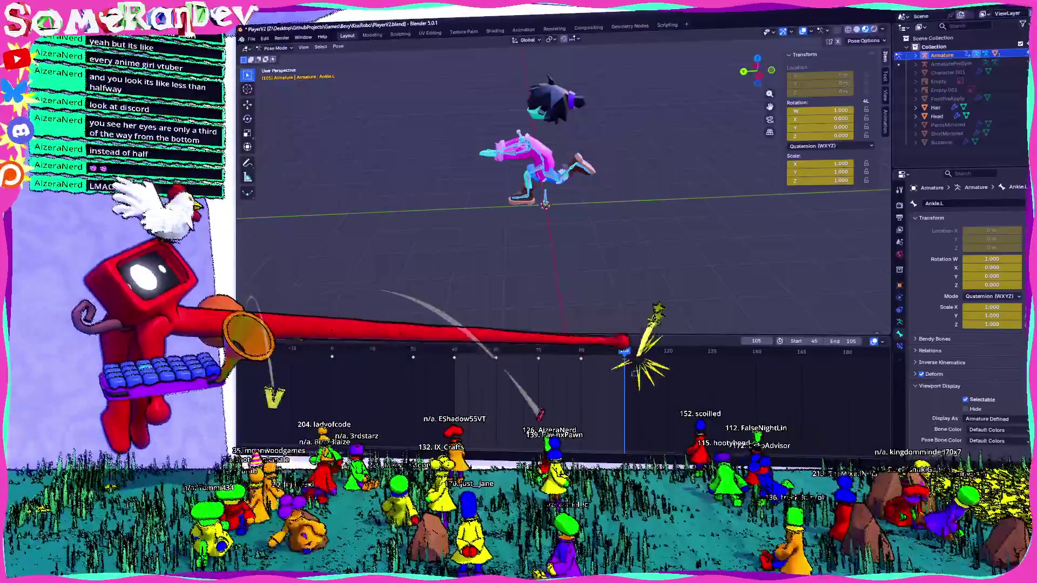
pyautogui.hotkey('alt', 'i')
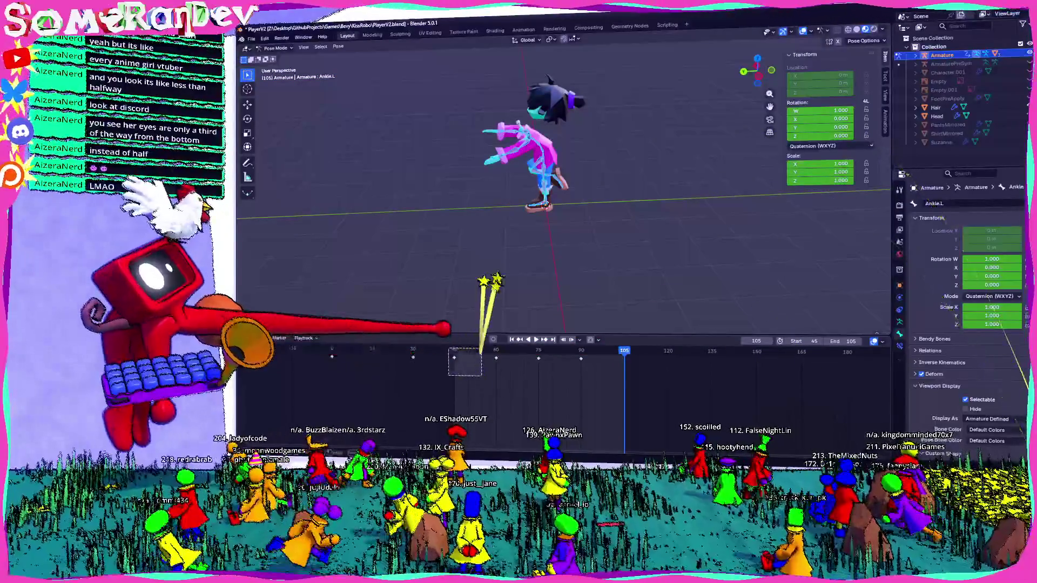
pyautogui.hotkey('ctrl', 'z')
pyautogui.press('space')
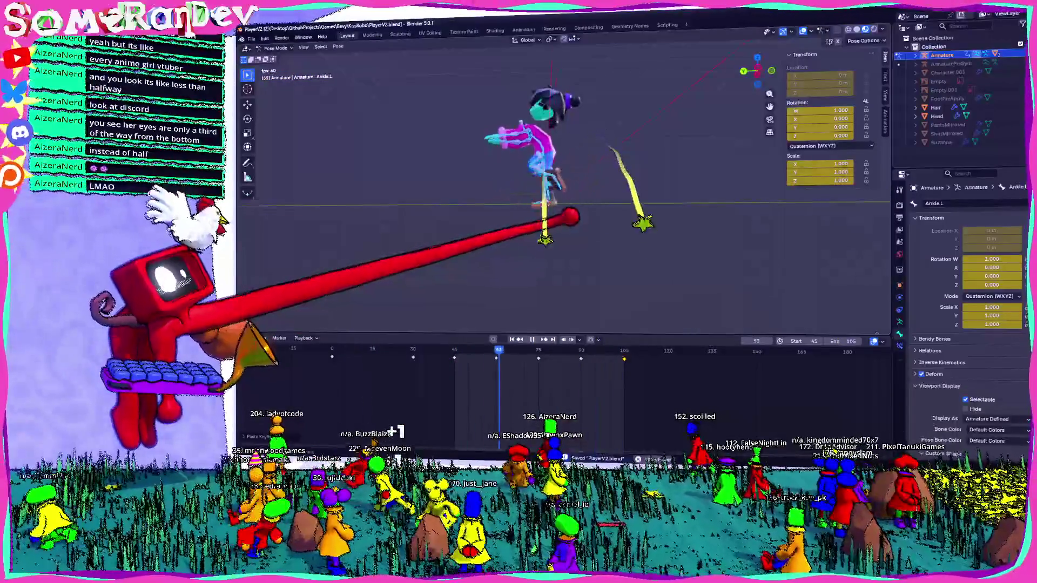
pyautogui.scroll(3, 535, 162)
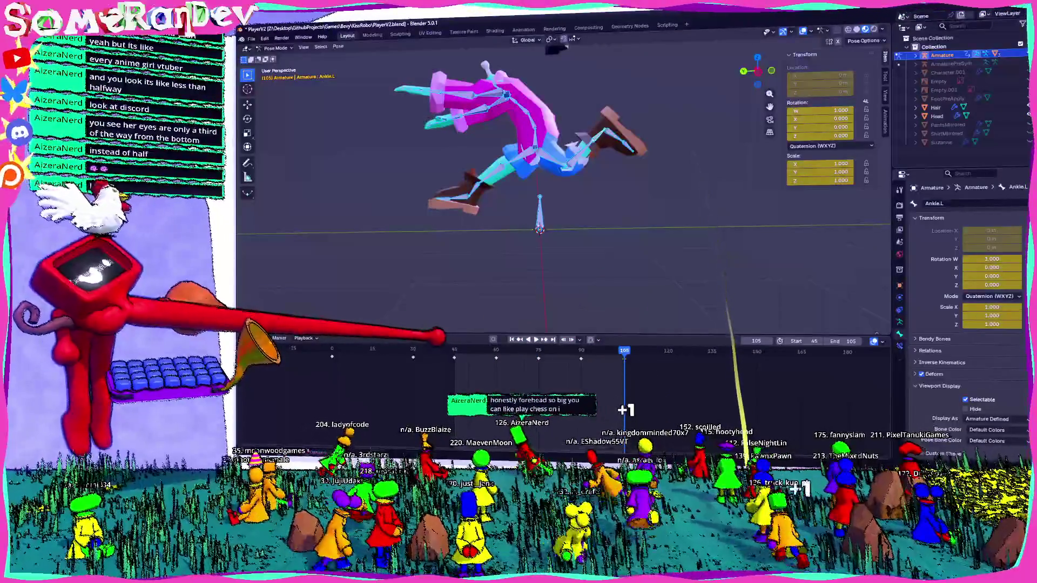
pyautogui.scroll(3, 541, 124)
pyautogui.scroll(1, 541, 123)
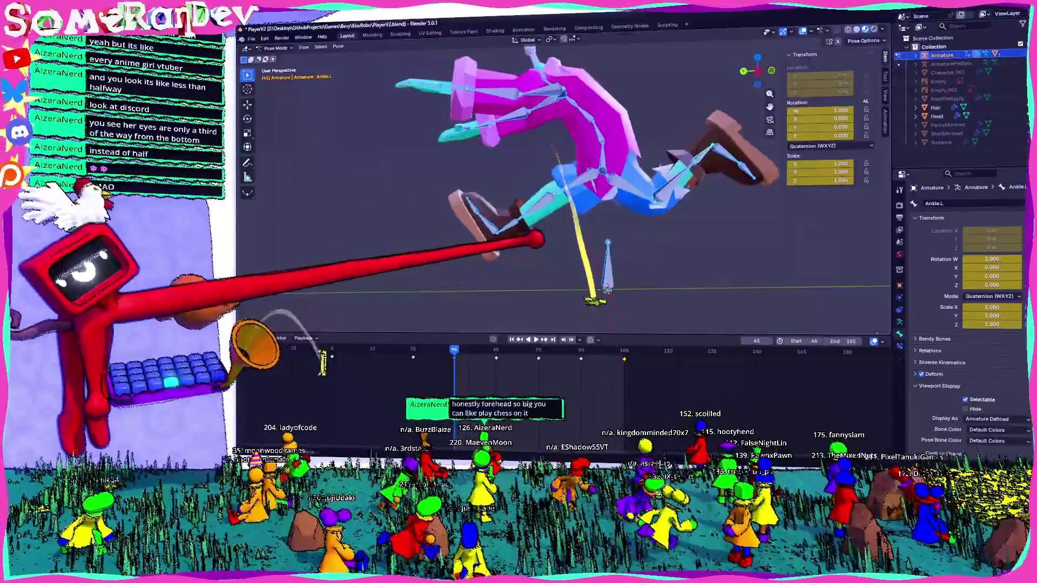
pyautogui.scroll(3, 541, 123)
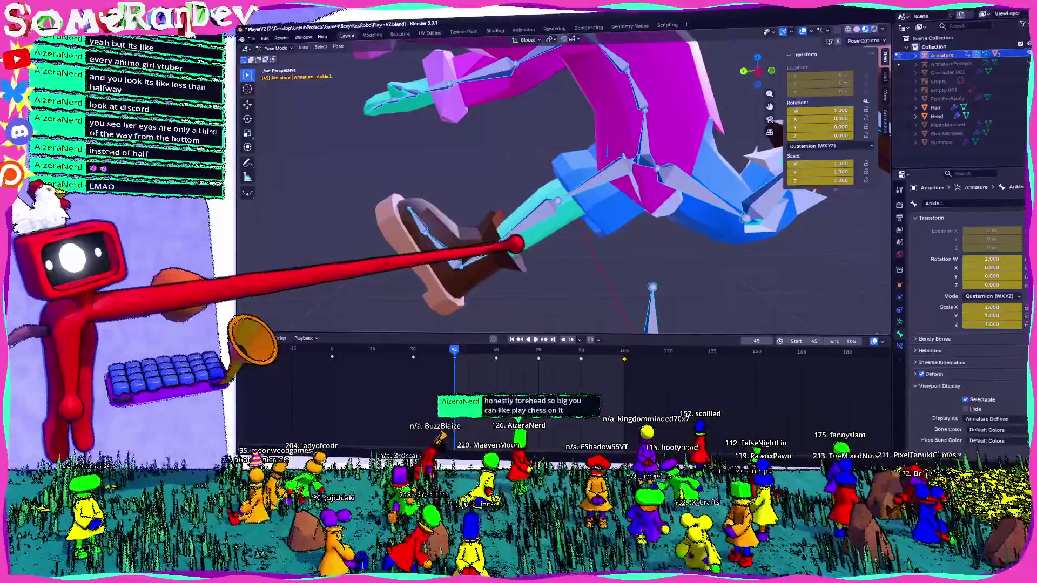
pyautogui.moveTo(567, 186)
pyautogui.mouseDown(button='middle')
pyautogui.moveTo(583, 202)
pyautogui.moveTo(567, 162)
pyautogui.mouseUp(button='middle')
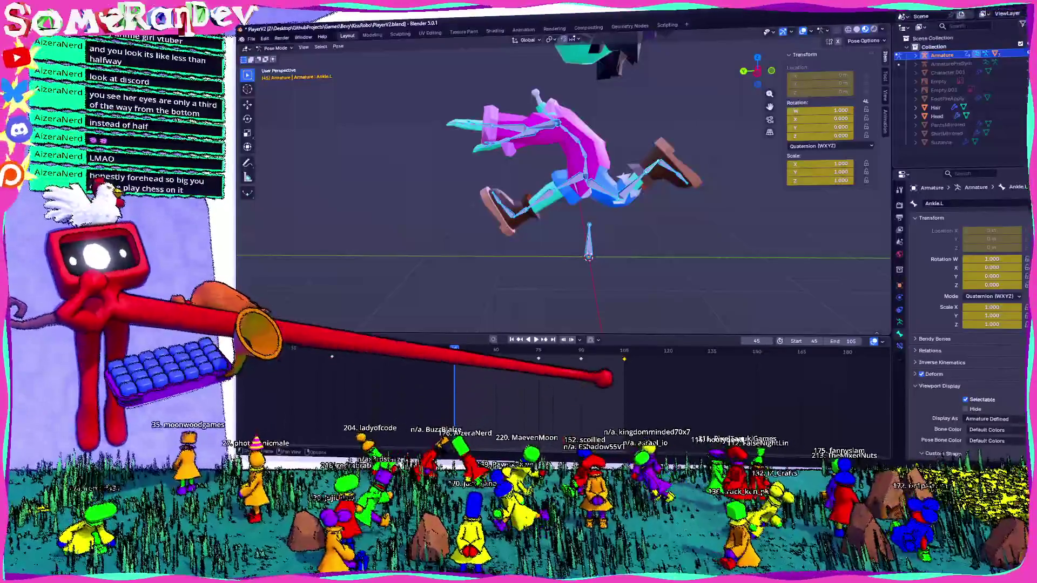
# Step: Inspect the right foot, toe and leg bones, then the left hip and base bones
pyautogui.click(506, 206)
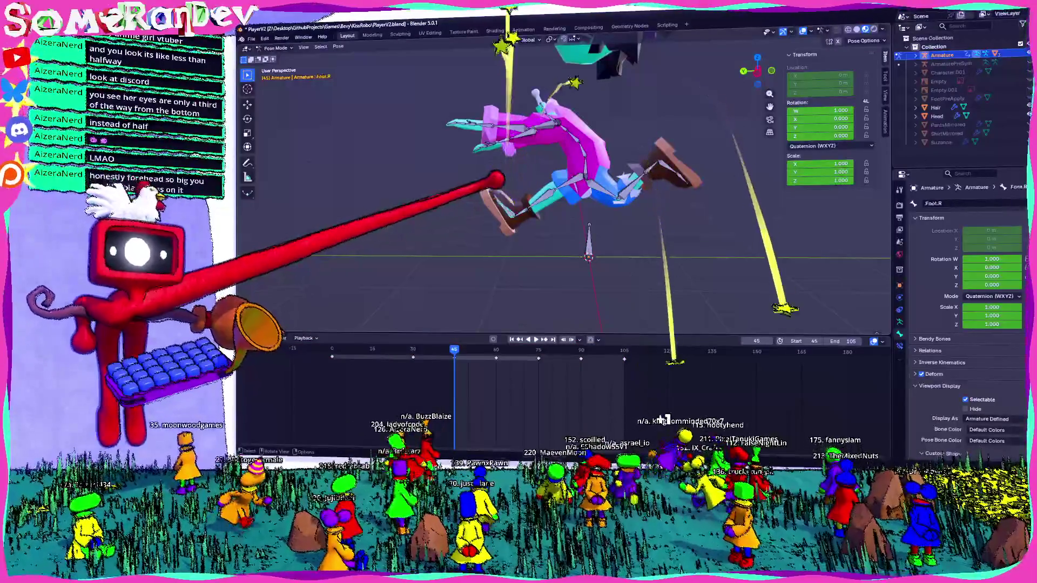
pyautogui.click(499, 220)
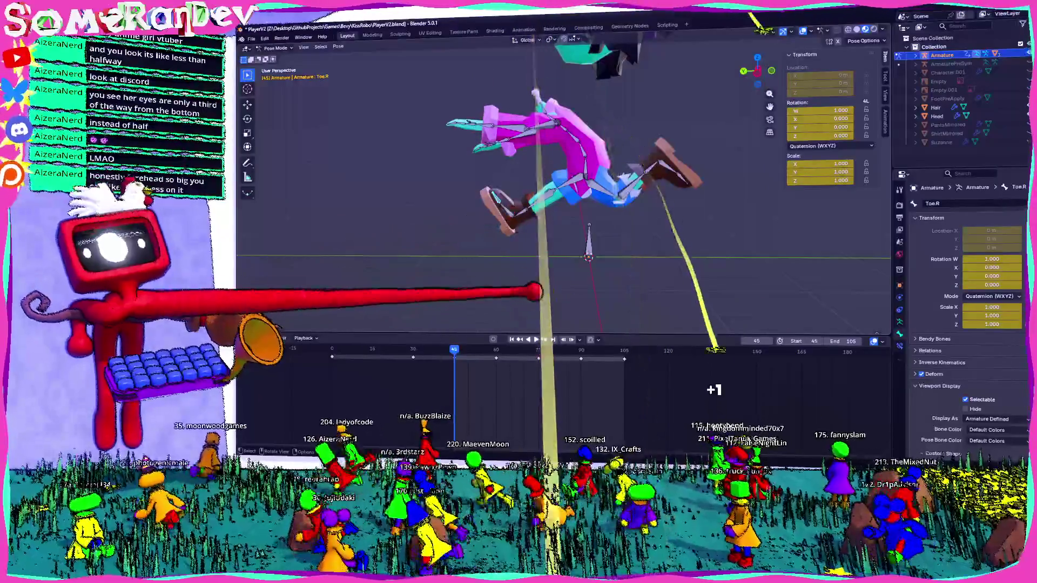
pyautogui.click(510, 190)
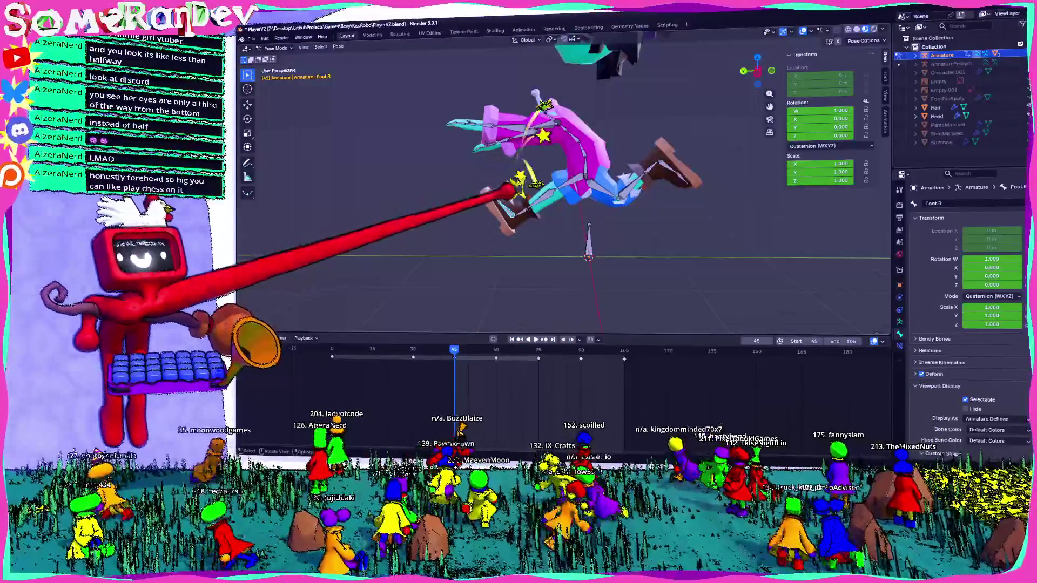
pyautogui.click(563, 163)
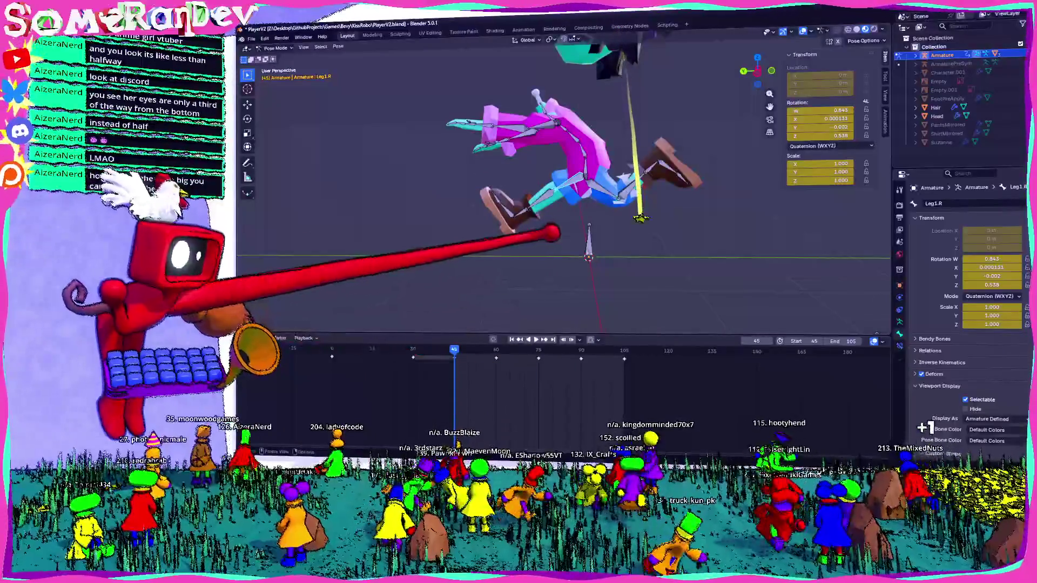
pyautogui.moveTo(556, 232); pyautogui.dragTo(636, 172, button='middle')
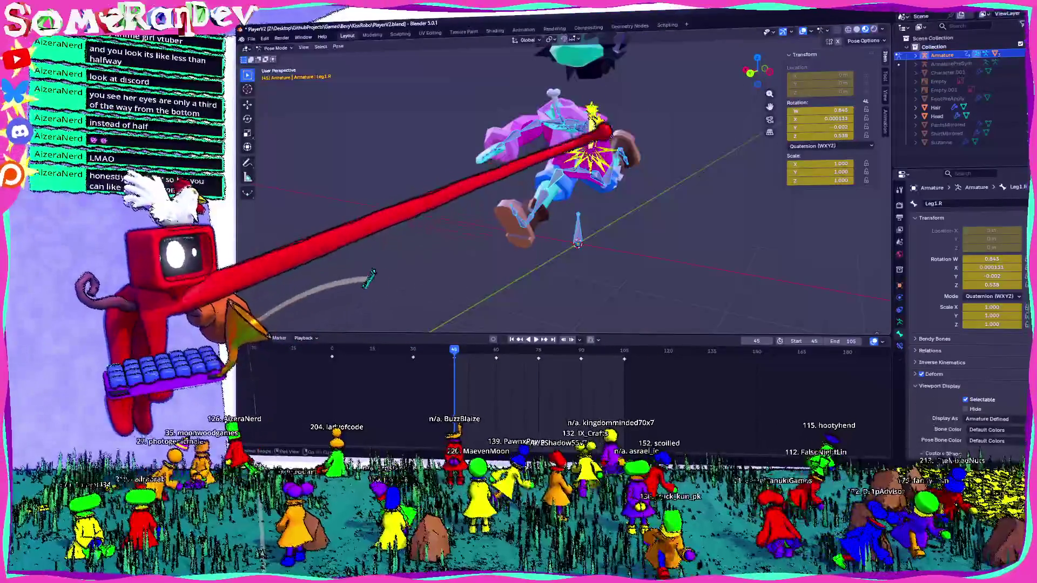
pyautogui.click(585, 153)
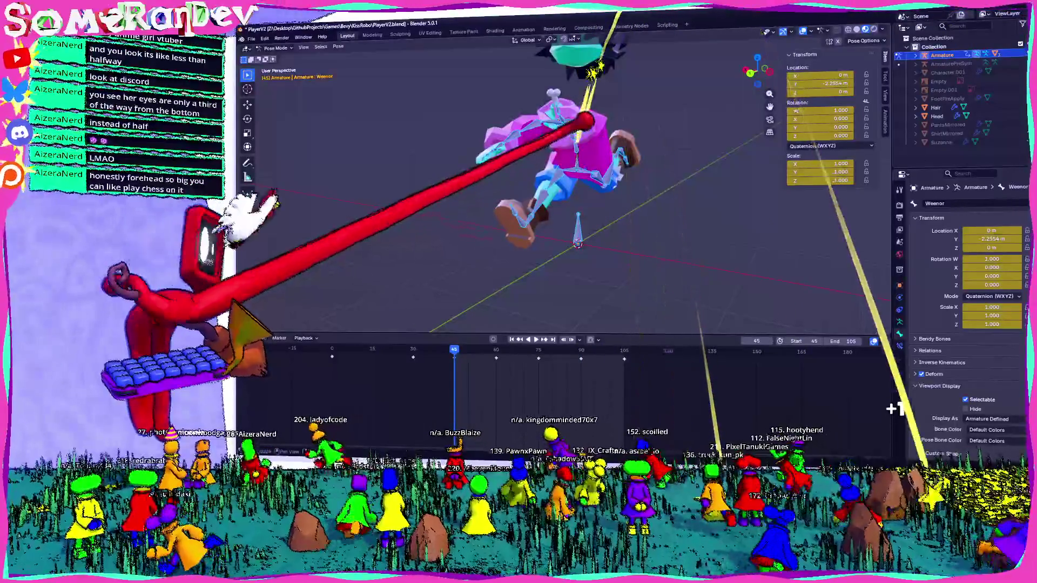
pyautogui.click(591, 208)
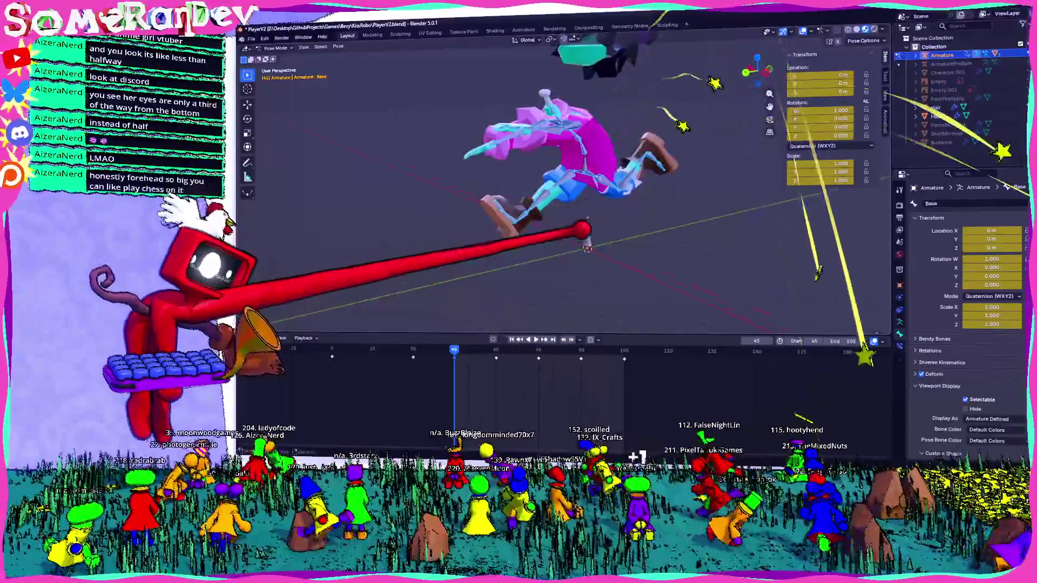
# Step: Paste the flipped pose at frame 75, then return the armature to its rest T-pose in edit mode
pyautogui.moveTo(567, 202); pyautogui.dragTo(591, 194, button='middle')
pyautogui.press('Up')
pyautogui.press('Up')
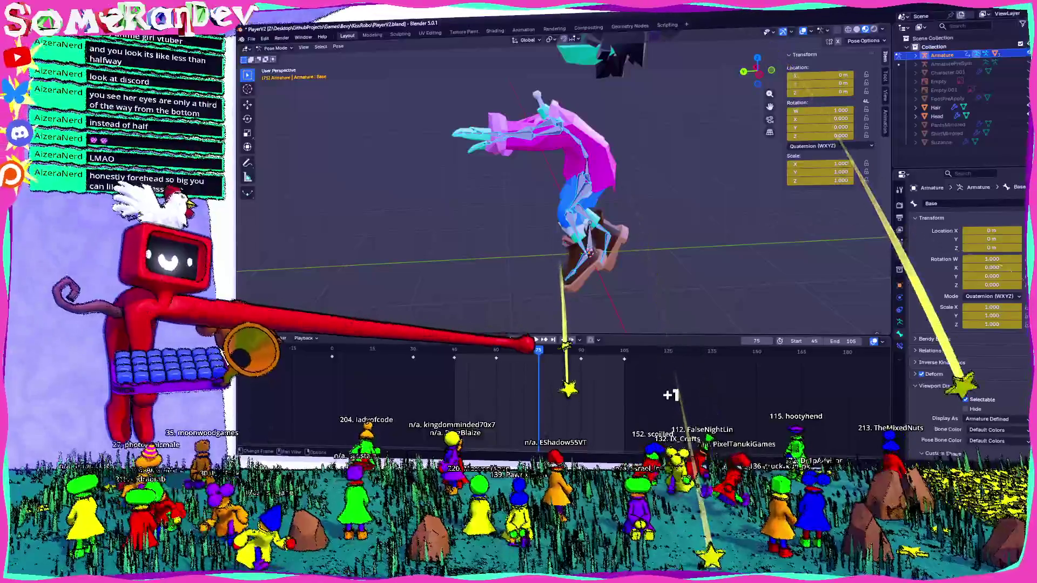
pyautogui.press('r')
pyautogui.moveTo(567, 203); pyautogui.dragTo(583, 186, button='middle')
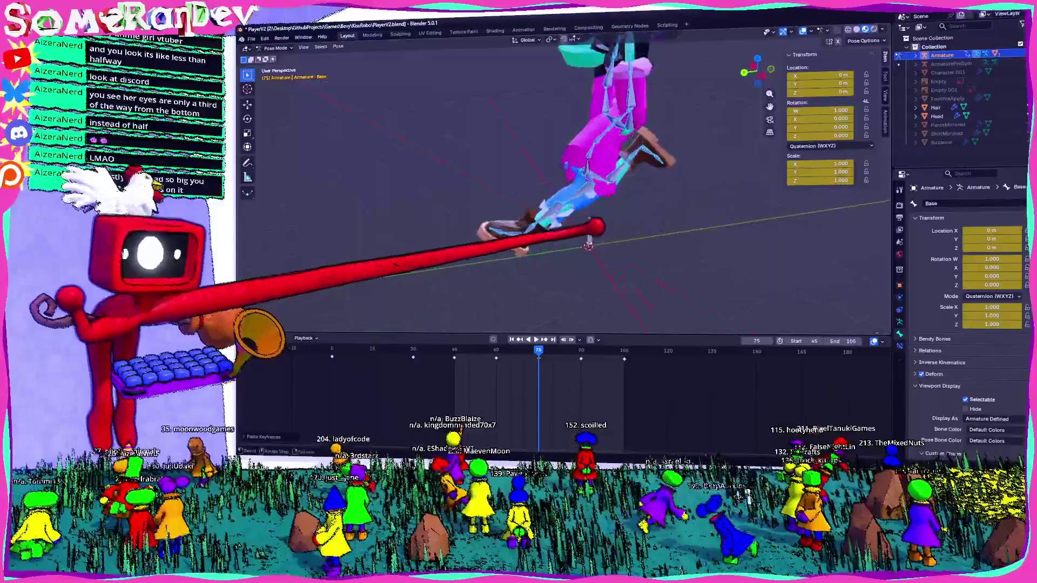
pyautogui.press('Tab')
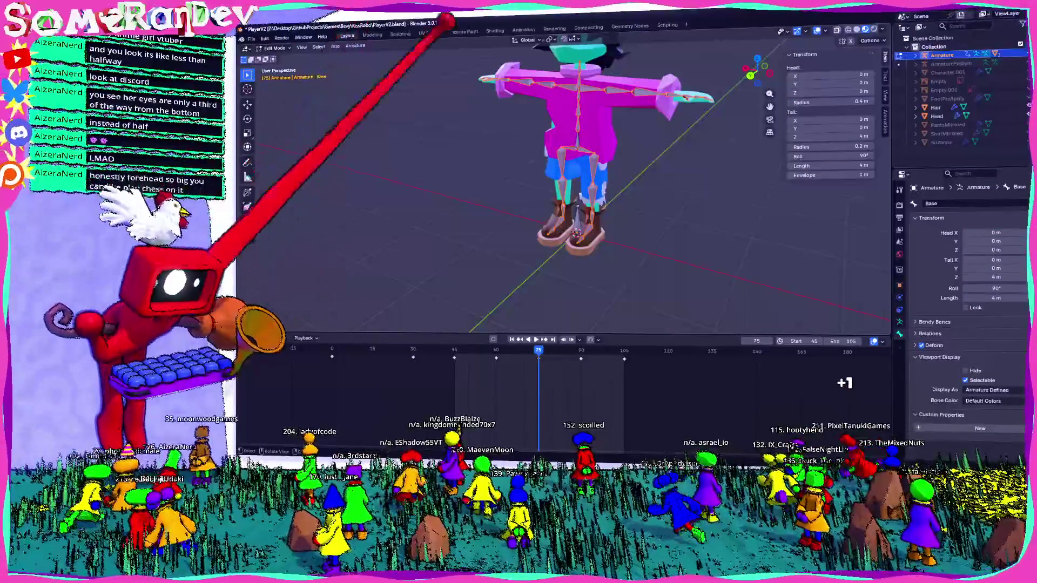
# Step: Look over the Armature naming options, then switch to the Firefox window
pyautogui.click(354, 46)
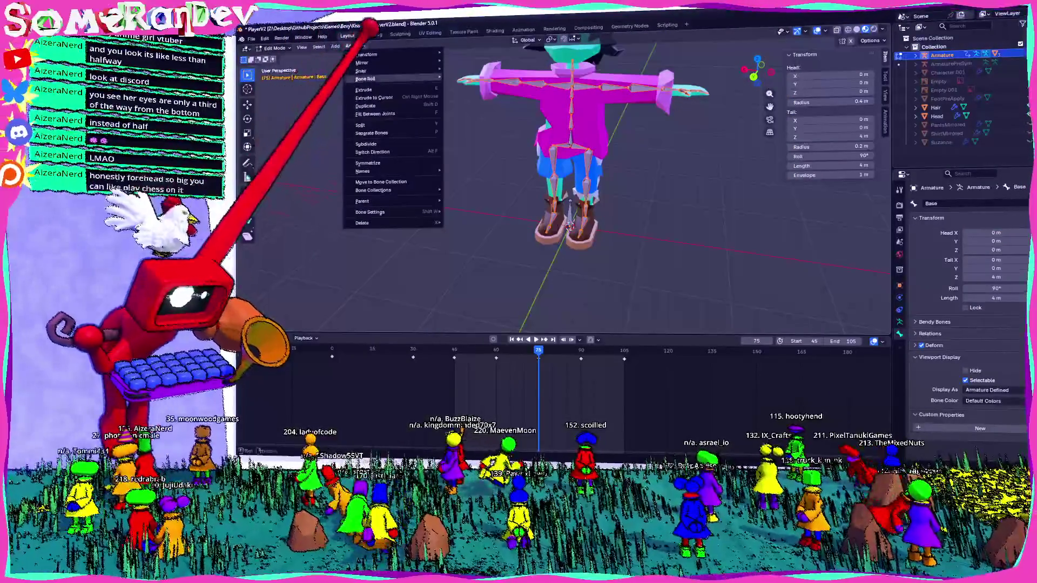
pyautogui.moveTo(363, 171)
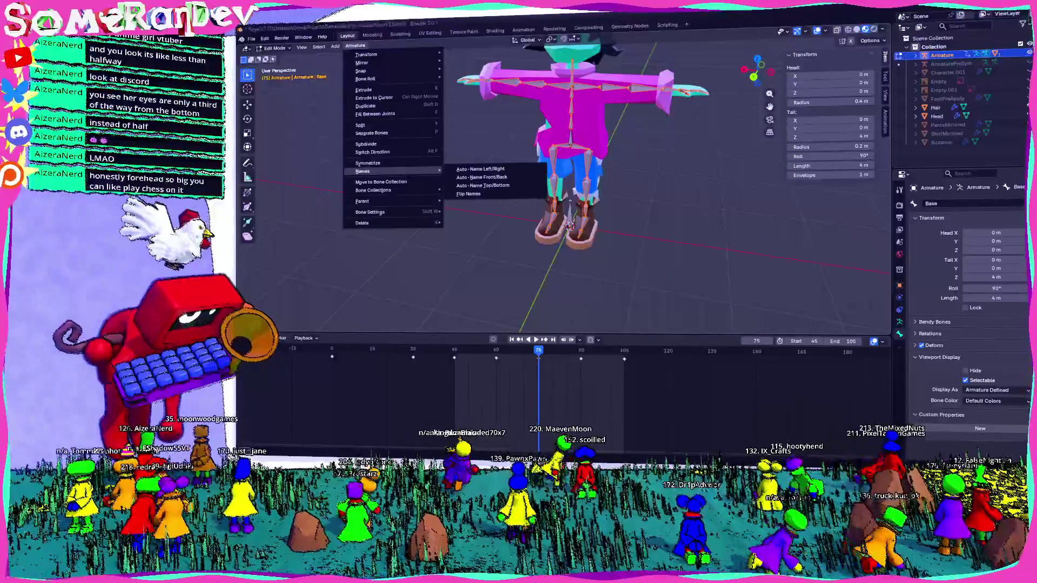
pyautogui.hotkey('alt', 'Tab')
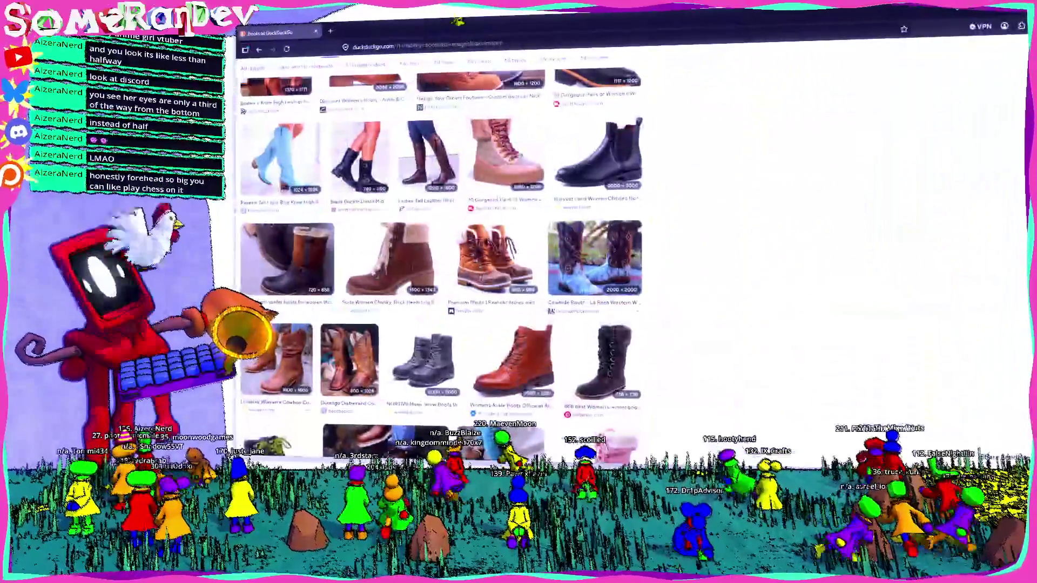
# Step: Search flipped-pose twisting in a new tab, read the Stack Exchange answer, then return to Blender
pyautogui.hotkey('ctrl', 't')
pyautogui.write('blender')
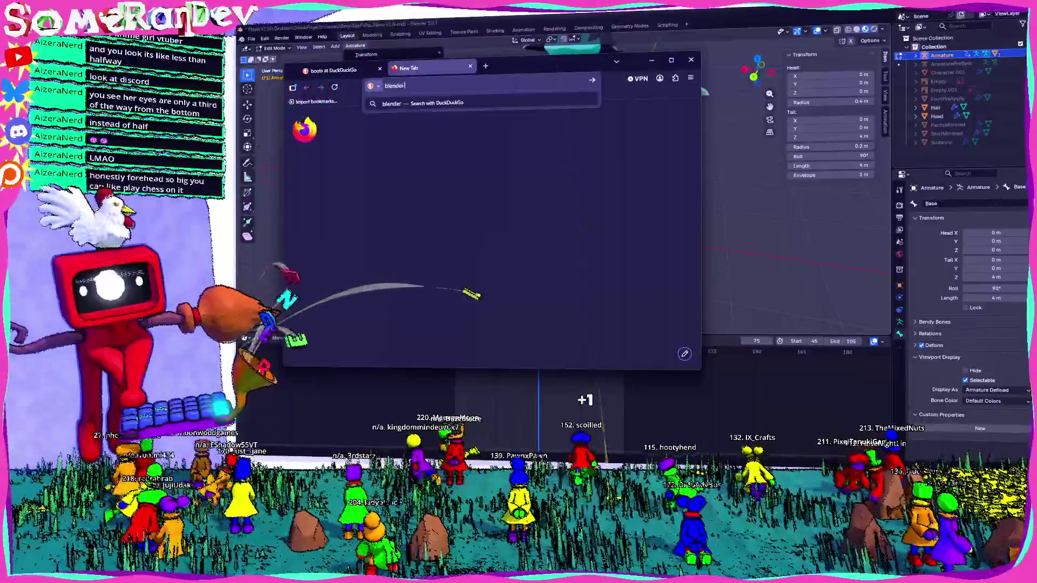
pyautogui.write(' how to fix poaste flipped twis')
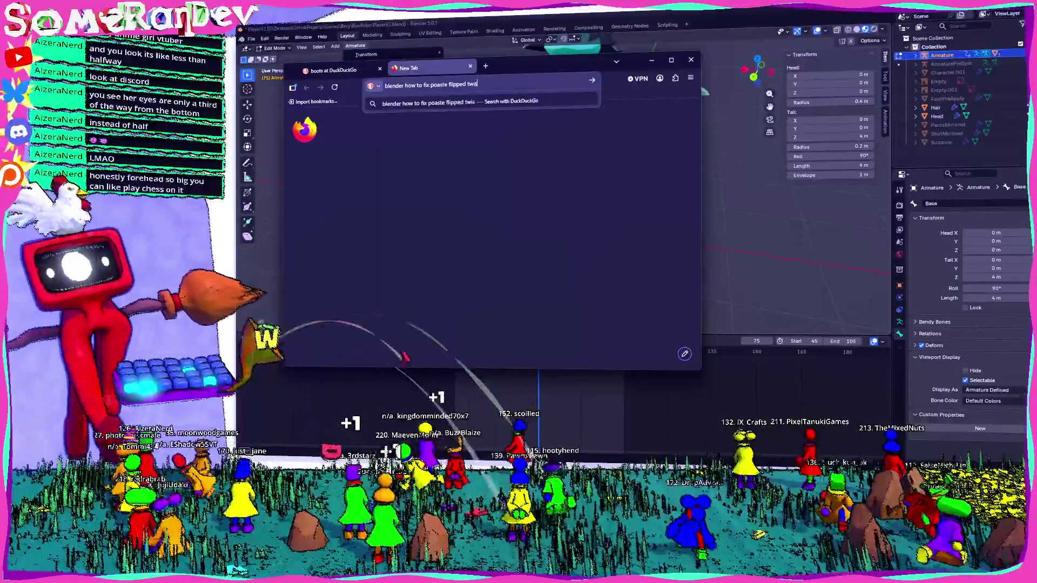
pyautogui.write('ting')
pyautogui.press('Return')
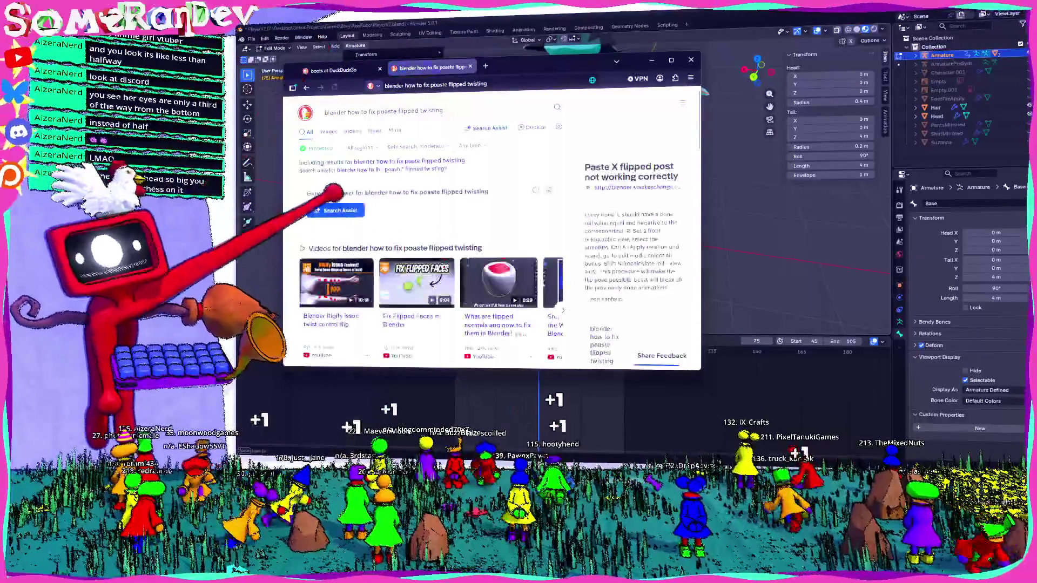
pyautogui.scroll(-4, 492, 235)
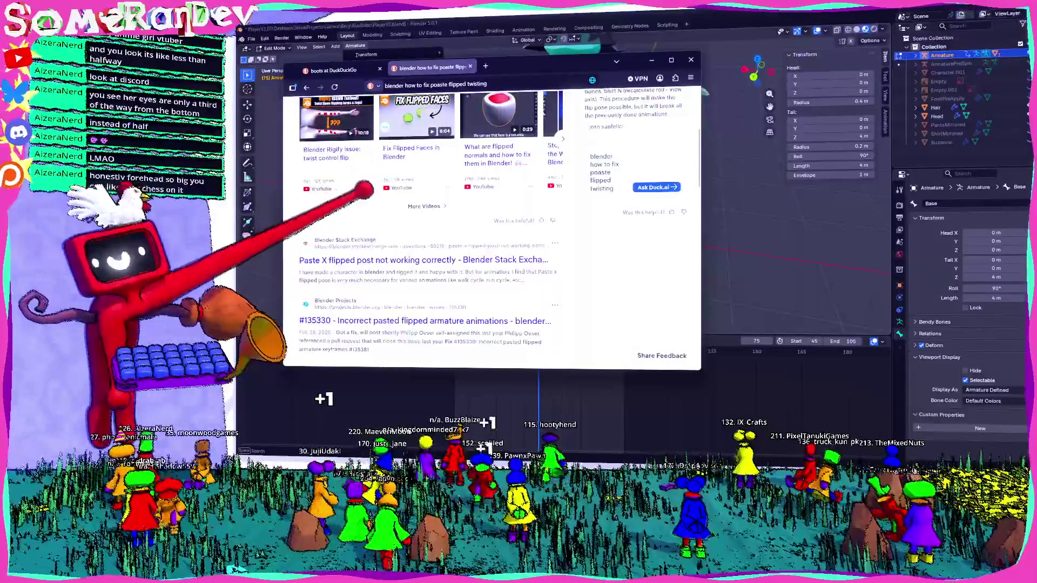
pyautogui.scroll(-1, 492, 235)
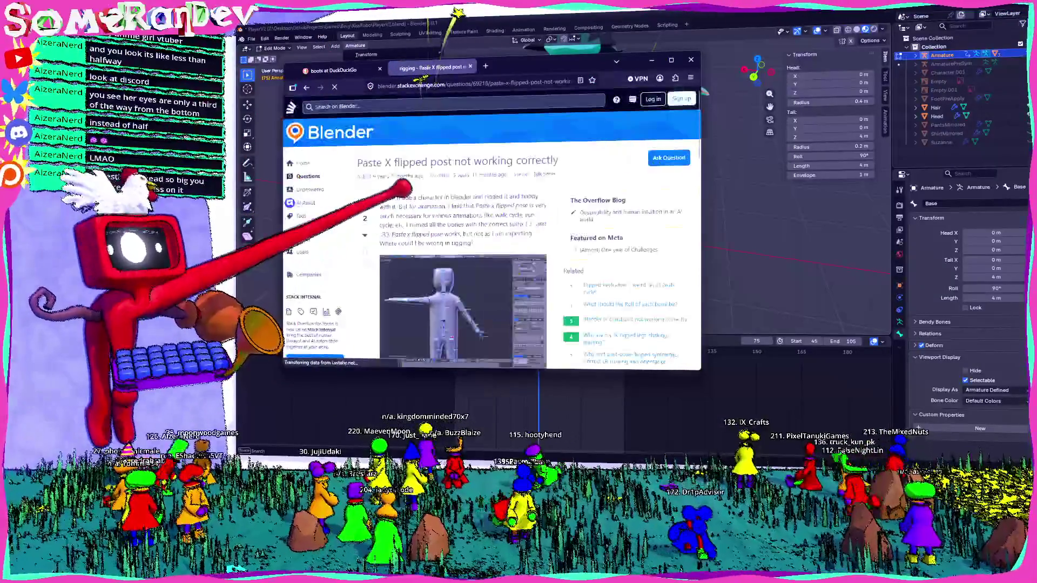
pyautogui.scroll(-3, 492, 236)
pyautogui.scroll(-3, 492, 235)
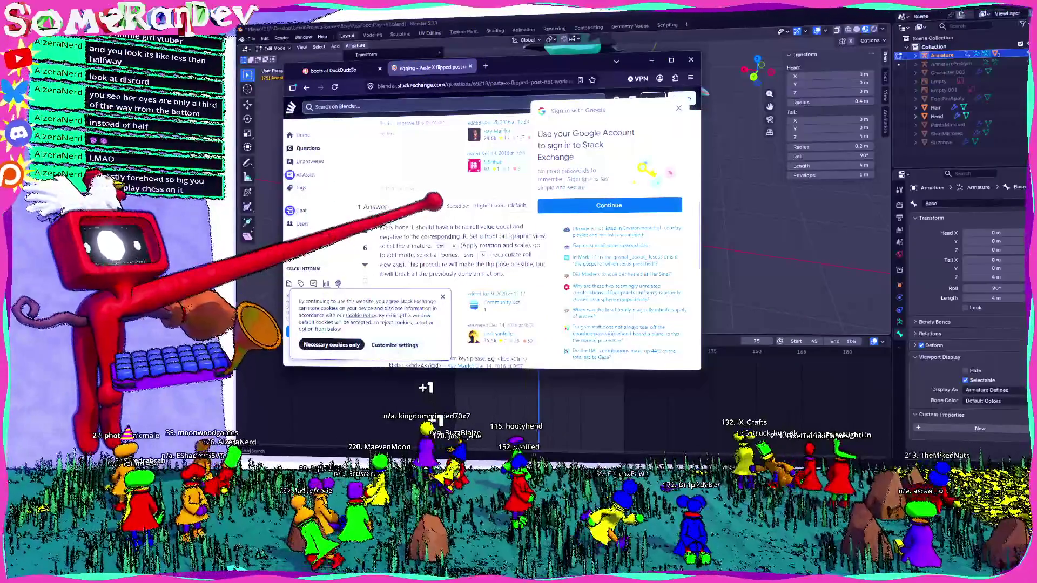
pyautogui.scroll(-1, 492, 235)
pyautogui.scroll(1, 491, 235)
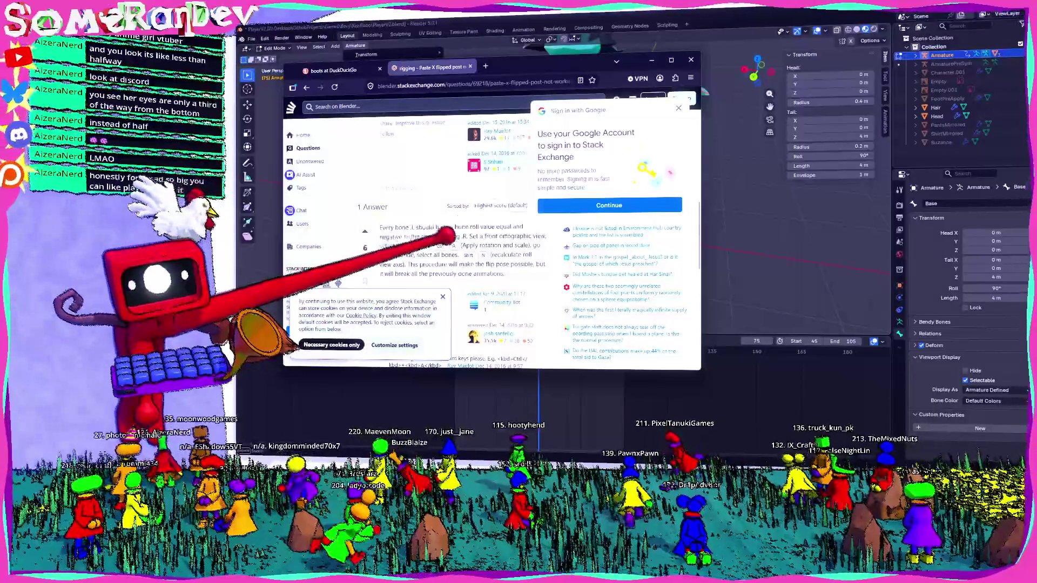
pyautogui.click(356, 46)
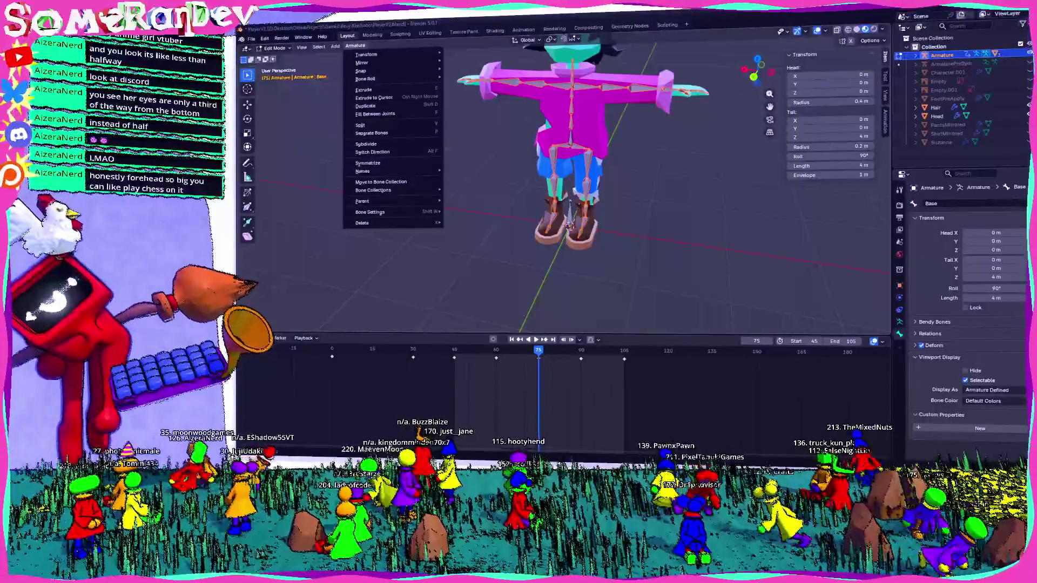
# Step: Check the rig from front and back, review Bone Roll options, then switch the armature to Pose Mode
pyautogui.click(754, 73)
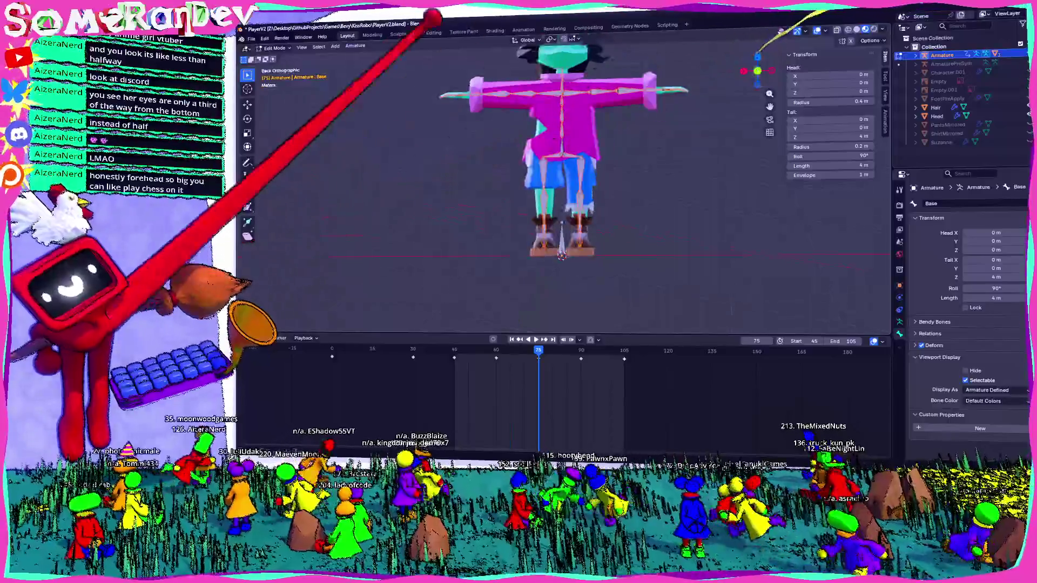
pyautogui.press('KP_1')
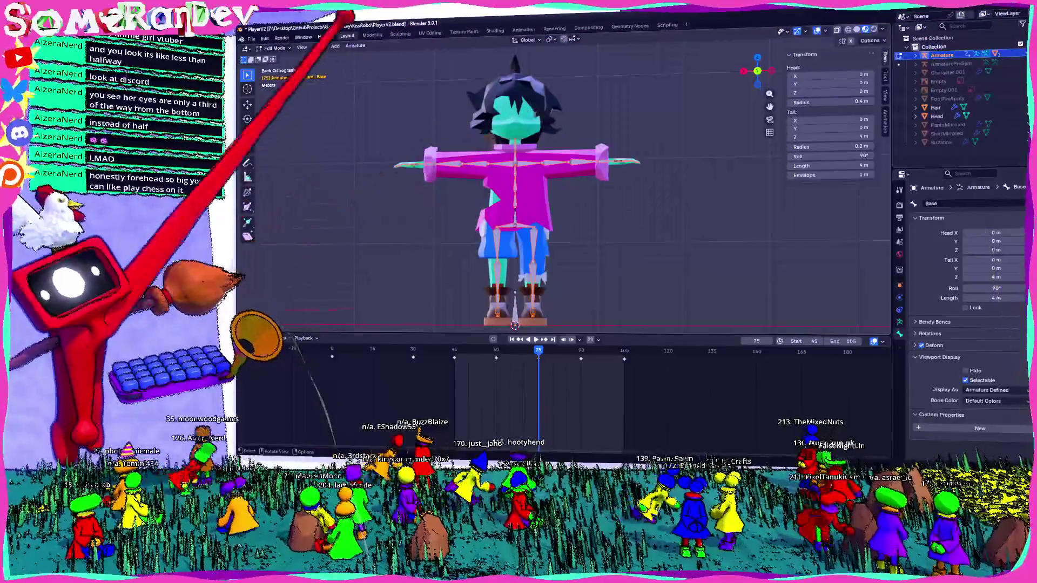
pyautogui.click(354, 46)
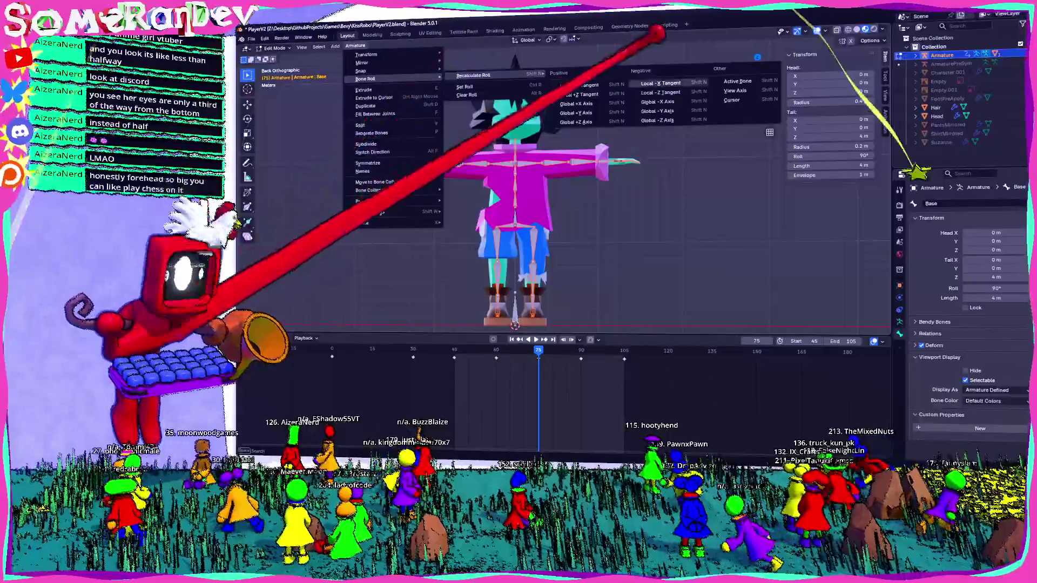
pyautogui.moveTo(556, 151)
pyautogui.mouseDown(button='middle')
pyautogui.moveTo(615, 166)
pyautogui.moveTo(532, 168)
pyautogui.moveTo(614, 150)
pyautogui.mouseUp(button='middle')
pyautogui.scroll(3, 532, 116)
pyautogui.scroll(1, 535, 131)
pyautogui.click(279, 75)
pyautogui.moveTo(527, 127)
pyautogui.mouseDown(button='middle')
pyautogui.moveTo(546, 159)
pyautogui.moveTo(534, 202)
pyautogui.mouseUp(button='middle')
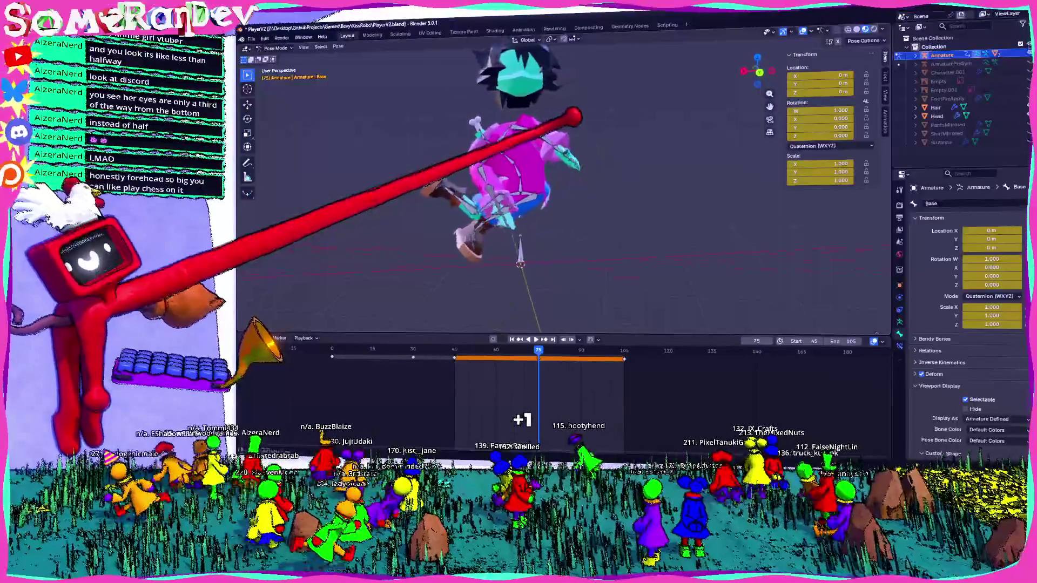
# Step: Play the jump animation while orbiting to review it, then return to Object Mode
pyautogui.press('space')
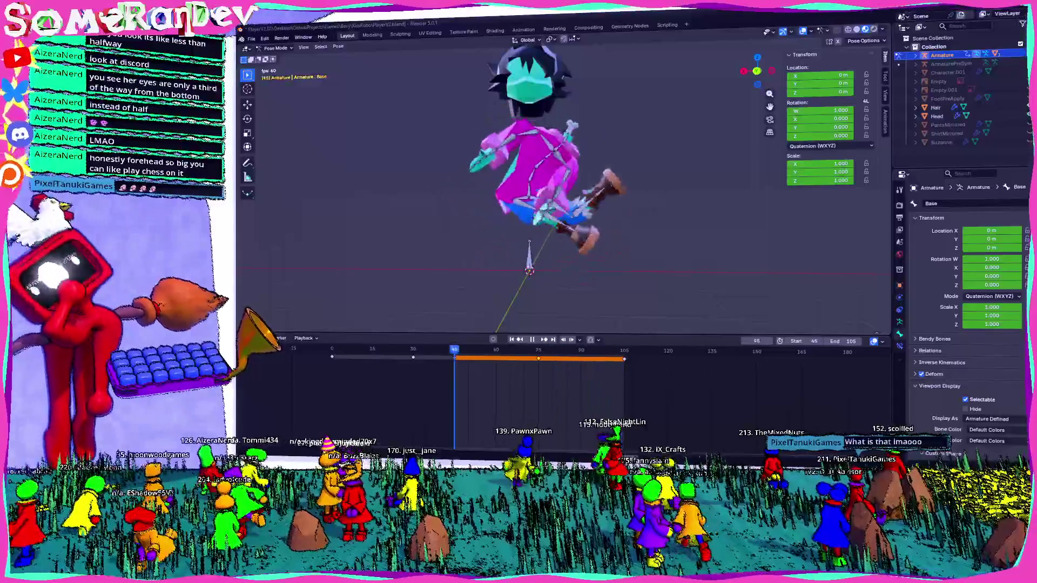
pyautogui.moveTo(520, 324)
pyautogui.mouseDown(button='middle')
pyautogui.moveTo(625, 232)
pyautogui.moveTo(559, 261)
pyautogui.moveTo(462, 248)
pyautogui.moveTo(688, 268)
pyautogui.moveTo(583, 248)
pyautogui.mouseUp(button='middle')
pyautogui.scroll(-3, 563, 186)
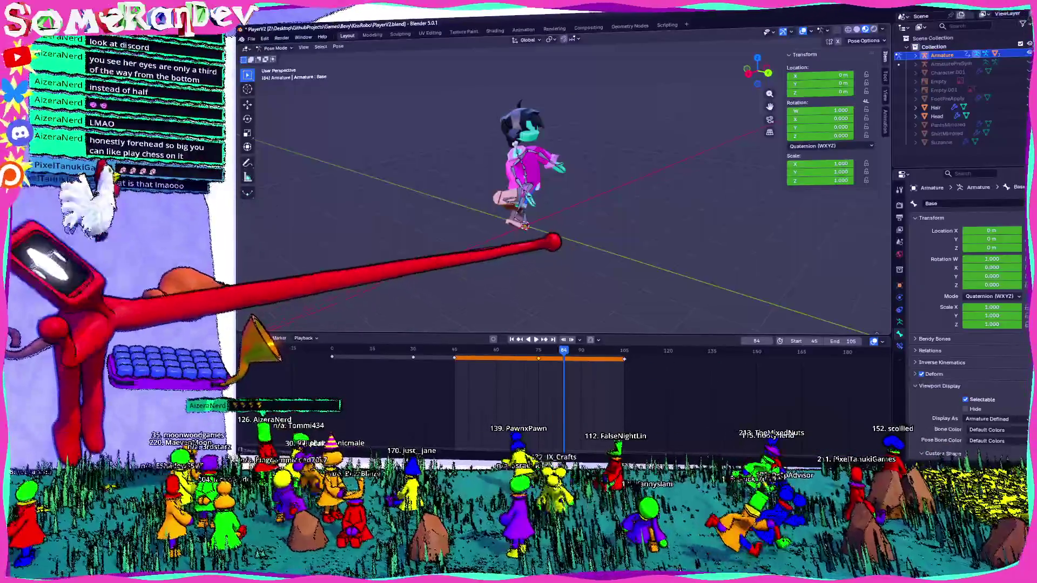
pyautogui.scroll(4, 526, 187)
pyautogui.scroll(-2, 526, 186)
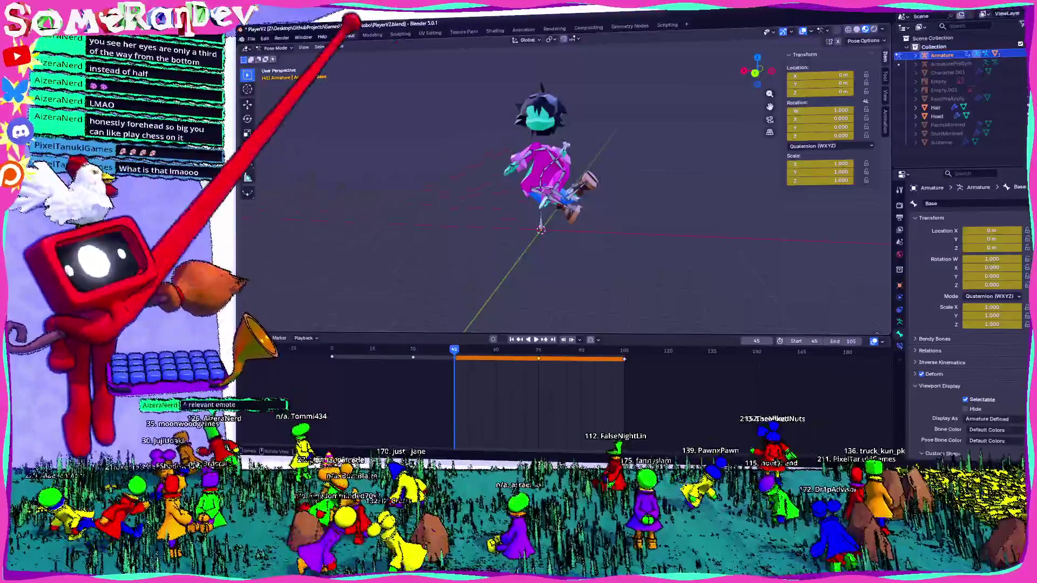
pyautogui.scroll(-3, 551, 187)
pyautogui.moveTo(550, 186); pyautogui.dragTo(486, 210, button='middle')
pyautogui.hotkey('ctrl', 'Tab')
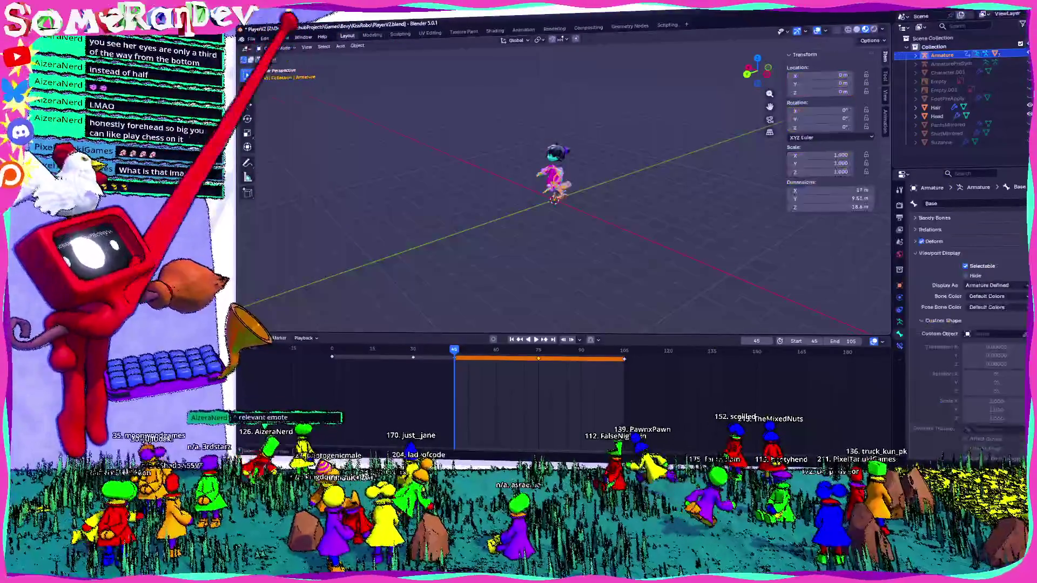
# Step: Add a new camera and move it away from the character in side view
pyautogui.moveTo(550, 186); pyautogui.dragTo(518, 203, button='middle')
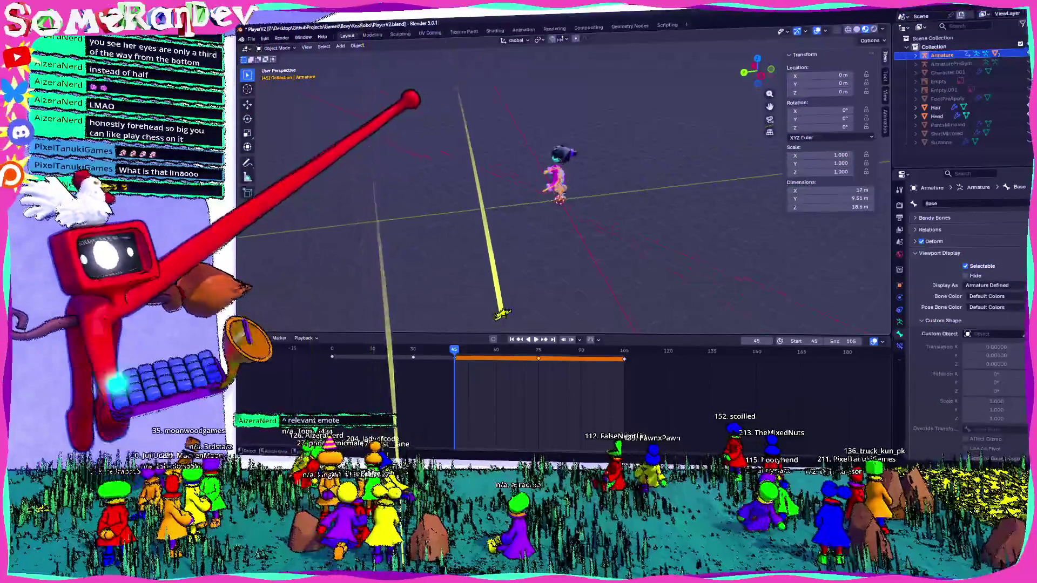
pyautogui.click(340, 45)
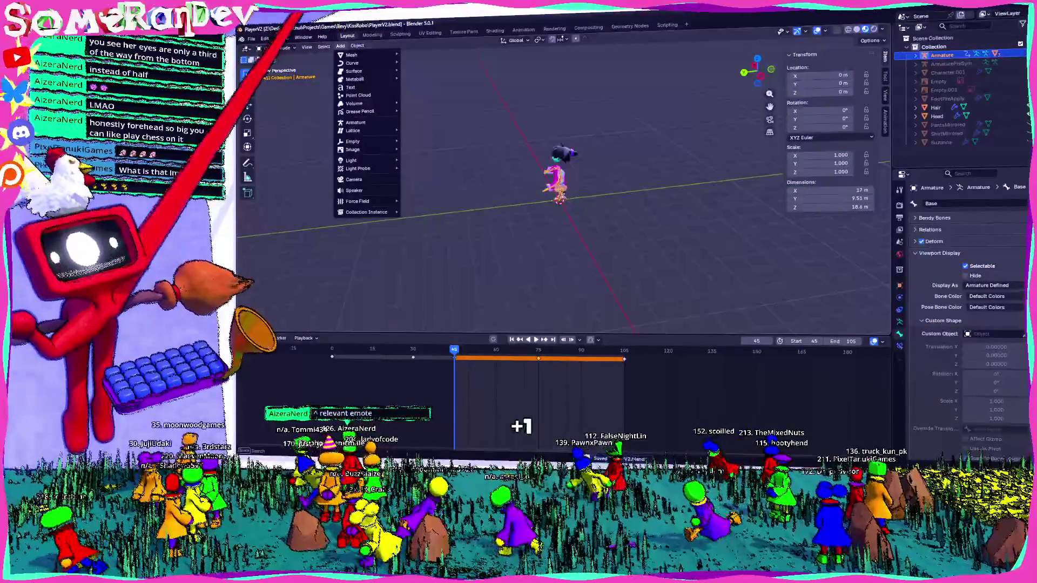
pyautogui.click(354, 179)
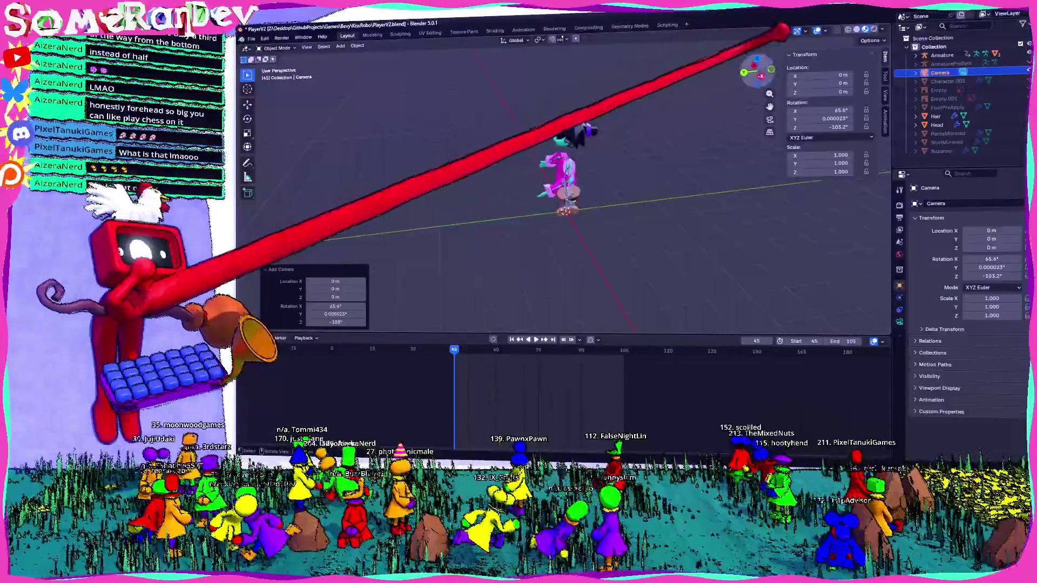
pyautogui.click(753, 73)
pyautogui.press('g')
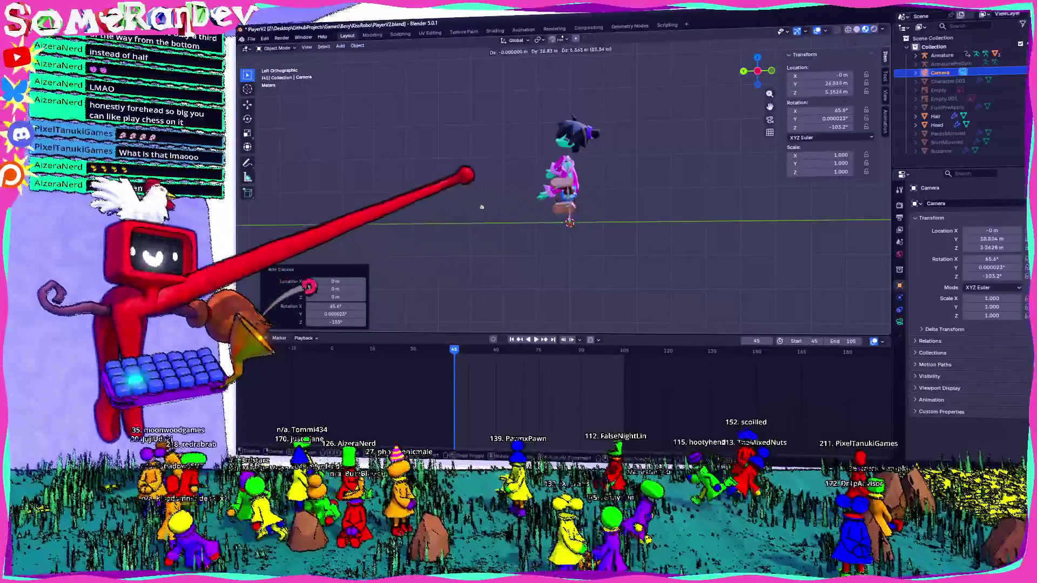
pyautogui.click(393, 167)
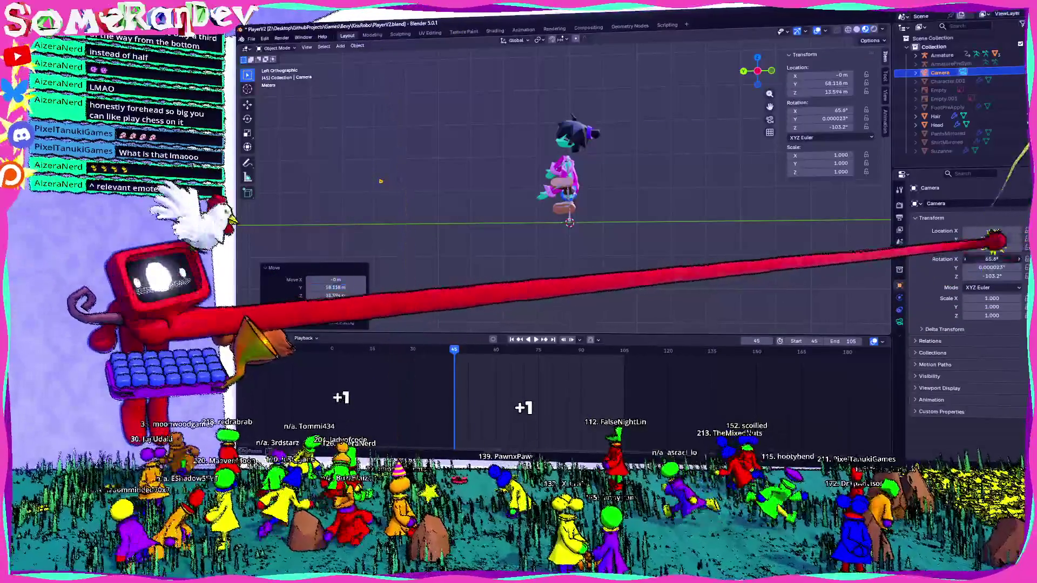
# Step: Reset the camera rotation, turn it -90°, and look through it
pyautogui.doubleClick(976, 258)
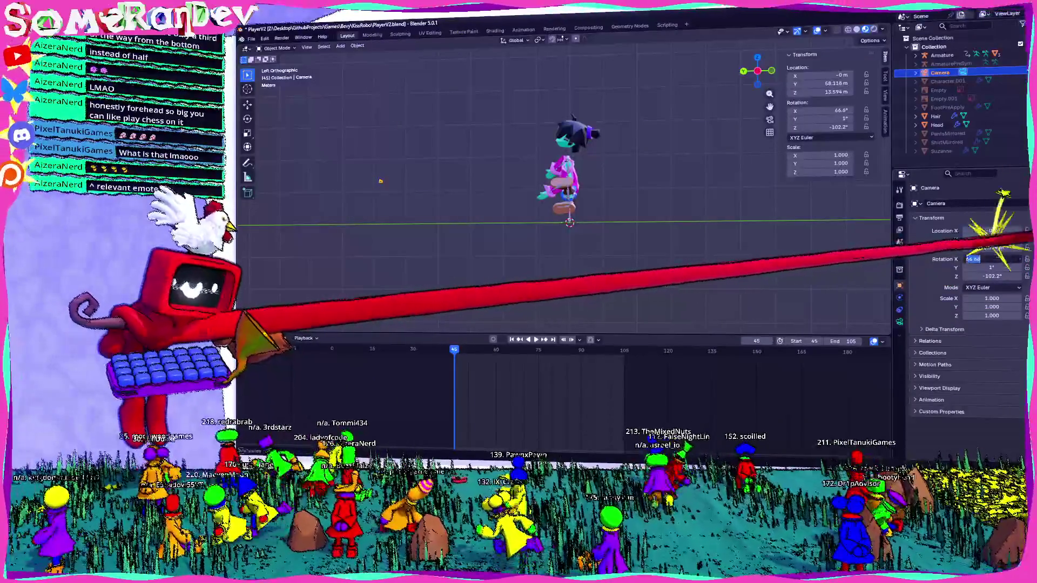
pyautogui.write('0')
pyautogui.press('Return')
pyautogui.hotkey('alt', 'r')
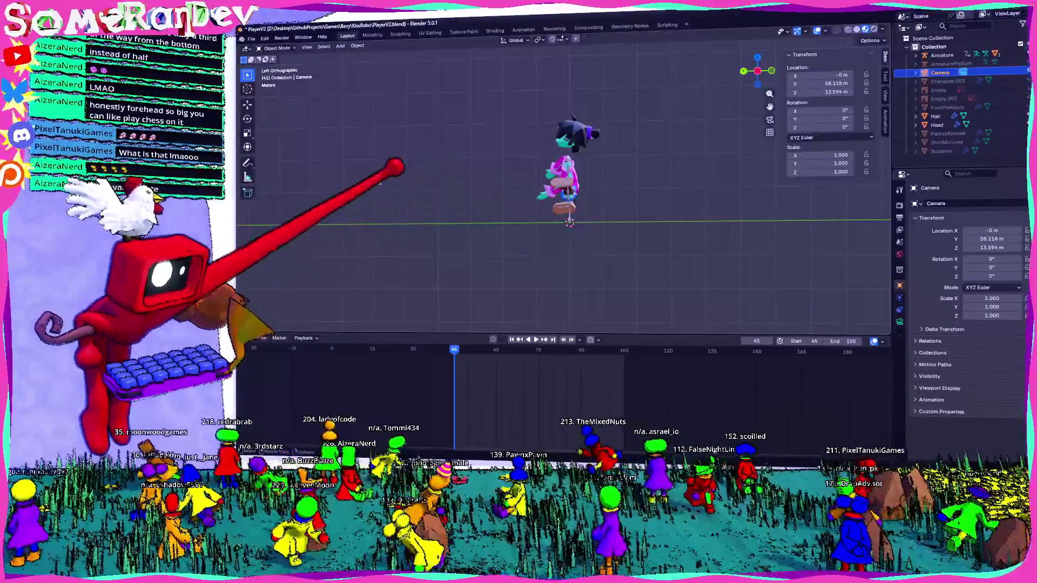
pyautogui.write('r-90')
pyautogui.press('Return')
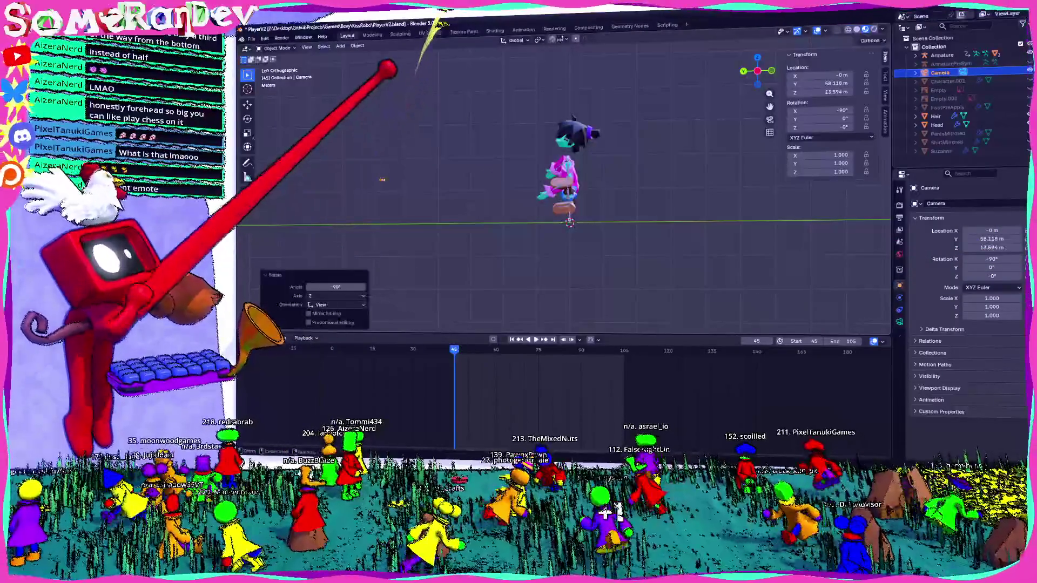
pyautogui.press('KP_0')
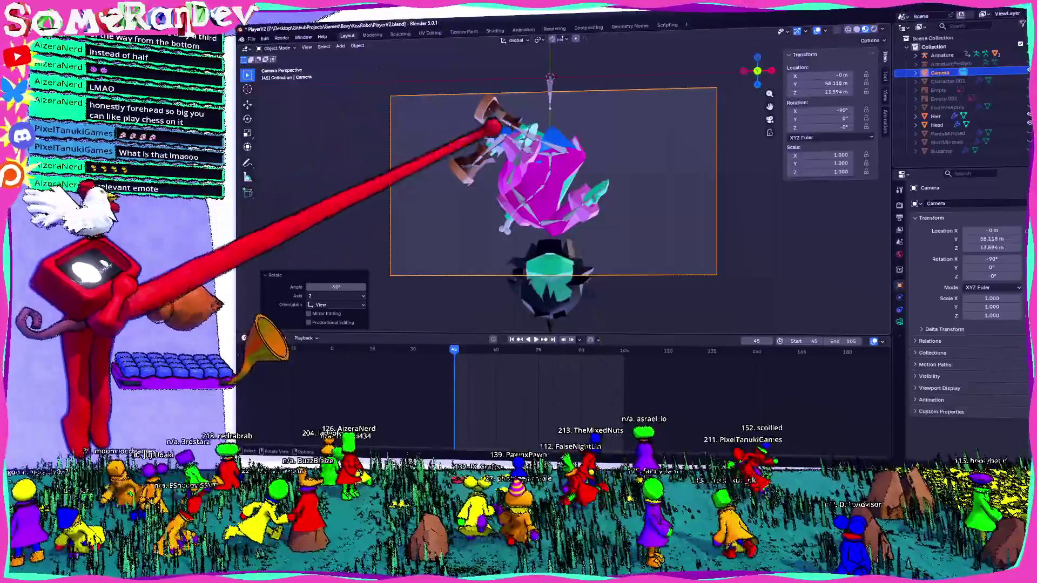
# Step: Rotate the camera 180° and pull it back 29 m along Y to frame the character
pyautogui.press('r')
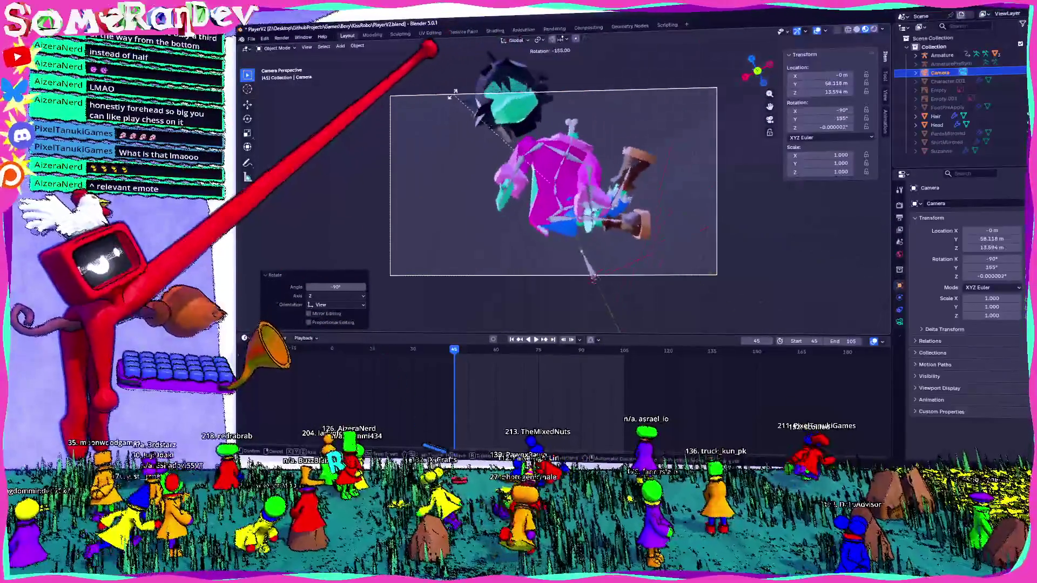
pyautogui.write('-180')
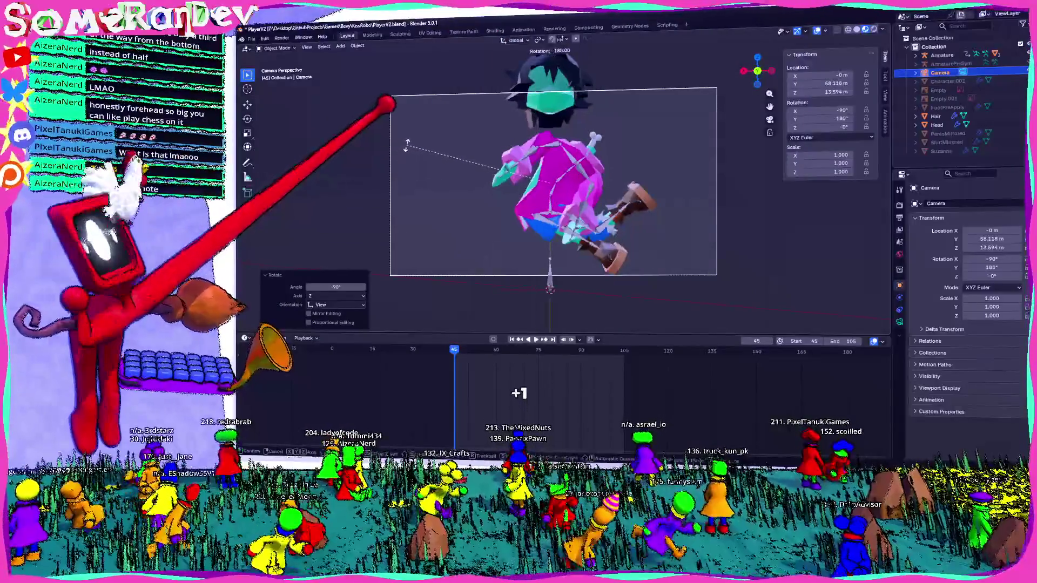
pyautogui.press('Return')
pyautogui.press('g')
pyautogui.press('y')
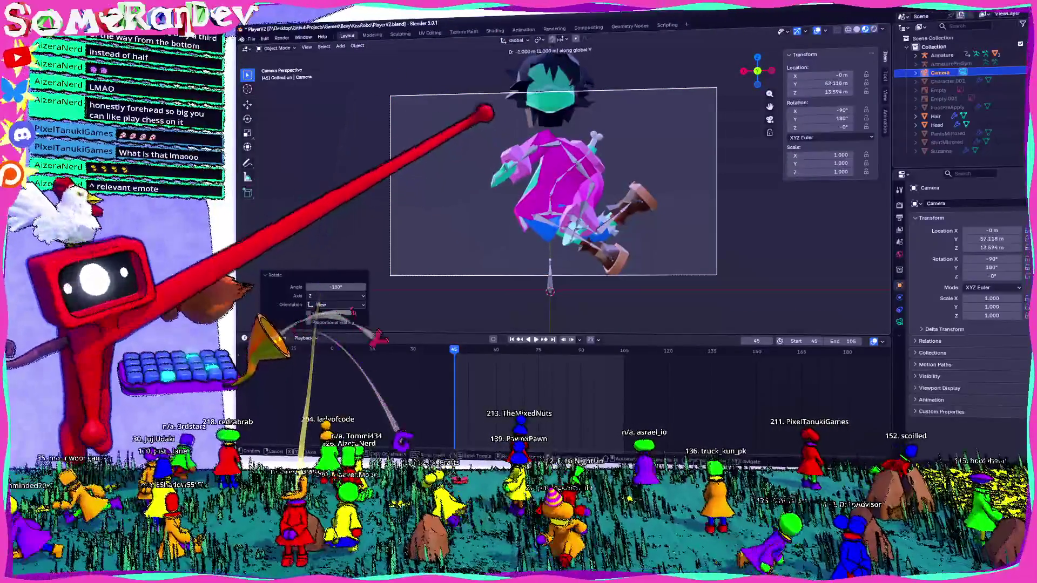
pyautogui.write('29')
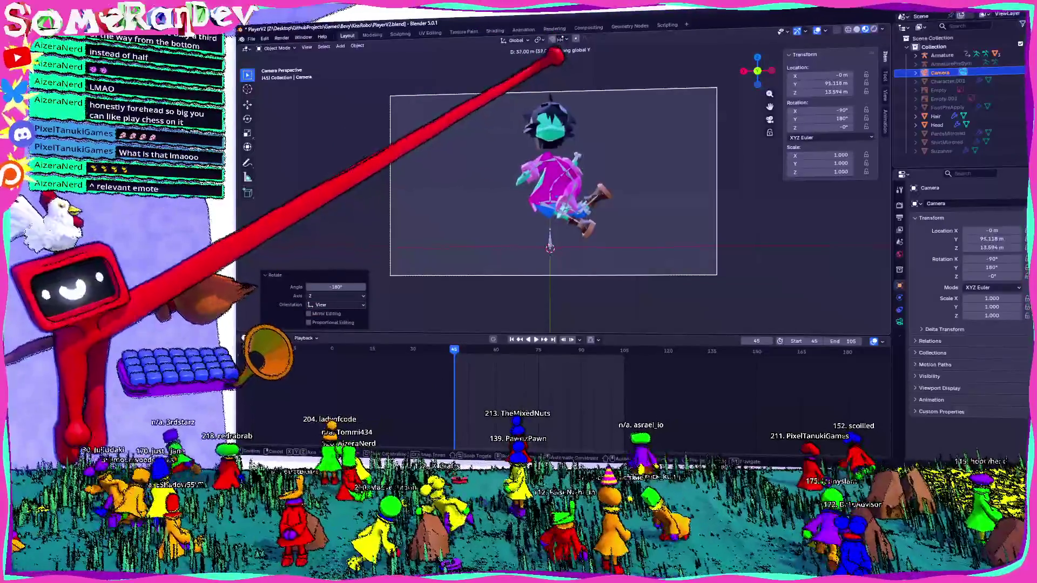
pyautogui.press('Return')
pyautogui.click(899, 218)
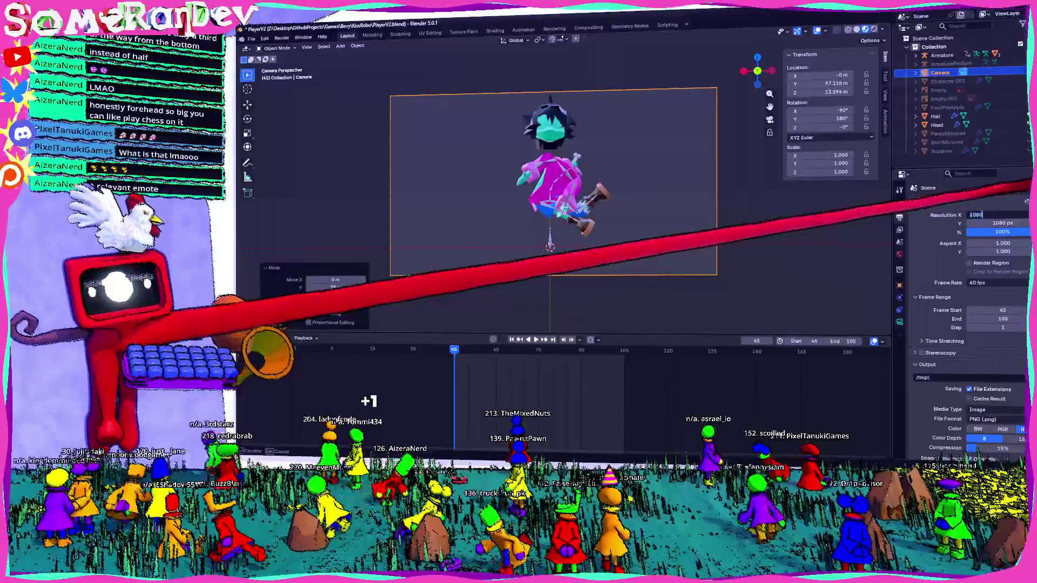
# Step: Set resolution X to 1080, then dolly the camera in along Y and raise it to tighten the framing
pyautogui.press('Return')
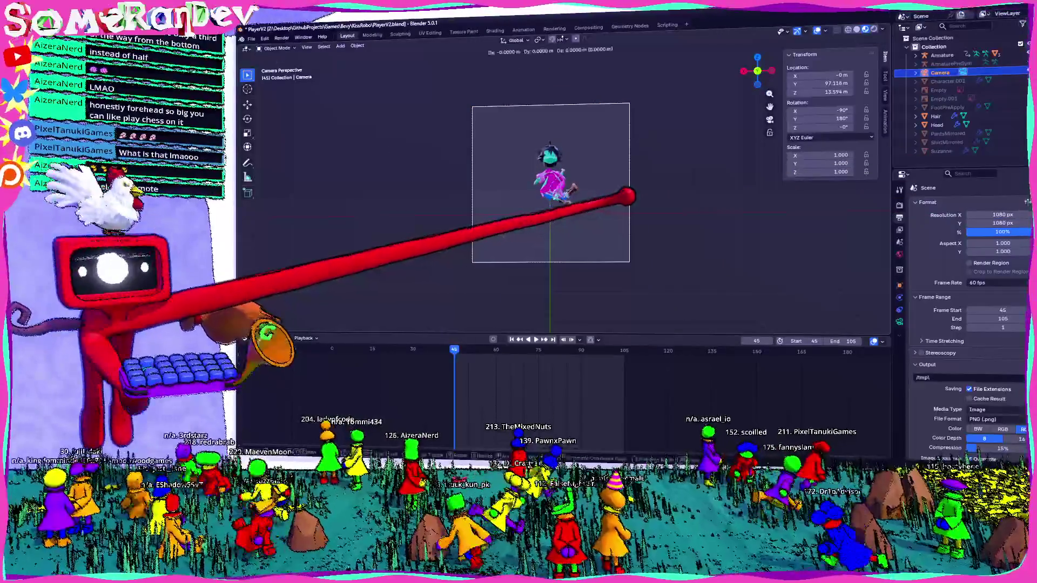
pyautogui.press('y')
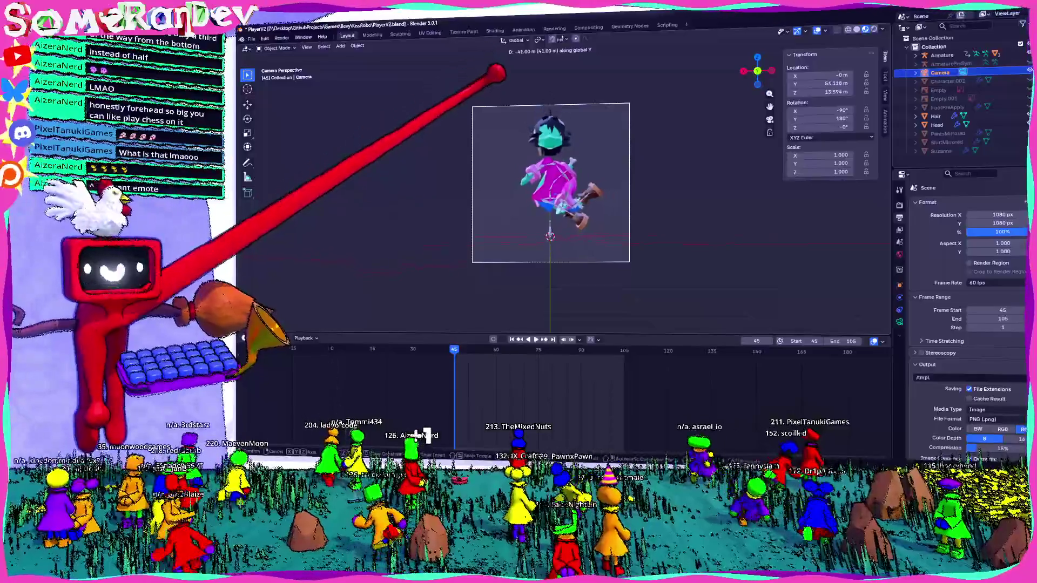
pyautogui.press('Return')
pyautogui.press('g')
pyautogui.press('z')
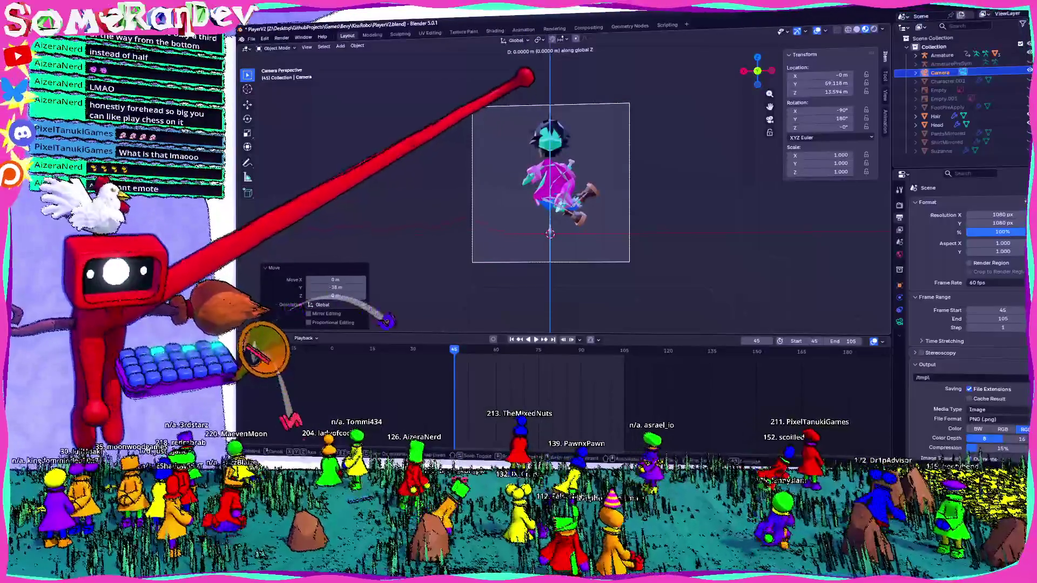
pyautogui.press('1')
pyautogui.press('Return')
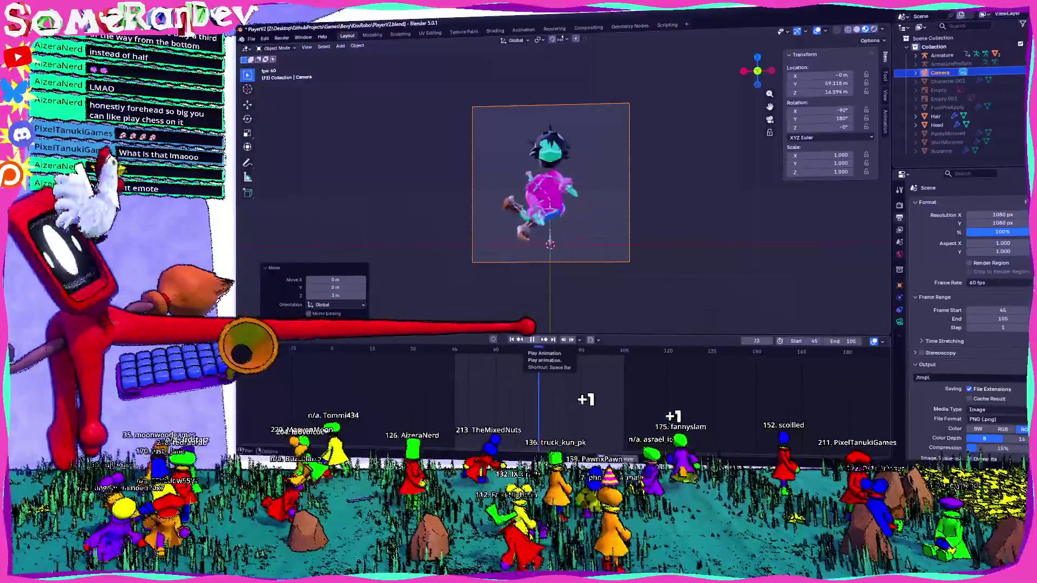
pyautogui.click(281, 39)
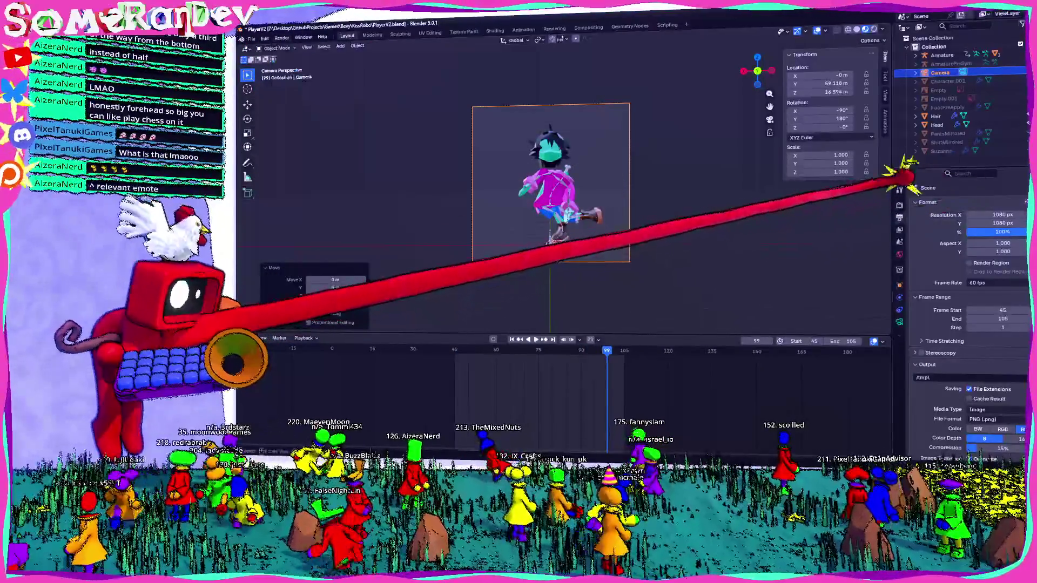
# Step: Search the render settings for 'transparent' and enable Film > Transparent
pyautogui.click(899, 205)
pyautogui.click(964, 173)
pyautogui.write('ray')
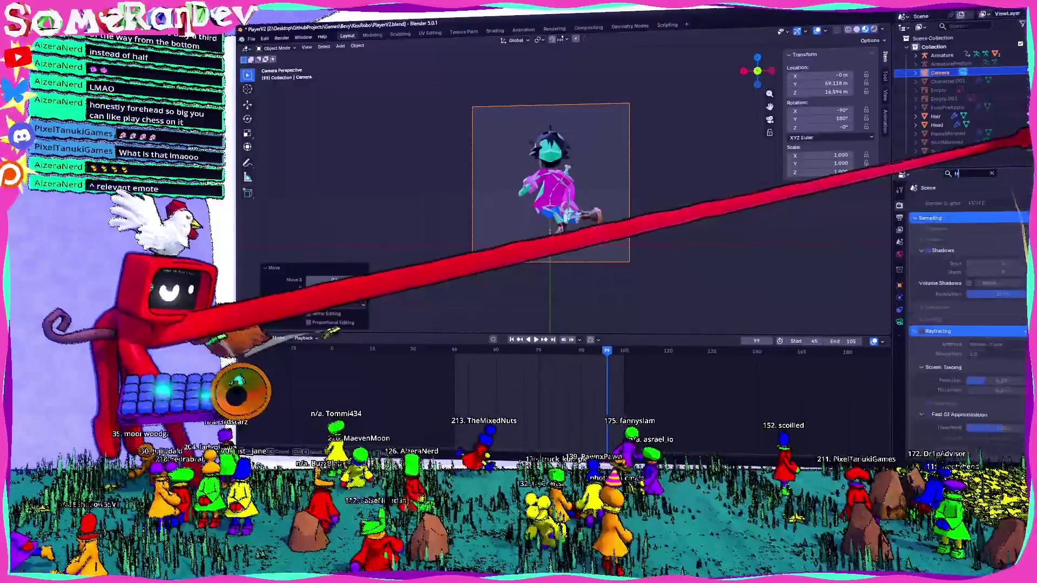
pyautogui.press('BackSpace')
pyautogui.press('BackSpace')
pyautogui.press('BackSpace')
pyautogui.write('transpar')
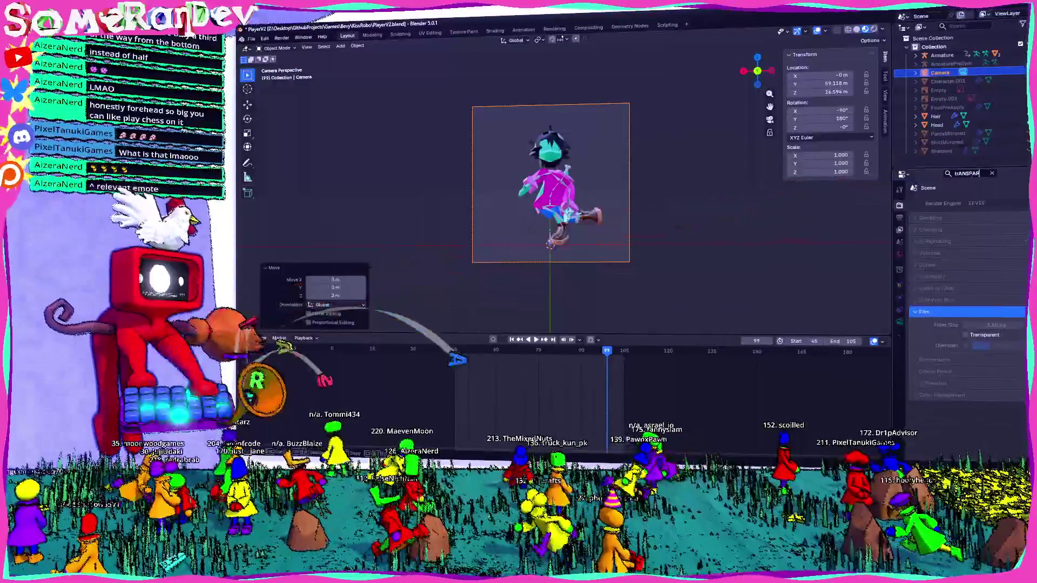
pyautogui.click(899, 229)
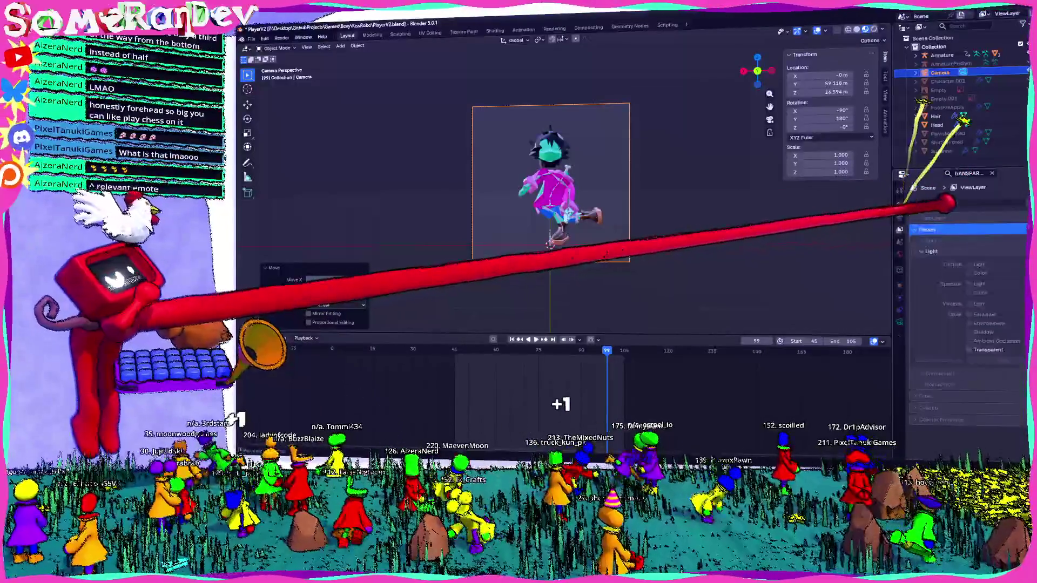
pyautogui.click(899, 204)
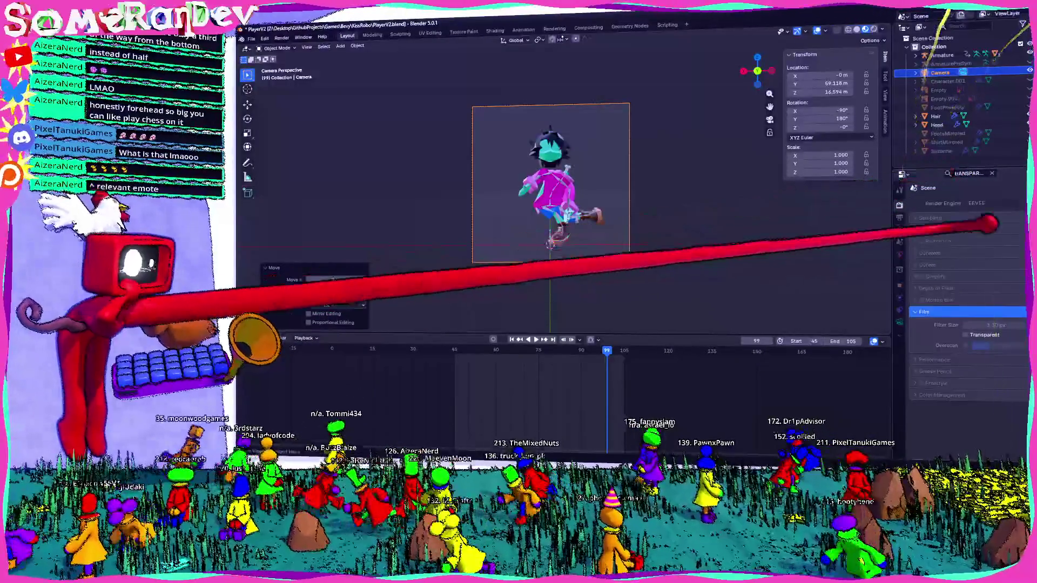
pyautogui.write('enttransparency')
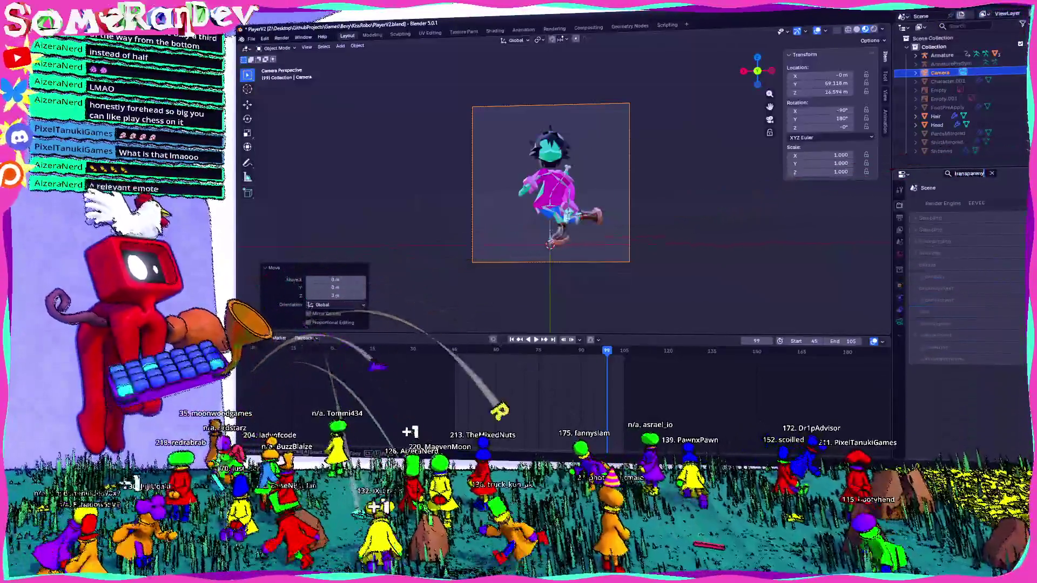
pyautogui.press('BackSpace')
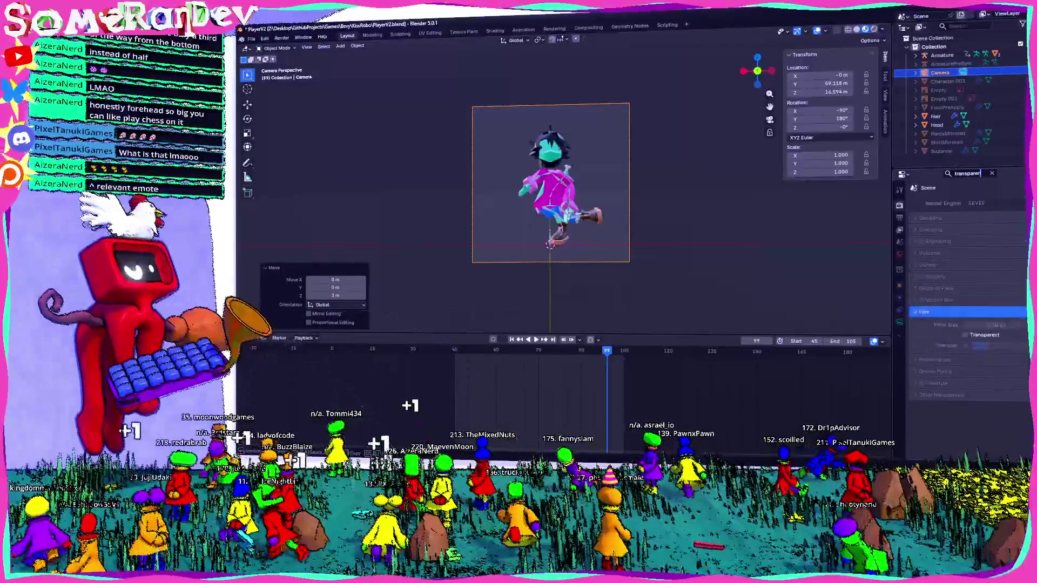
pyautogui.click(965, 335)
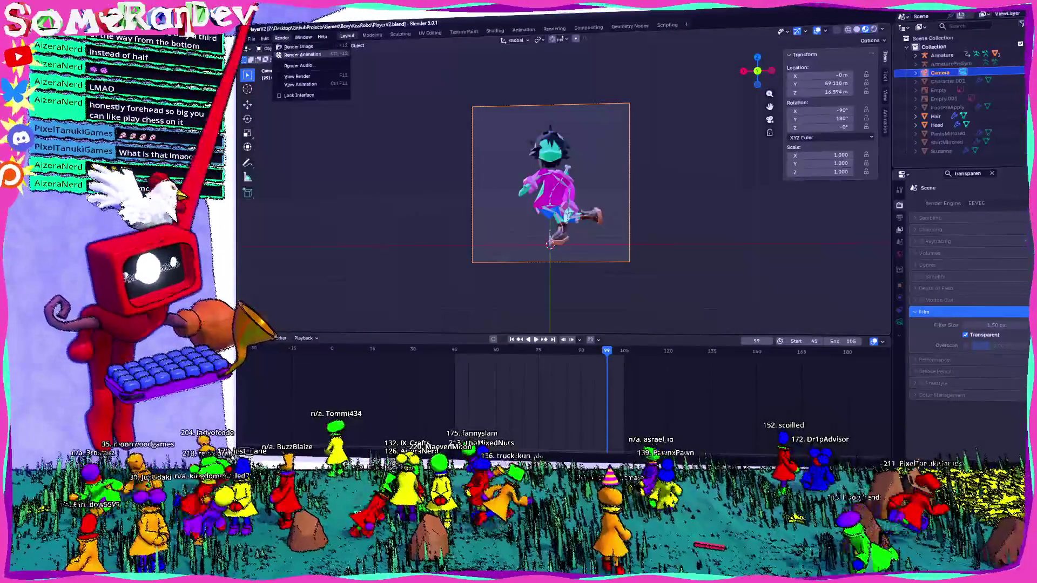
pyautogui.click(297, 46)
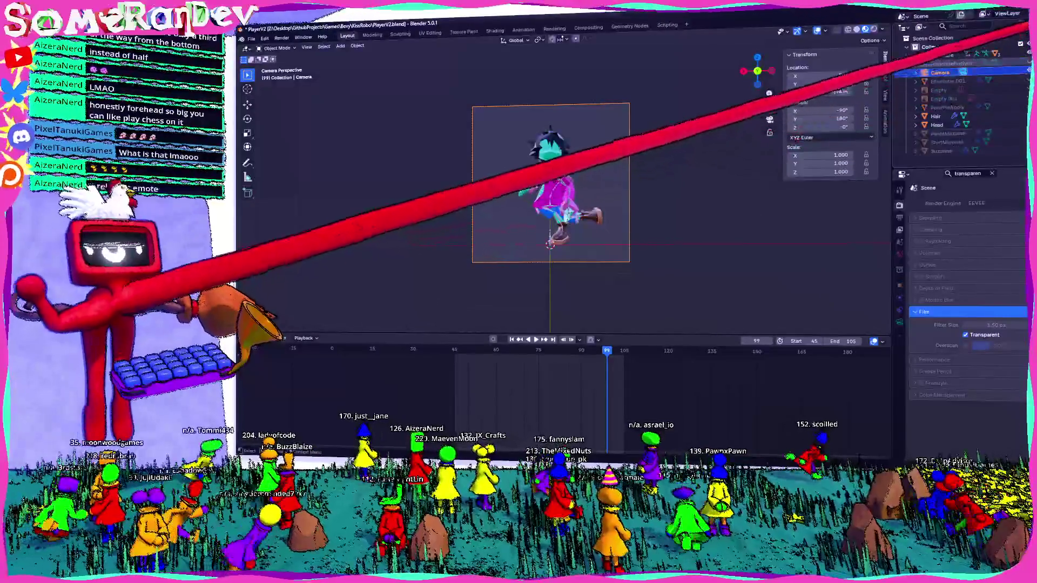
pyautogui.moveTo(567, 186)
pyautogui.mouseDown(button='middle')
pyautogui.moveTo(613, 86)
pyautogui.moveTo(621, 97)
pyautogui.moveTo(567, 186)
pyautogui.mouseUp(button='middle')
# Step: Add a Sun light, tilt it about -50° over the character, then browse other light types
pyautogui.click(306, 47)
pyautogui.click(340, 47)
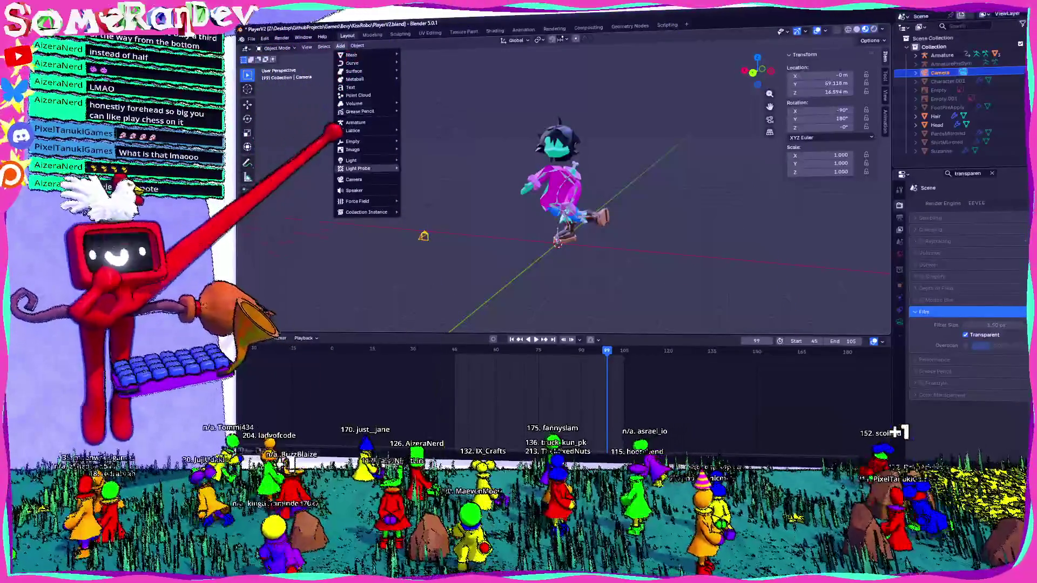
pyautogui.click(416, 168)
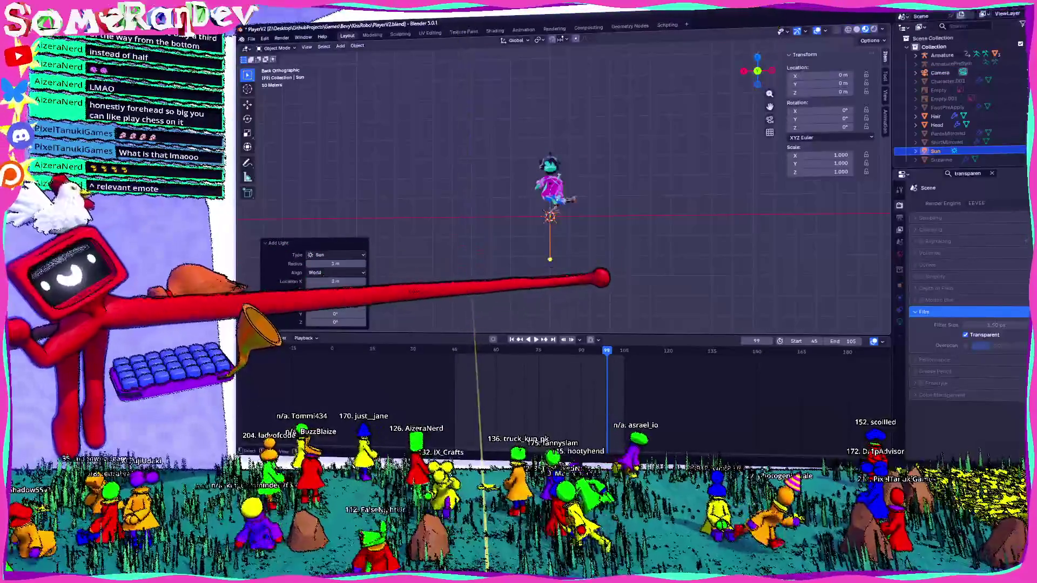
pyautogui.press('r')
pyautogui.click(527, 239)
pyautogui.moveTo(567, 194); pyautogui.dragTo(559, 223, button='middle')
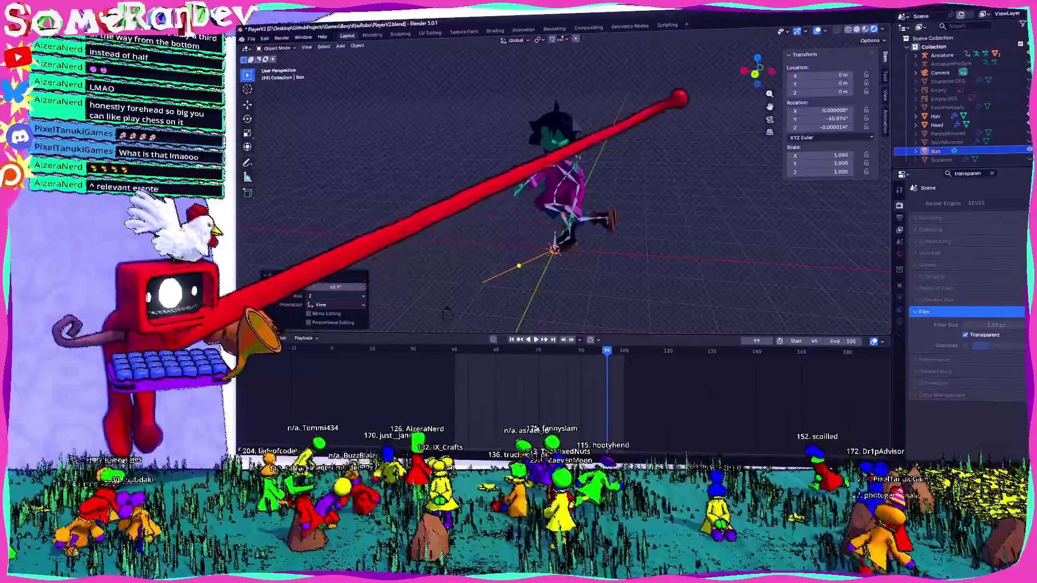
pyautogui.click(357, 46)
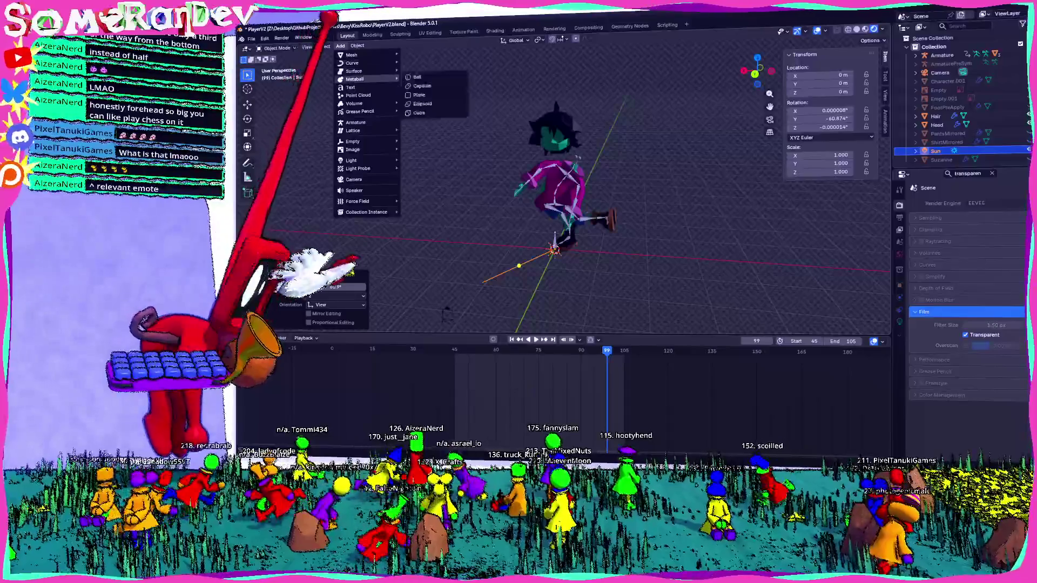
pyautogui.click(358, 46)
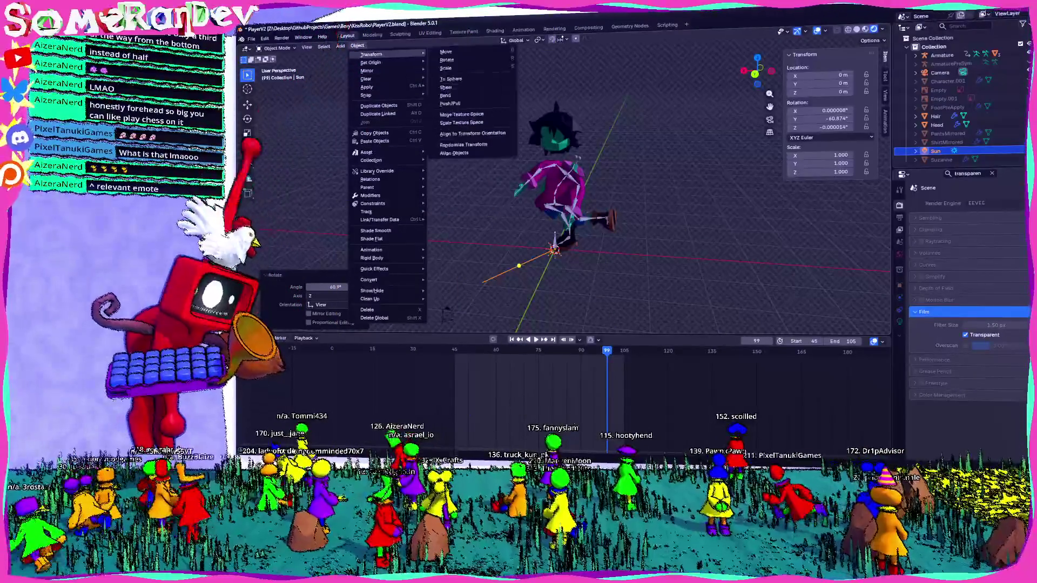
pyautogui.moveTo(352, 159)
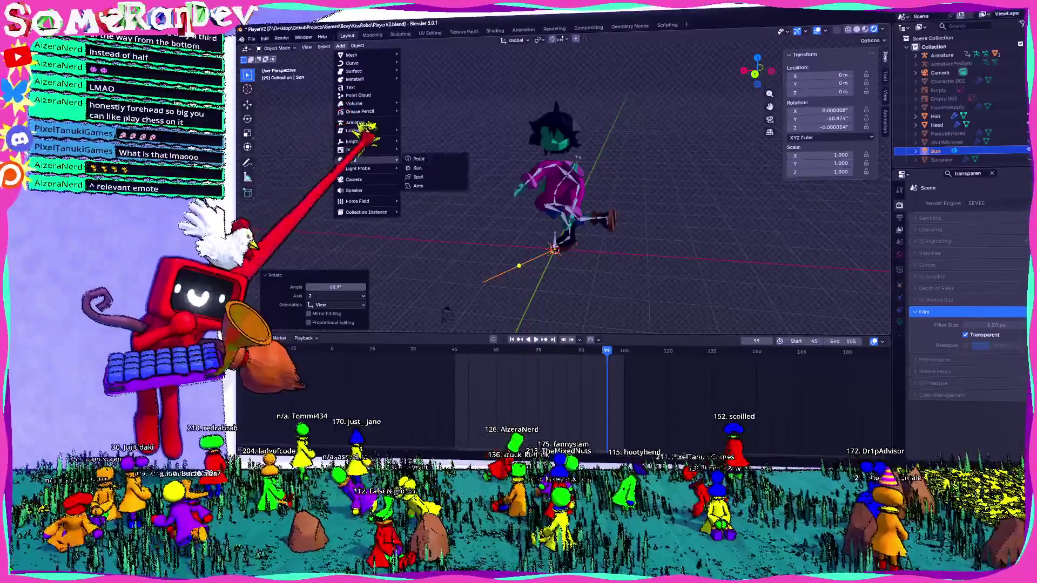
# Step: Add an Area light, rotate it to face downward and move it away from the character
pyautogui.click(417, 185)
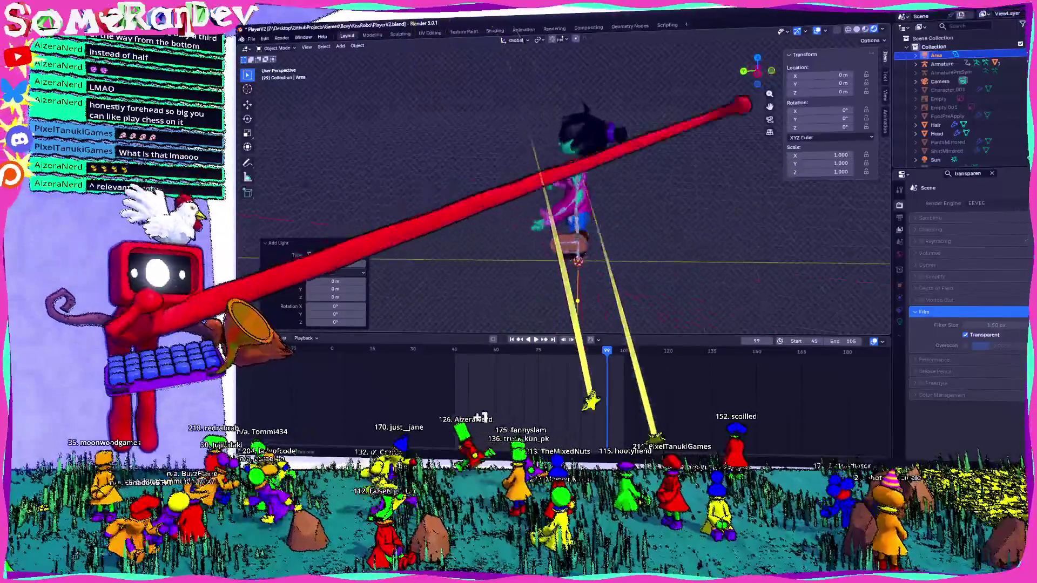
pyautogui.press('r')
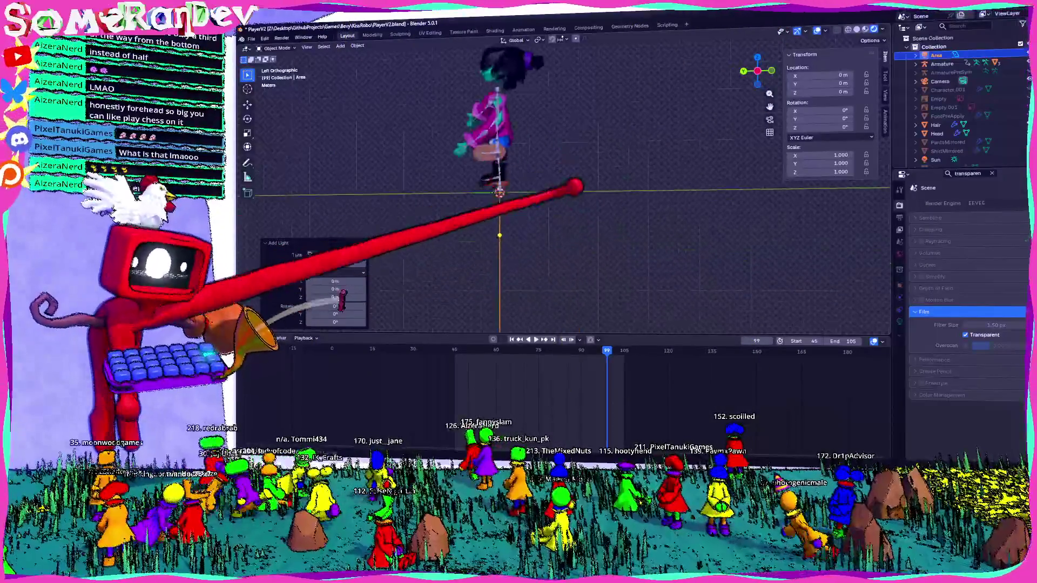
pyautogui.press('Return')
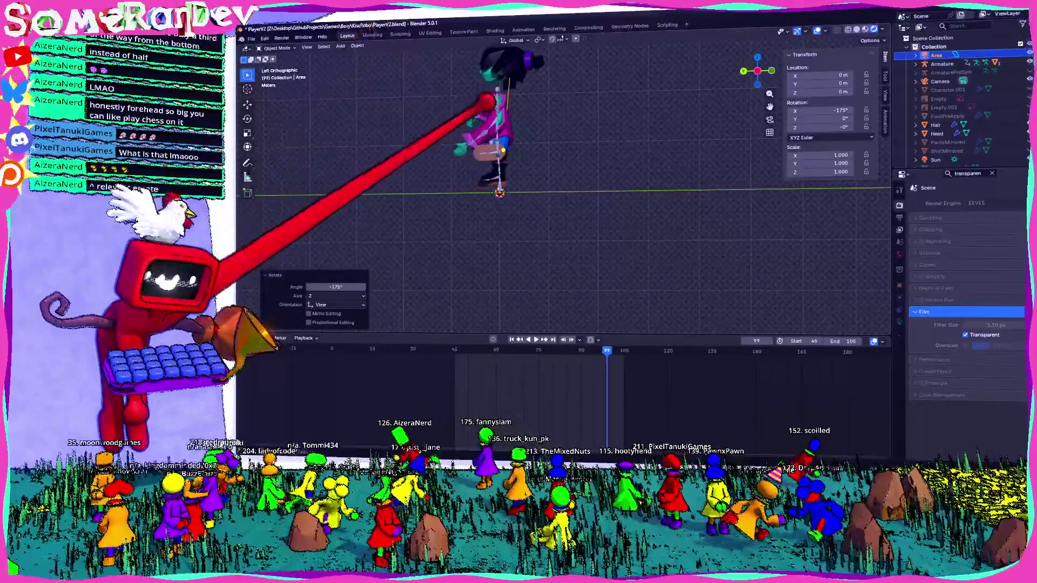
pyautogui.press('g')
pyautogui.press('Return')
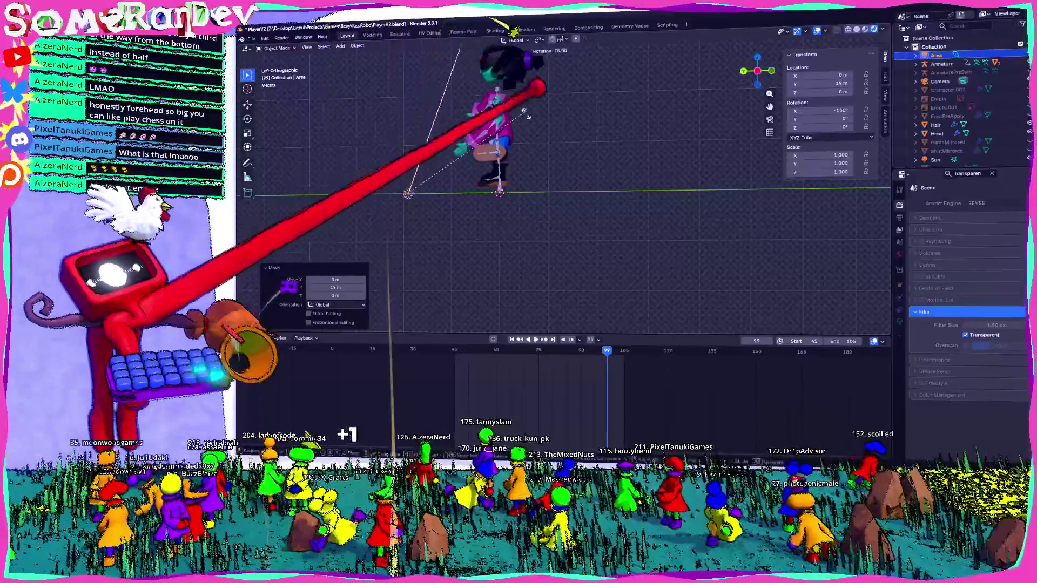
pyautogui.moveTo(568, 187); pyautogui.dragTo(615, 244, button='middle')
pyautogui.moveTo(567, 187); pyautogui.dragTo(550, 178, button='middle')
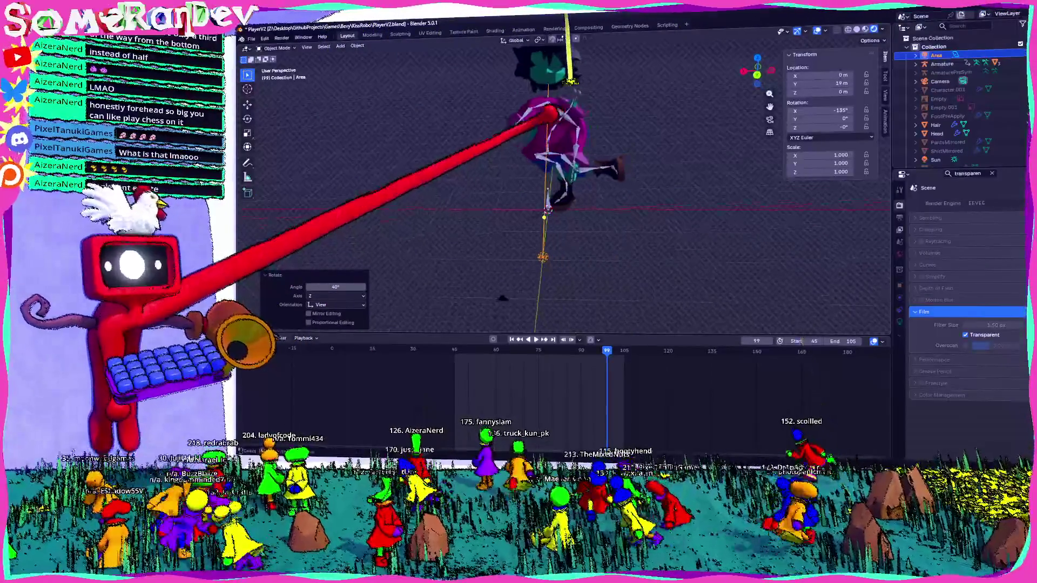
pyautogui.click(991, 172)
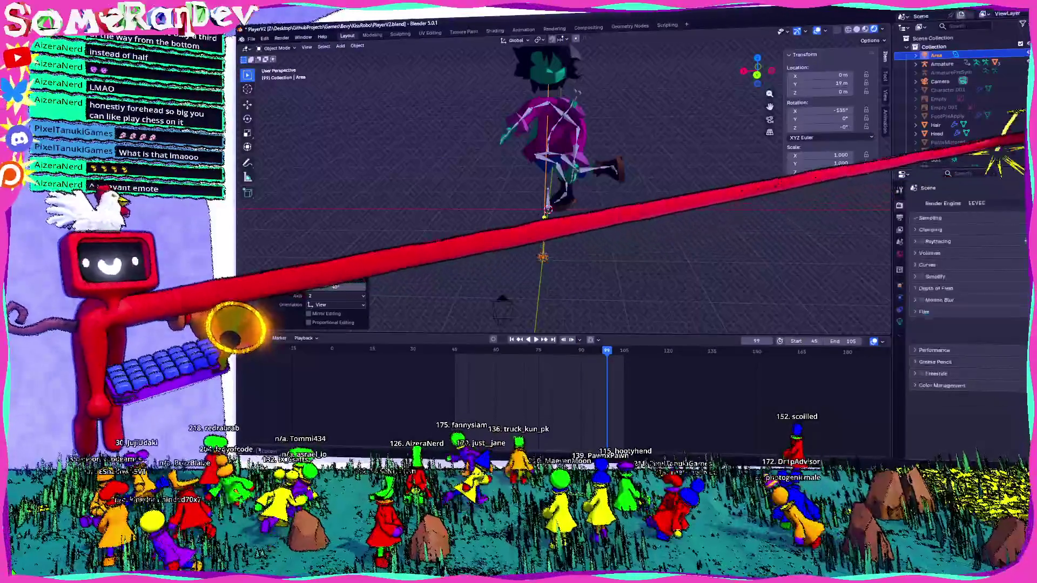
pyautogui.moveTo(567, 203)
pyautogui.mouseDown(button='middle')
pyautogui.moveTo(535, 186)
pyautogui.moveTo(591, 180)
pyautogui.moveTo(566, 174)
pyautogui.mouseUp(button='middle')
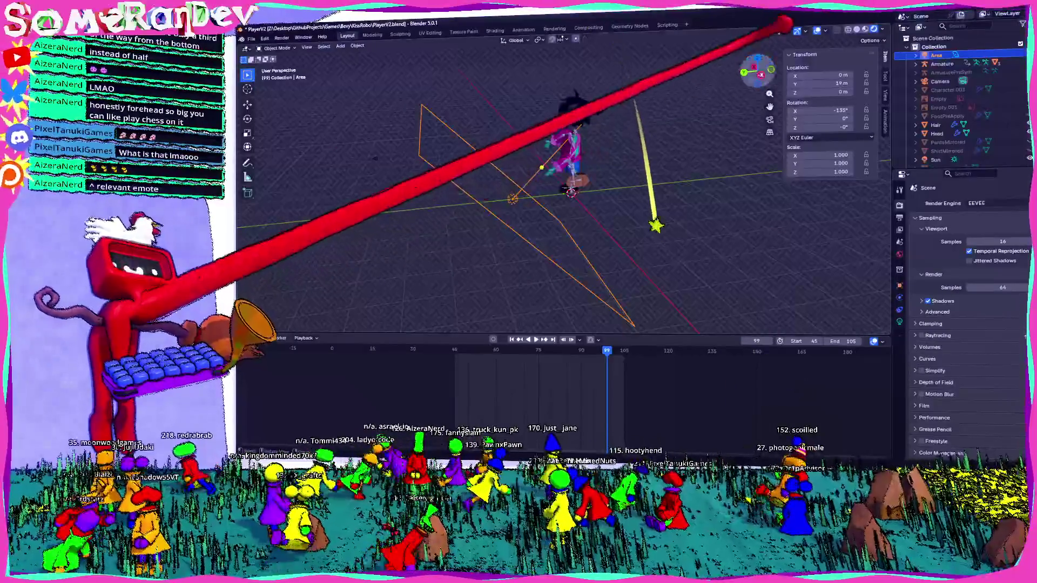
# Step: Raise the Area light above the character in side view and increase its power to about 421 W
pyautogui.press('ctrl+KP_3')
pyautogui.press('g')
pyautogui.click(519, 167)
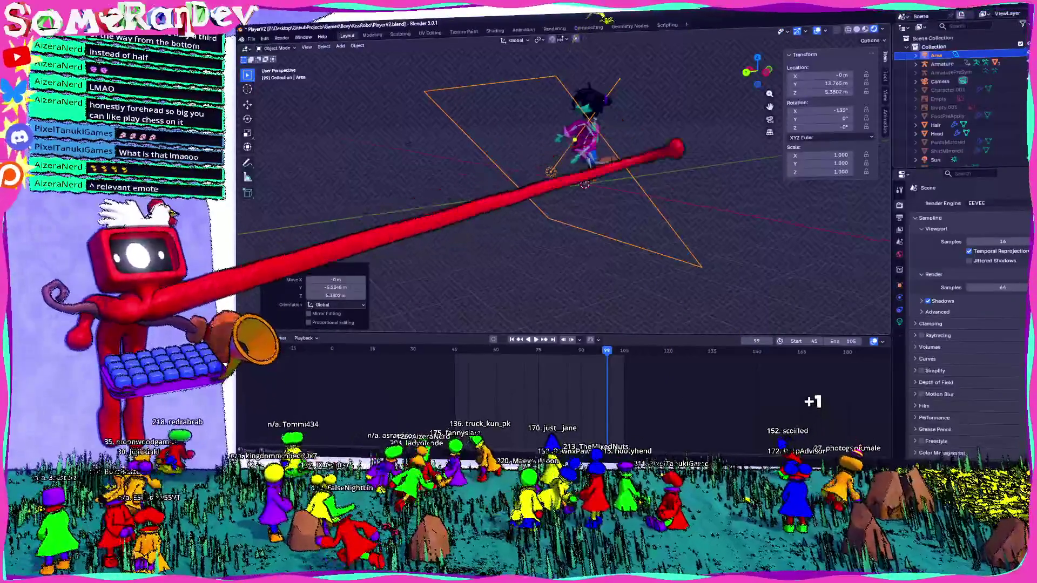
pyautogui.moveTo(519, 166); pyautogui.dragTo(583, 182, button='middle')
pyautogui.click(898, 321)
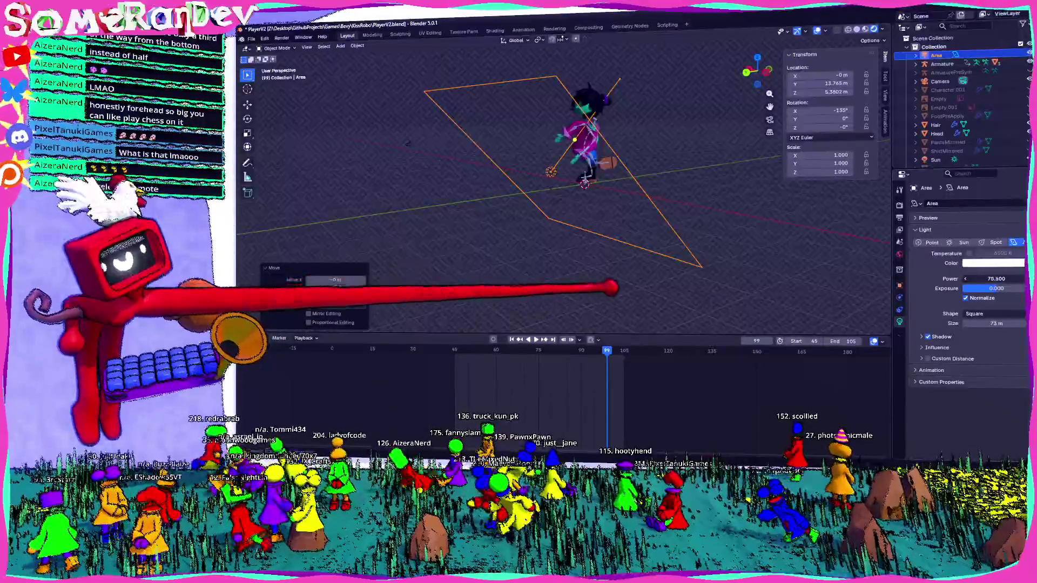
pyautogui.moveTo(995, 278); pyautogui.dragTo(1022, 278)
pyautogui.moveTo(660, 238)
pyautogui.mouseDown(button='middle')
pyautogui.moveTo(622, 236)
pyautogui.moveTo(567, 203)
pyautogui.mouseUp(button='middle')
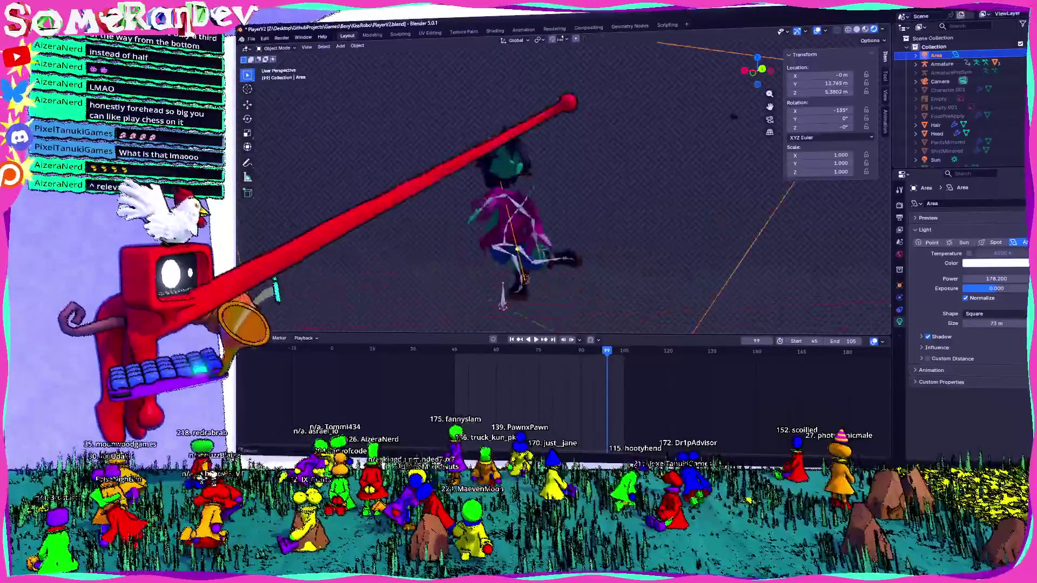
pyautogui.moveTo(994, 278)
pyautogui.mouseDown()
pyautogui.moveTo(1012, 278)
pyautogui.moveTo(1012, 287)
pyautogui.mouseUp()
pyautogui.moveTo(518, 243)
pyautogui.mouseDown(button='middle')
pyautogui.moveTo(423, 278)
pyautogui.moveTo(486, 259)
pyautogui.moveTo(462, 251)
pyautogui.mouseUp(button='middle')
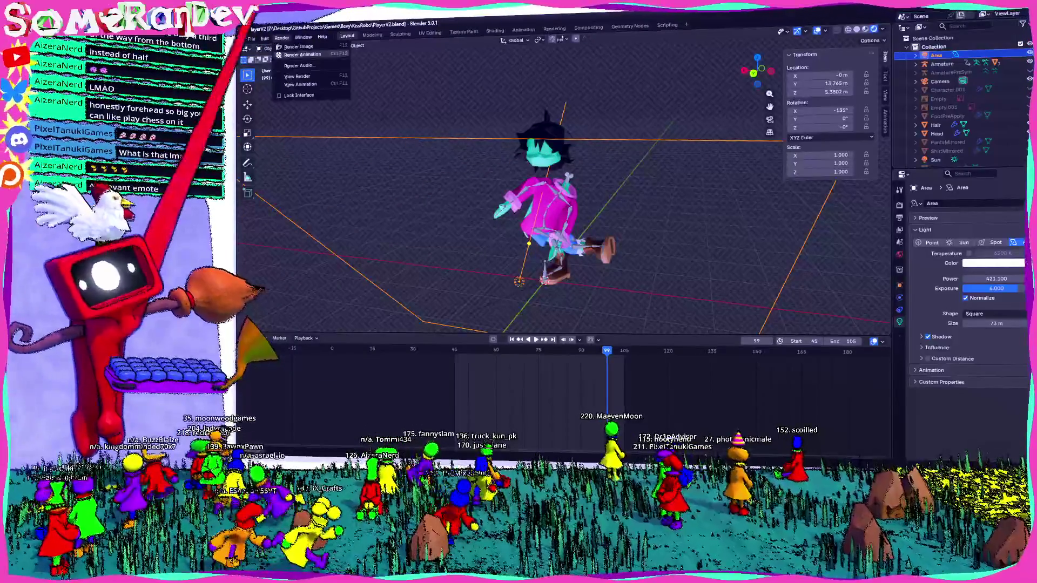
# Step: Rewind to the first frame, run a full animation render with Ctrl+F12, then dismiss the result
pyautogui.hotkey('shift', 'Left')
pyautogui.press('space')
pyautogui.hotkey('ctrl', 'F12')
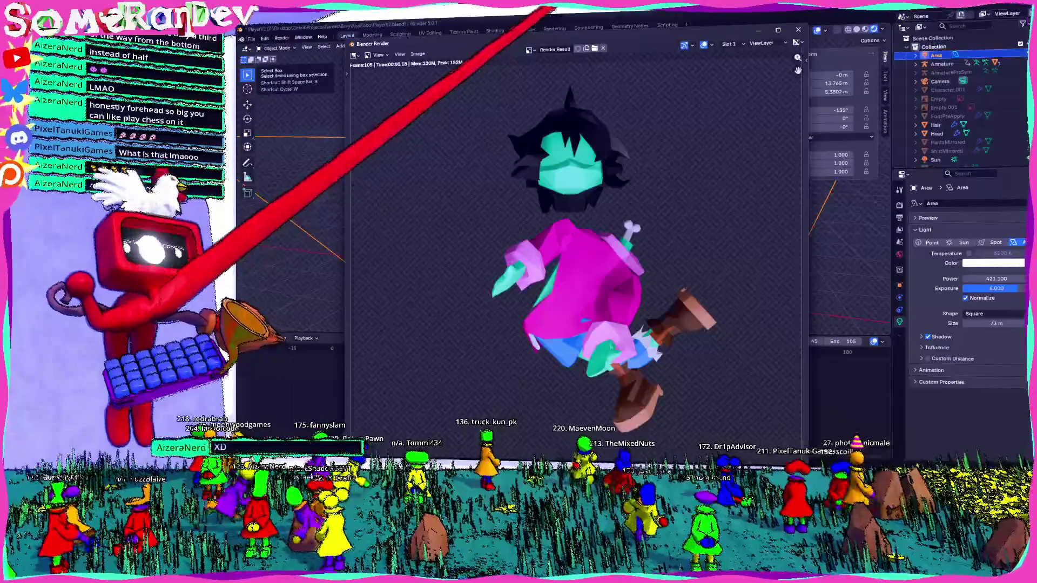
pyautogui.press('Escape')
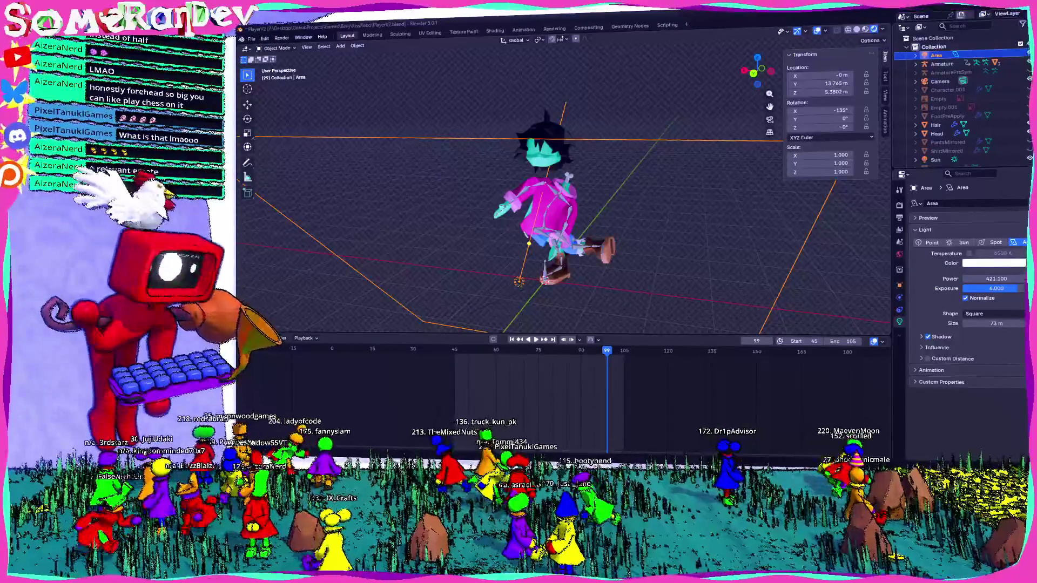
# Step: Show the Output Properties with frames 45–105, 60 fps and PNG format
pyautogui.click(900, 205)
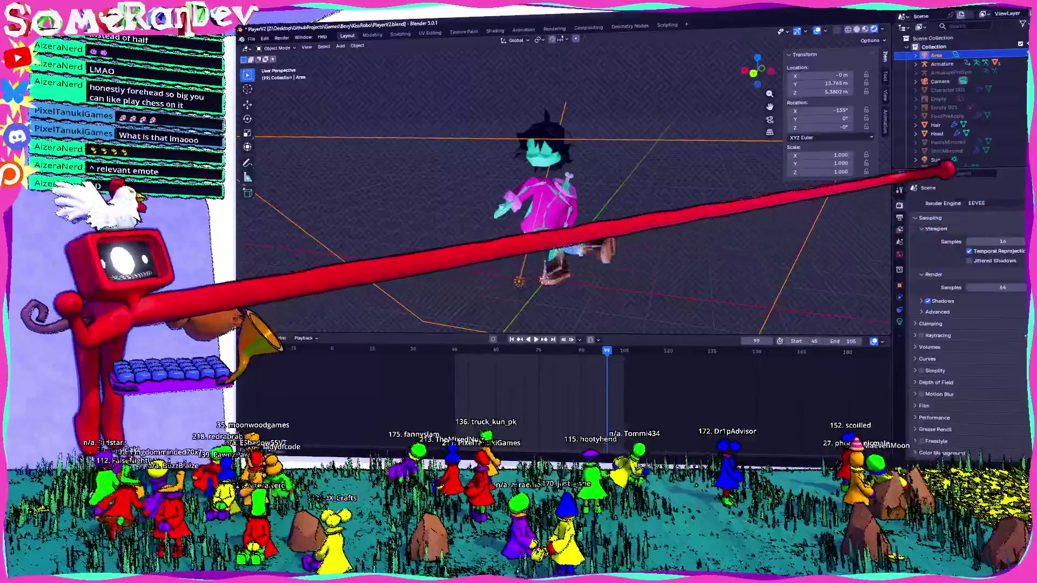
pyautogui.click(899, 217)
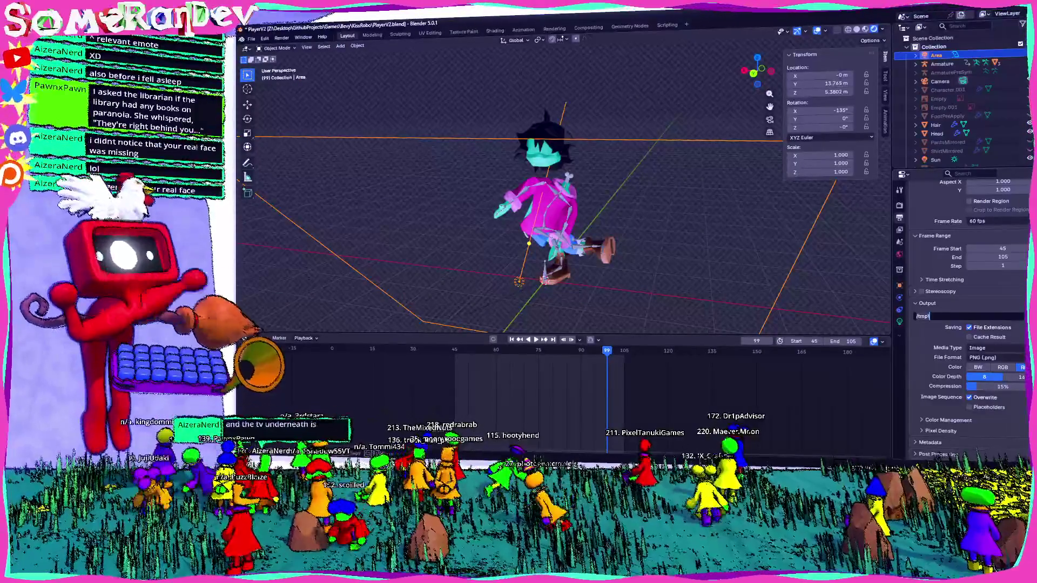
# Step: Delete the camera from the scene
pyautogui.moveTo(441, 73)
pyautogui.mouseDown(button='middle')
pyautogui.moveTo(313, 70)
pyautogui.moveTo(324, 106)
pyautogui.mouseUp(button='middle')
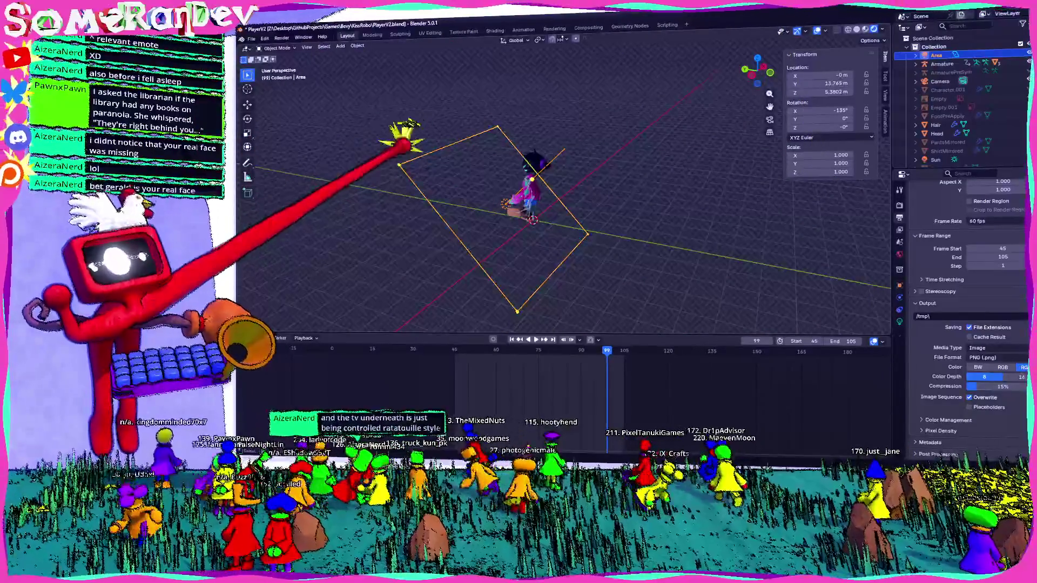
pyautogui.click(426, 169)
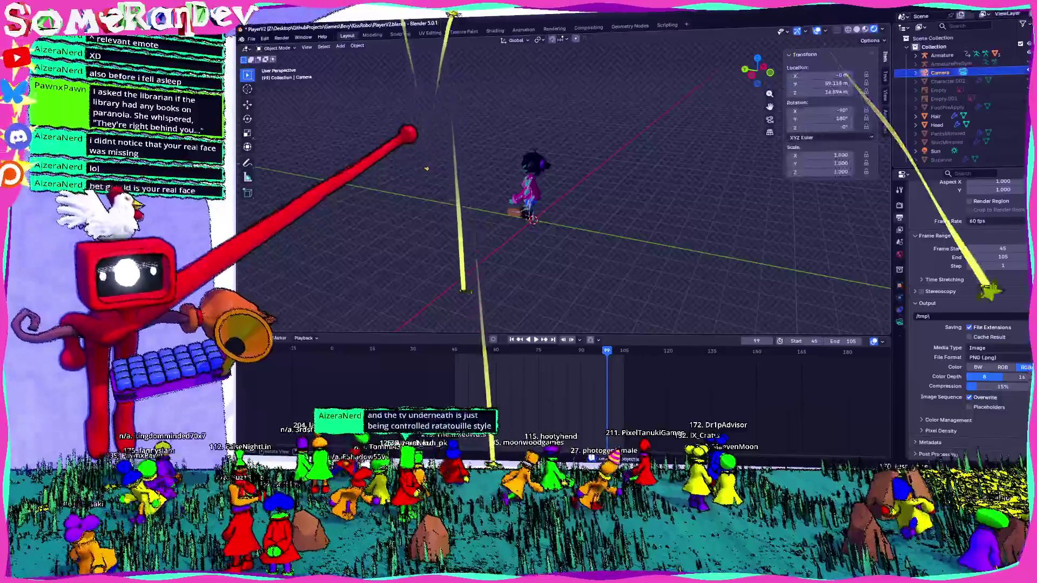
pyautogui.press('Delete')
pyautogui.moveTo(427, 168)
pyautogui.mouseDown(button='middle')
pyautogui.moveTo(570, 215)
pyautogui.moveTo(489, 266)
pyautogui.moveTo(551, 243)
pyautogui.mouseUp(button='middle')
pyautogui.scroll(3, 603, 198)
# Step: Save PlayerV2.blend, replay the jump and select the character's armature
pyautogui.hotkey('ctrl', 's')
pyautogui.press('space')
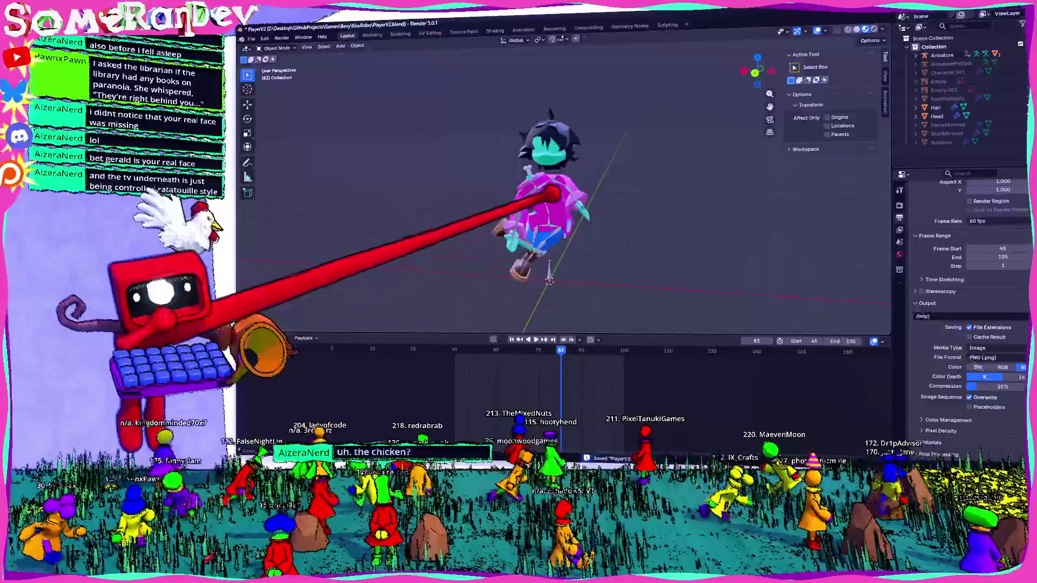
pyautogui.click(555, 194)
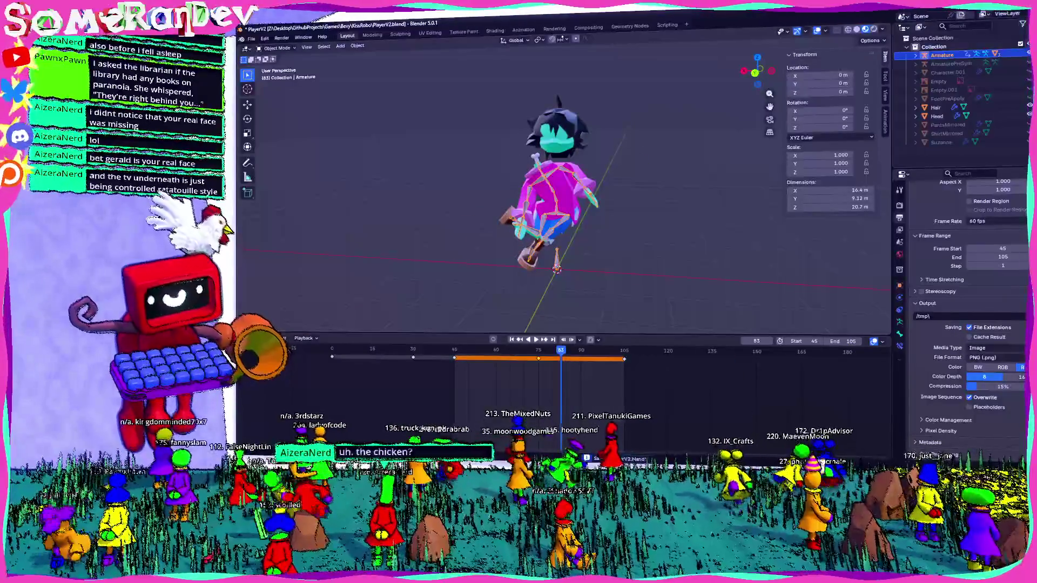
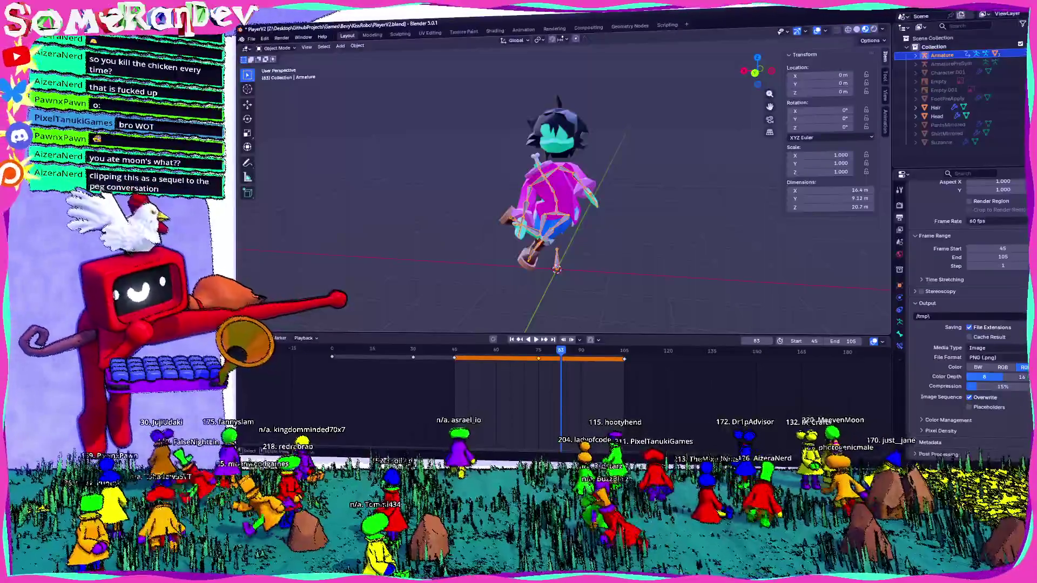
# Step: Play the boy's walk cycle and orbit around him to review it from several angles
pyautogui.press('space')
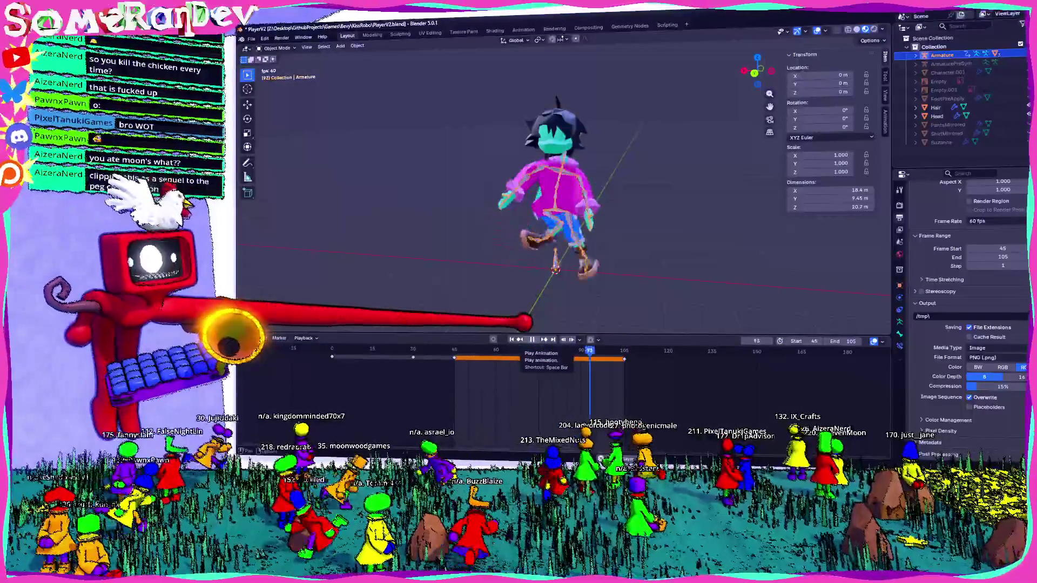
pyautogui.click(531, 339)
pyautogui.moveTo(567, 267); pyautogui.dragTo(821, 318, button='middle')
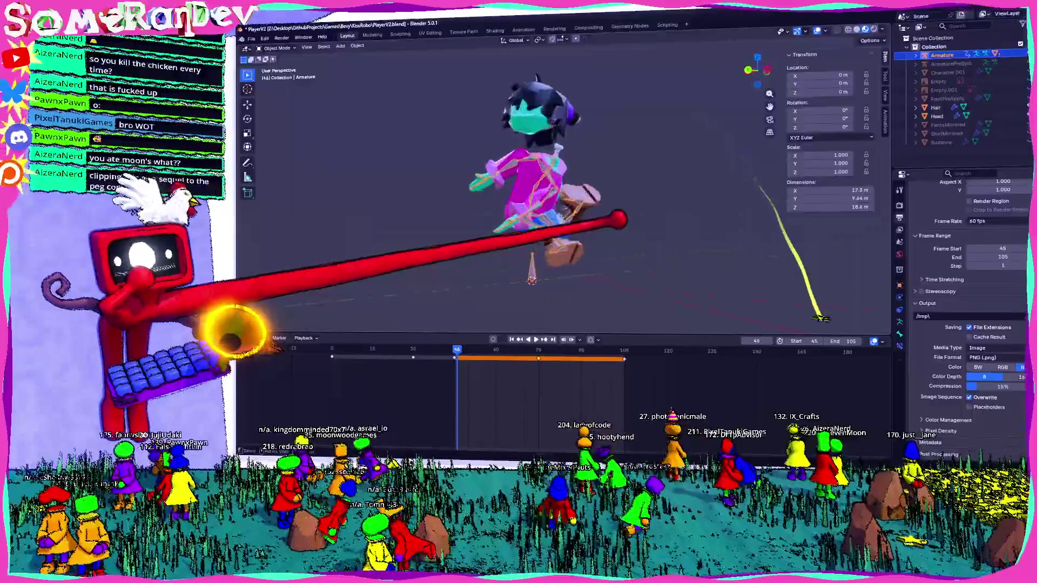
pyautogui.scroll(4, 820, 318)
pyautogui.press('space')
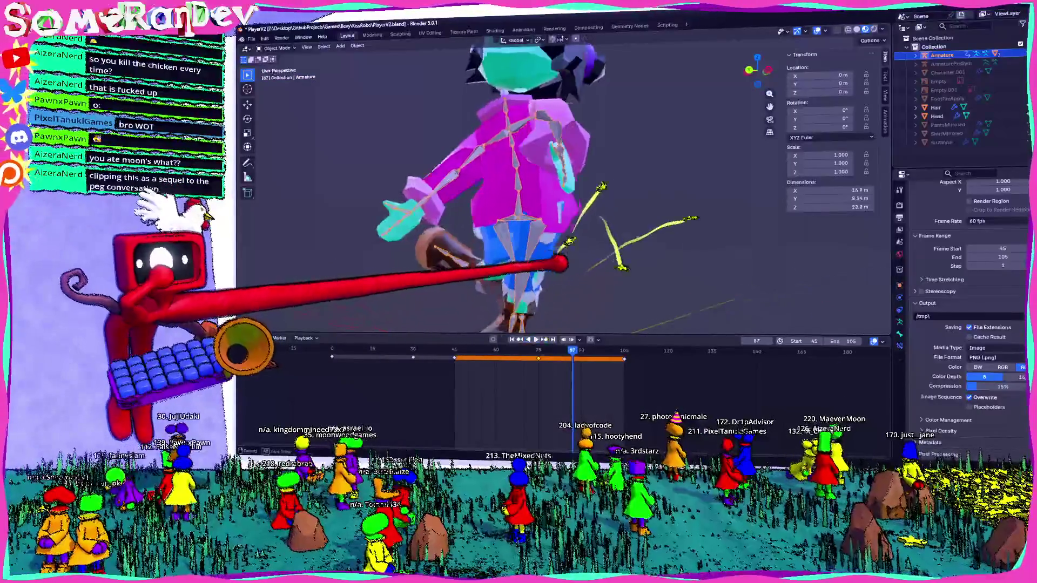
pyautogui.moveTo(820, 317); pyautogui.dragTo(839, 400, button='middle')
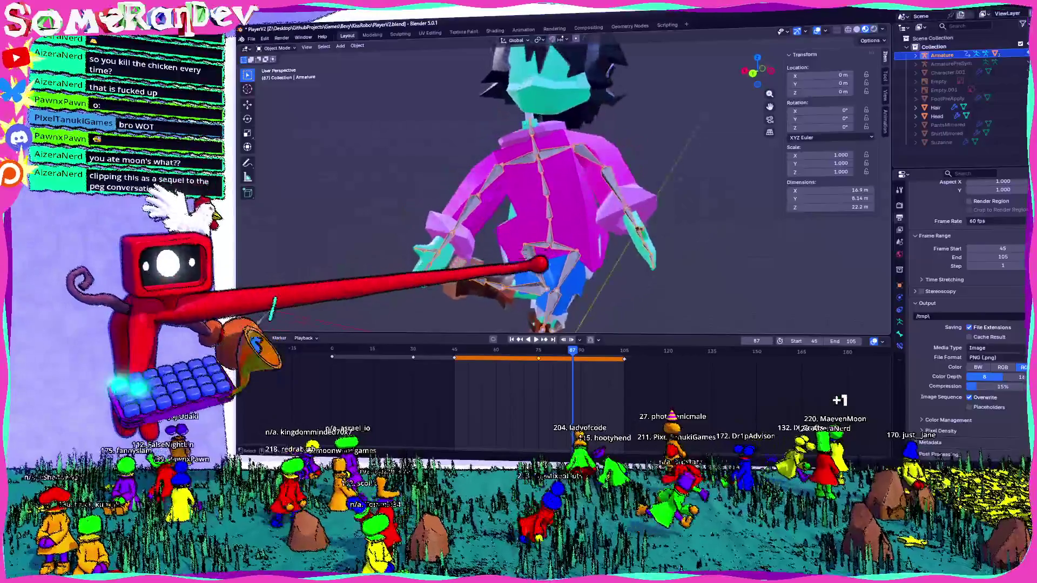
# Step: Save the character file, stop playback at the first frame, and enter Pose Mode on the armature
pyautogui.hotkey('ctrl', 's')
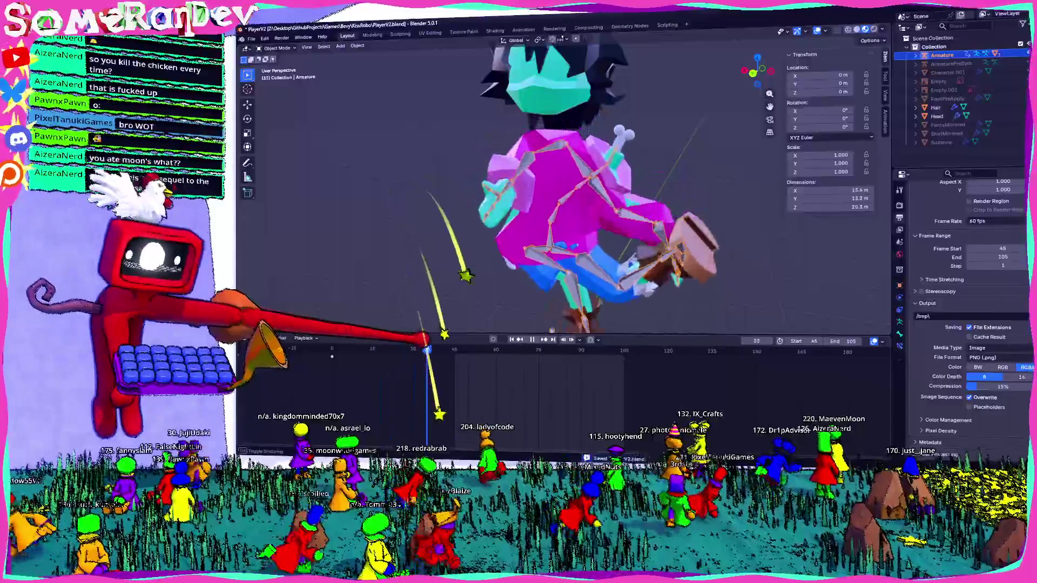
pyautogui.press('Escape')
pyautogui.scroll(-5, 551, 195)
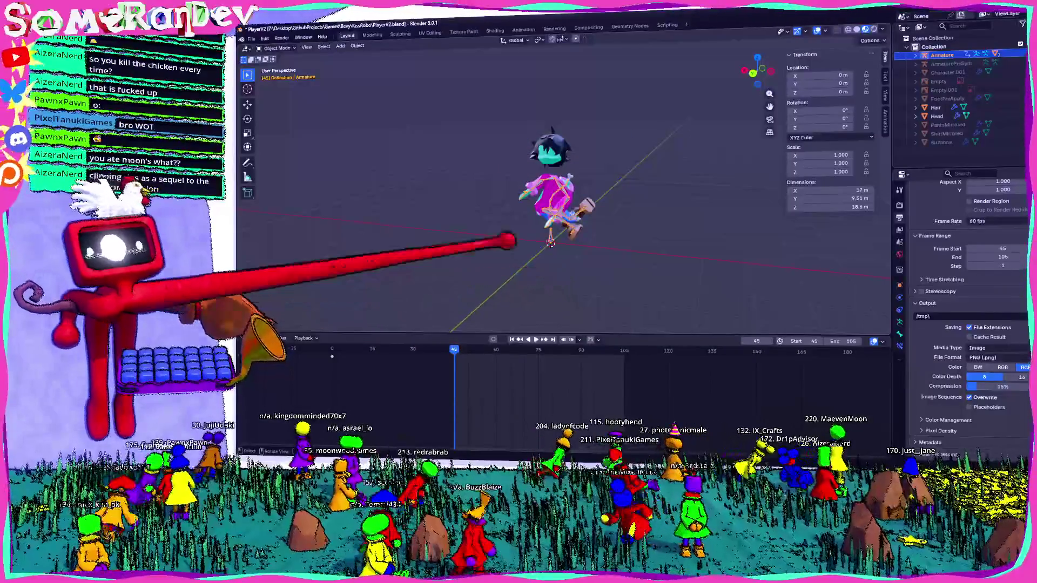
pyautogui.hotkey('ctrl', 'Tab')
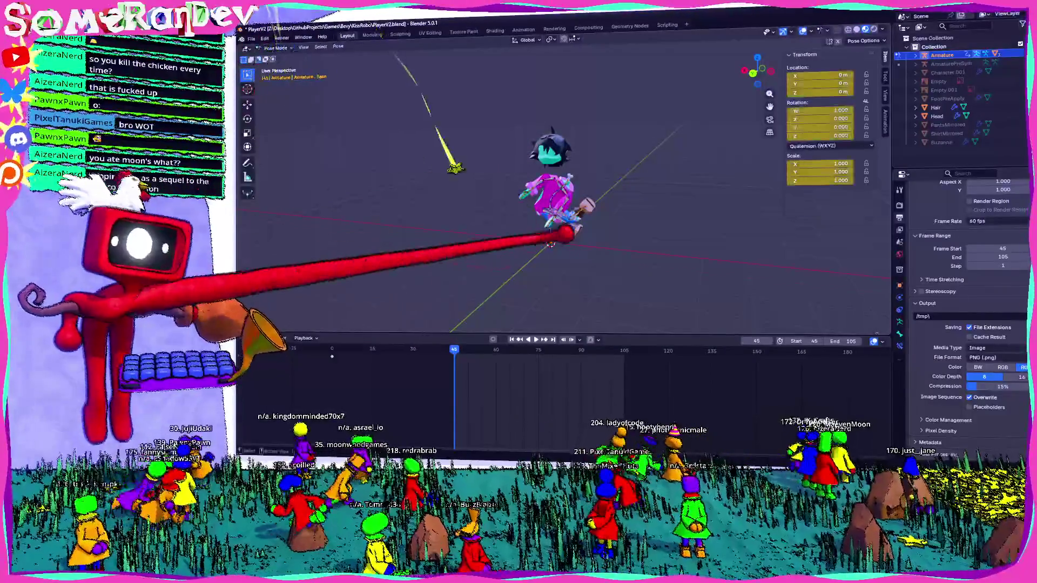
pyautogui.scroll(4, 551, 194)
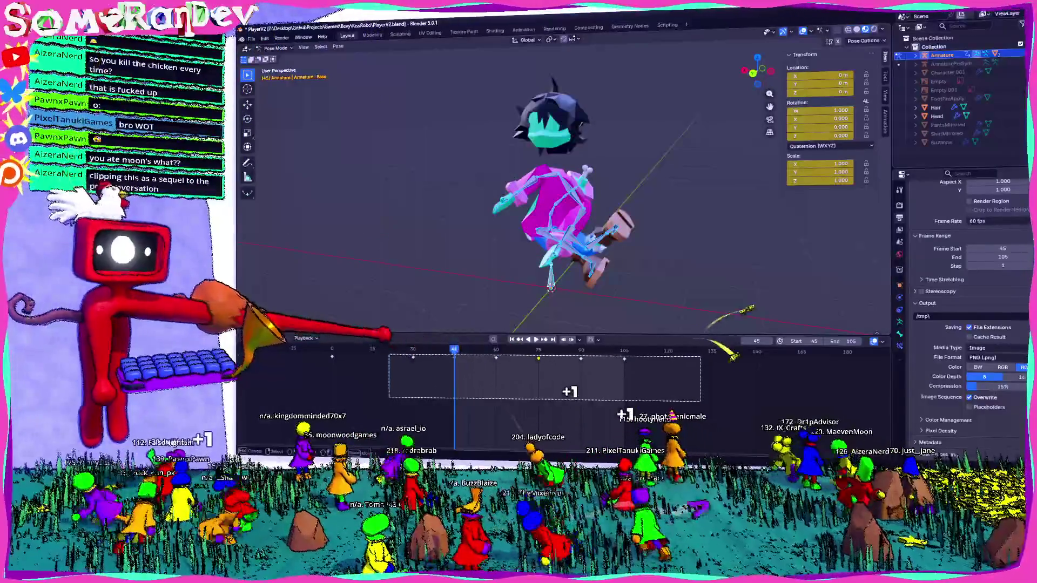
# Step: Reset the boy to his rest T-pose and paste the pose keys onto frame 105, the loop's last frame
pyautogui.press('Delete')
pyautogui.hotkey('shift', 'Right')
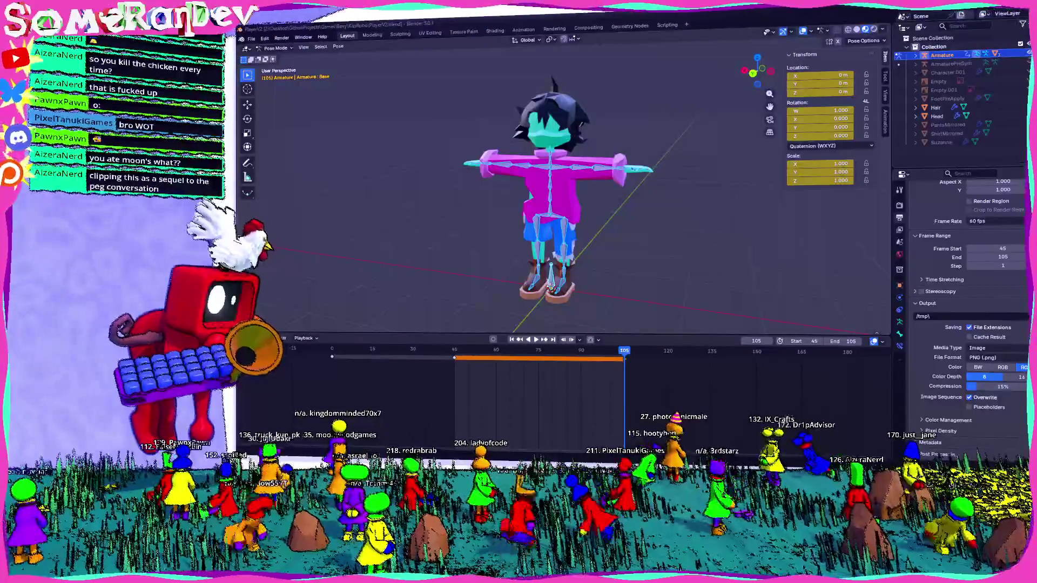
pyautogui.hotkey('ctrl', 'v')
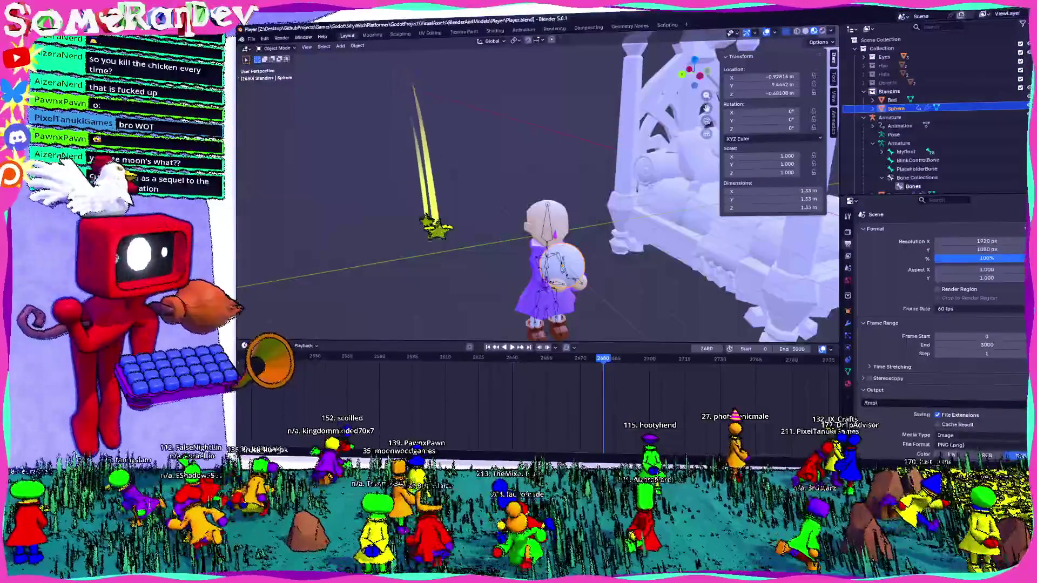
# Step: Play the girl's bedside animation in reverse while framing the whole four-poster bed in view
pyautogui.moveTo(535, 187); pyautogui.dragTo(584, 187, button='middle')
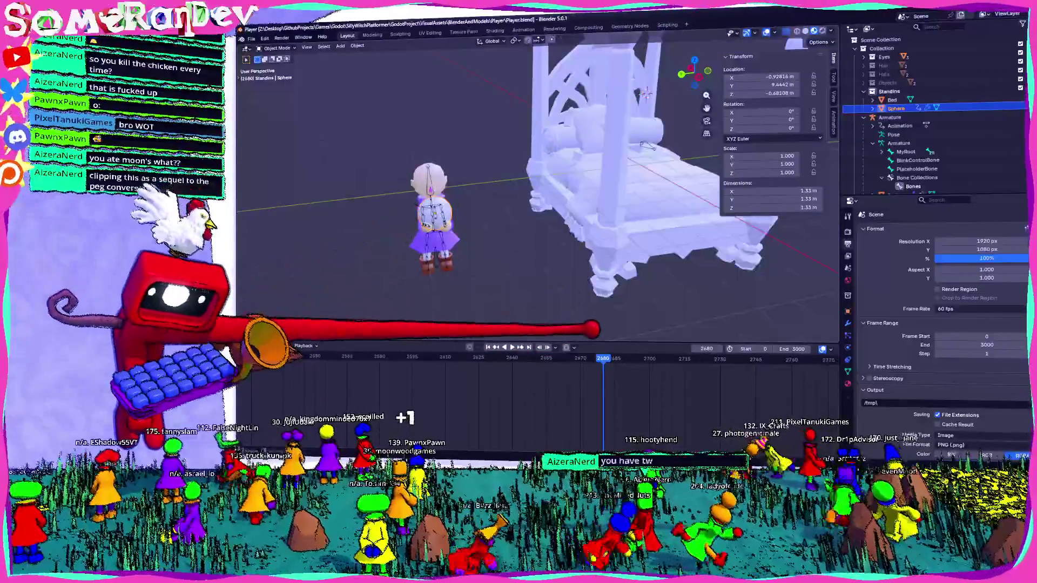
pyautogui.hotkey('shift', 'ctrl', 'space')
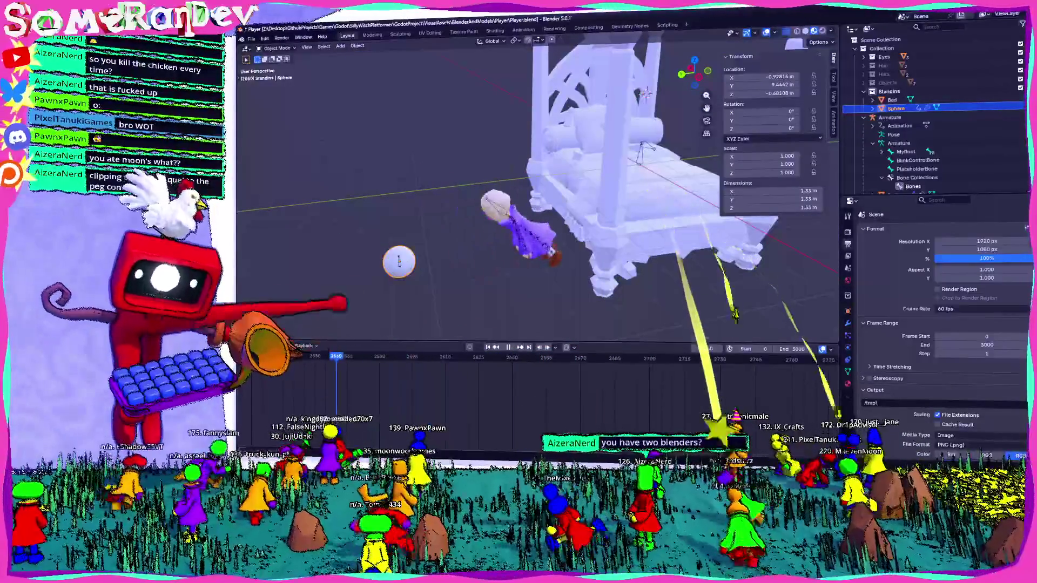
pyautogui.scroll(-5, 534, 186)
pyautogui.keyDown('shift'); pyautogui.moveTo(535, 186); pyautogui.dragTo(624, 146, button='middle'); pyautogui.keyUp('shift')
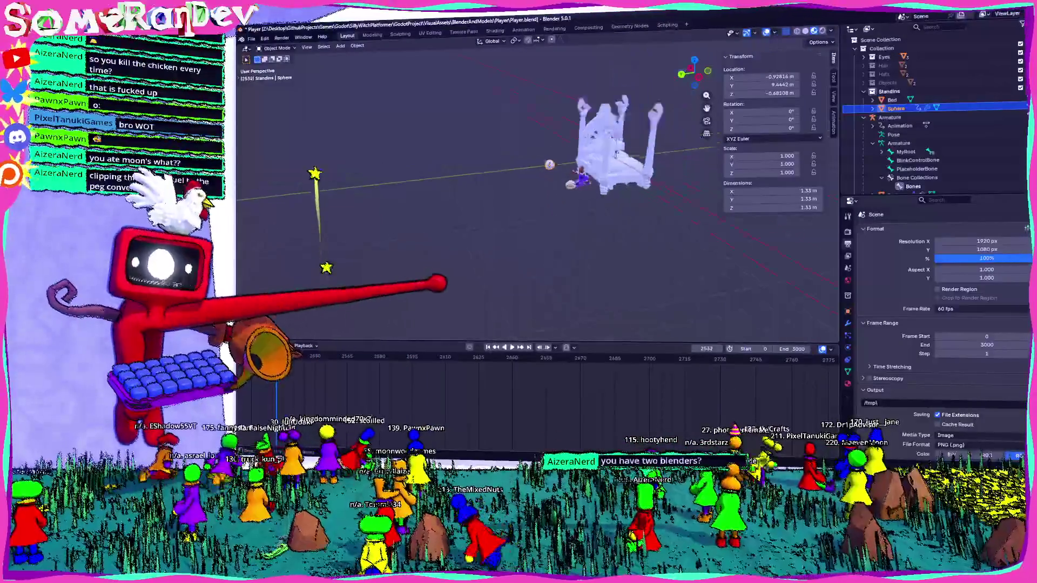
pyautogui.keyDown('shift'); pyautogui.moveTo(535, 186); pyautogui.dragTo(607, 162, button='middle'); pyautogui.keyUp('shift')
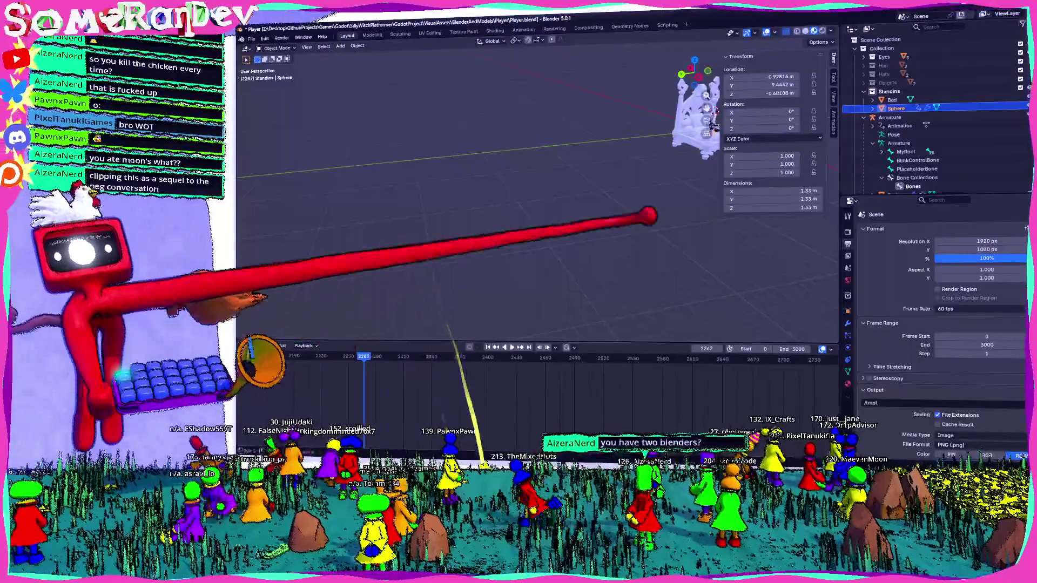
pyautogui.keyDown('shift'); pyautogui.moveTo(697, 114); pyautogui.dragTo(405, 186, button='middle'); pyautogui.keyUp('shift')
pyautogui.scroll(4, 559, 137)
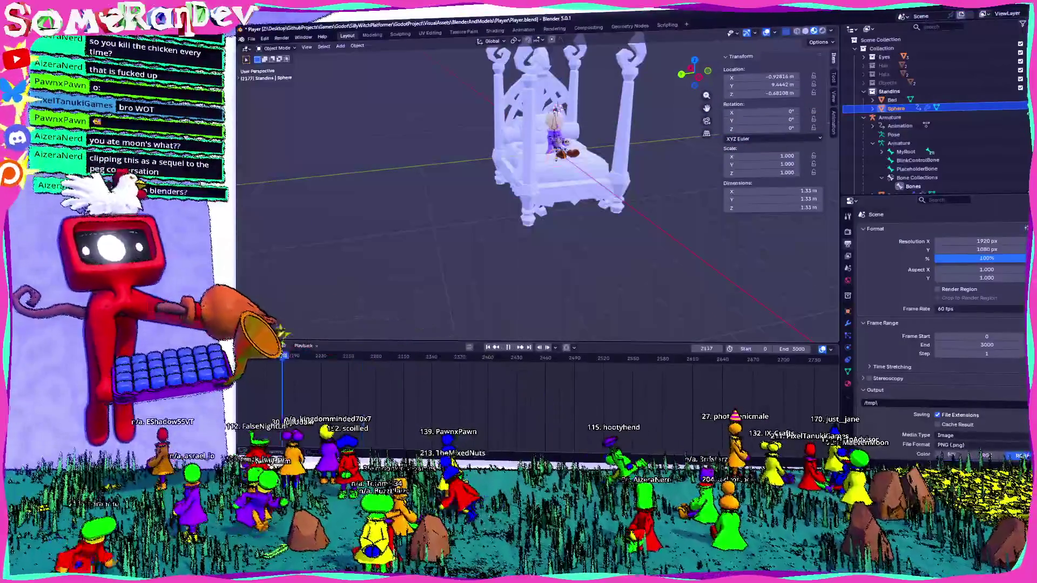
pyautogui.moveTo(535, 186); pyautogui.dragTo(632, 178, button='middle')
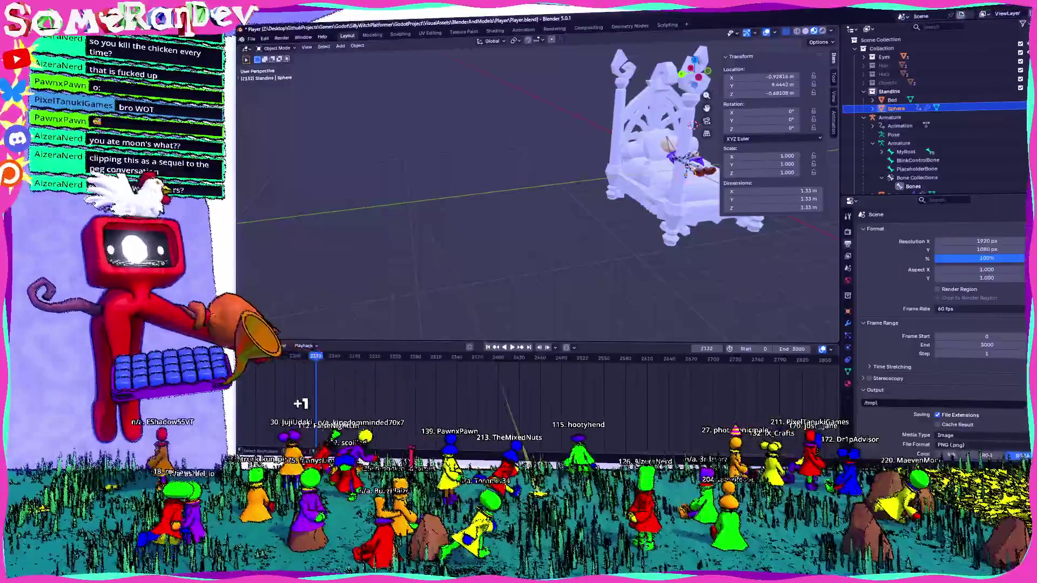
pyautogui.scroll(3, 509, 274)
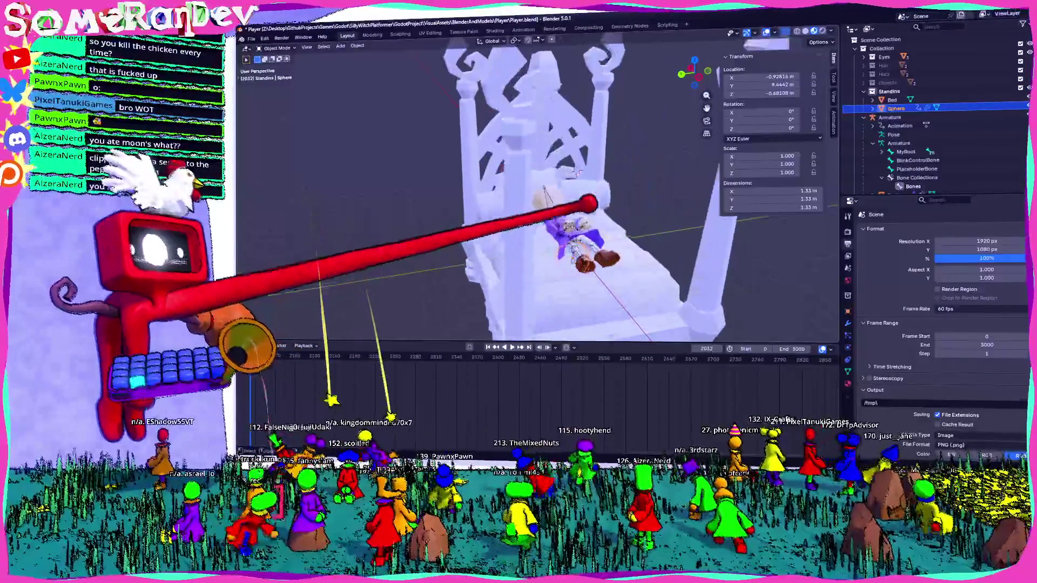
pyautogui.scroll(2, 509, 273)
pyautogui.moveTo(509, 273); pyautogui.dragTo(526, 301, button='middle')
# Step: Play the animation forward, stop at frame 2780, and inspect the girl and sphere from behind
pyautogui.press('space')
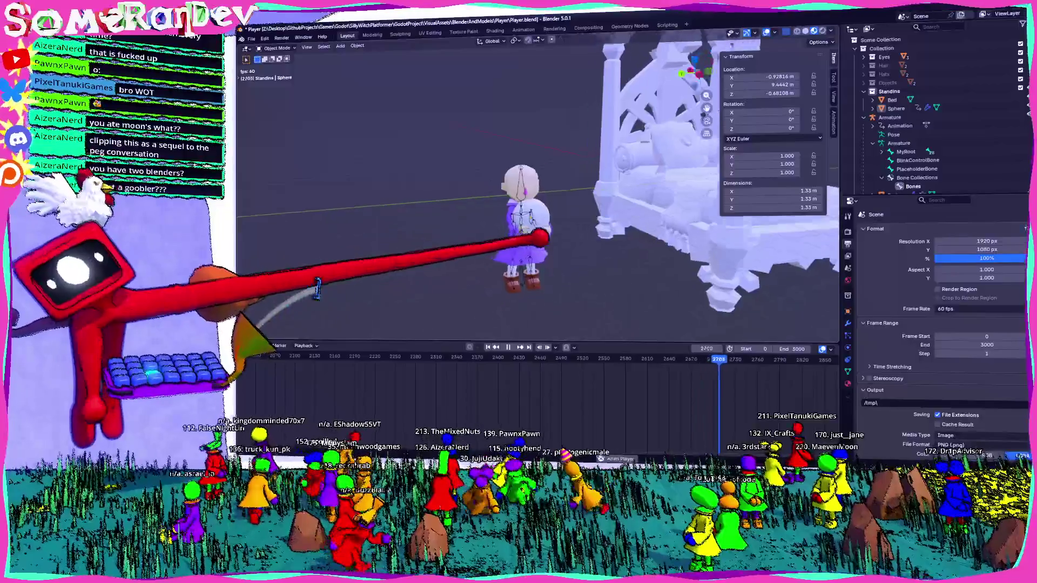
pyautogui.press('space')
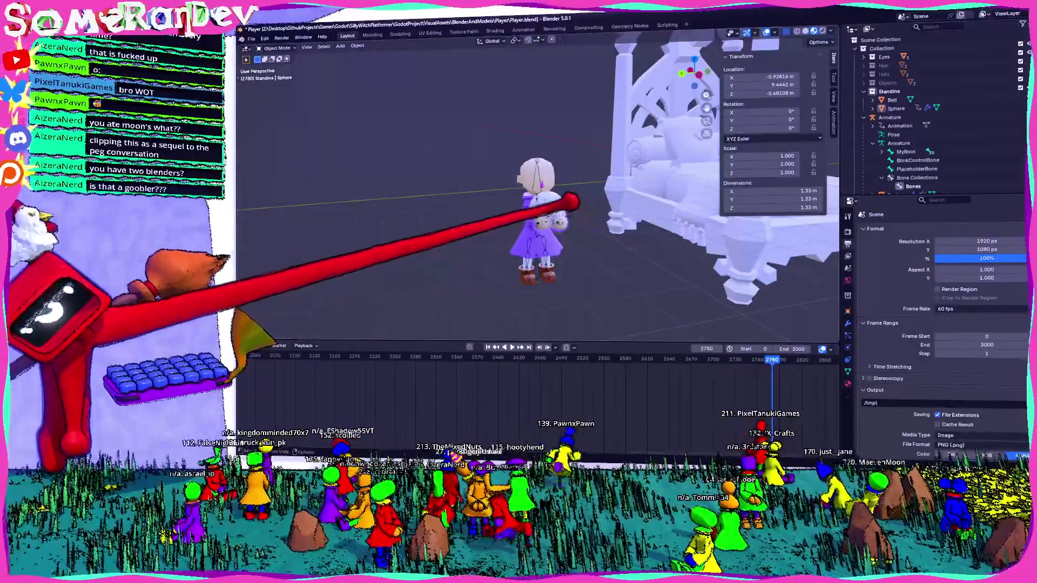
pyautogui.scroll(-3, 535, 203)
pyautogui.moveTo(535, 203)
pyautogui.mouseDown(button='middle')
pyautogui.moveTo(486, 249)
pyautogui.moveTo(492, 199)
pyautogui.mouseUp(button='middle')
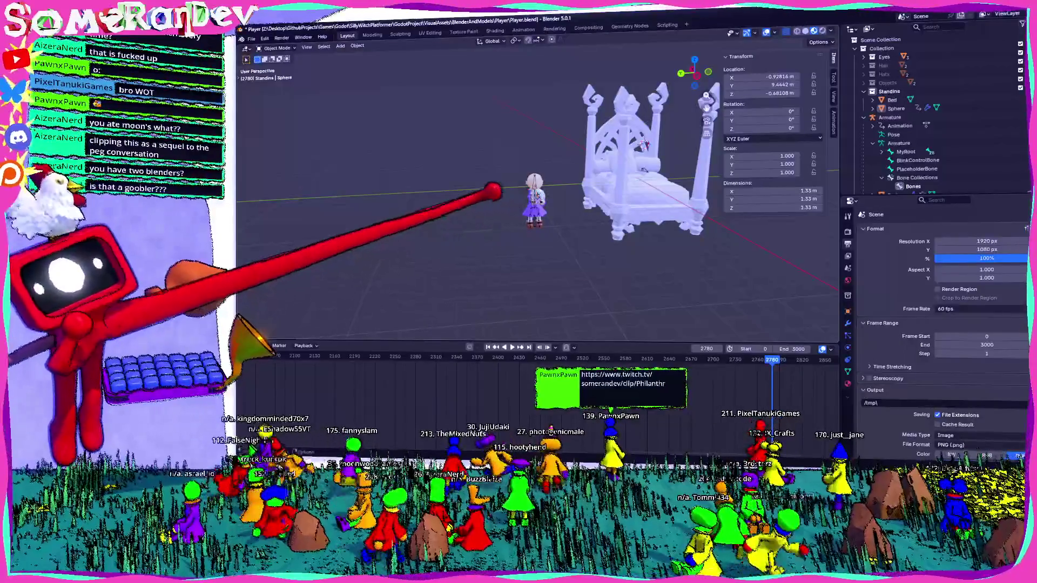
pyautogui.scroll(3, 492, 191)
pyautogui.scroll(3, 574, 203)
pyautogui.moveTo(537, 220); pyautogui.dragTo(636, 156, button='middle')
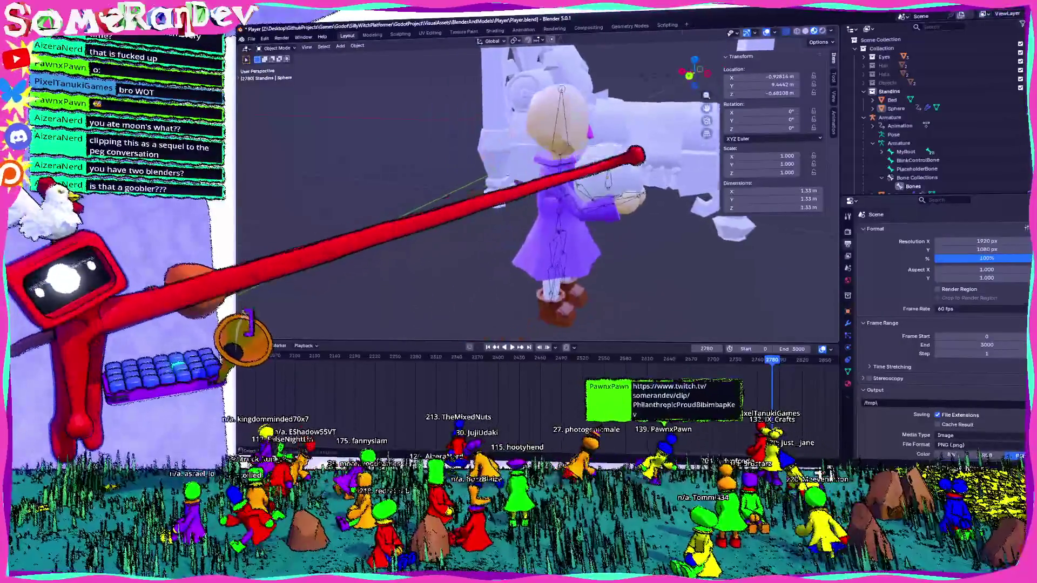
pyautogui.scroll(3, 636, 158)
pyautogui.scroll(2, 648, 227)
pyautogui.moveTo(648, 227); pyautogui.dragTo(709, 197, button='middle')
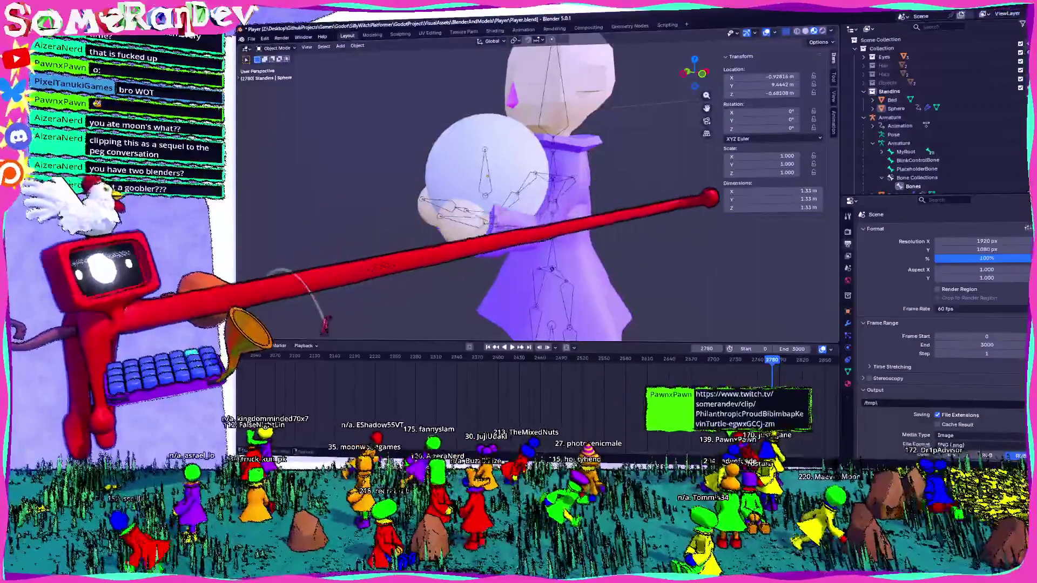
pyautogui.scroll(-3, 709, 196)
pyautogui.moveTo(637, 216); pyautogui.dragTo(591, 197, button='middle')
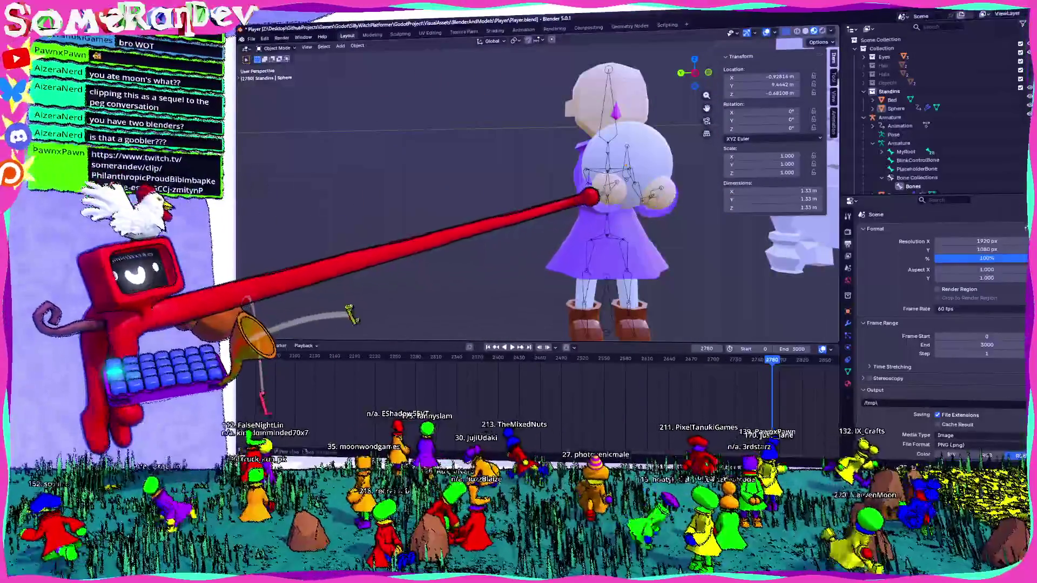
pyautogui.scroll(-3, 627, 196)
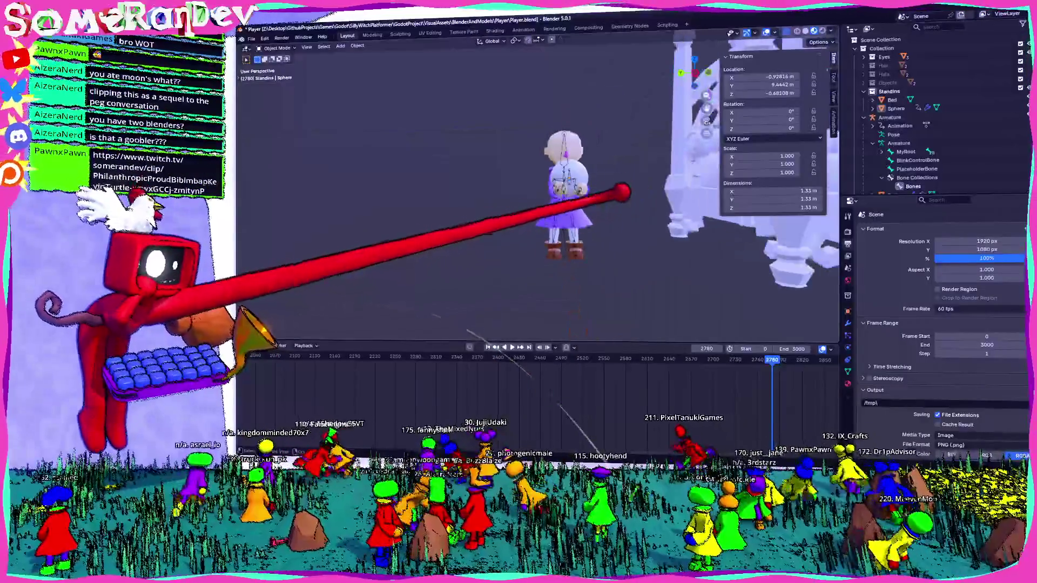
pyautogui.moveTo(621, 189); pyautogui.dragTo(637, 232, button='middle')
pyautogui.scroll(-3, 506, 373)
pyautogui.scroll(-2, 462, 370)
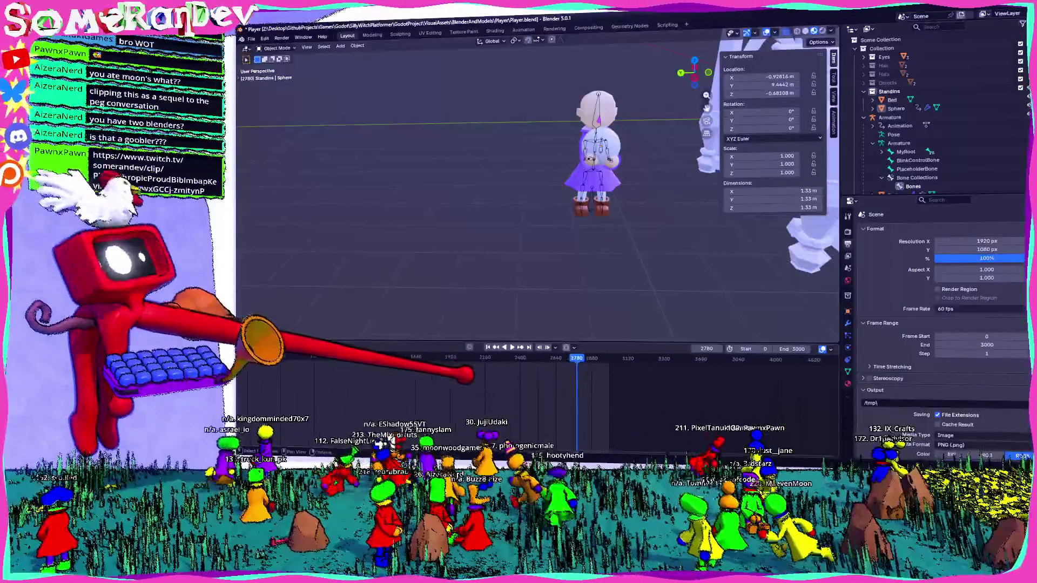
pyautogui.moveTo(463, 370); pyautogui.dragTo(787, 374, button='middle')
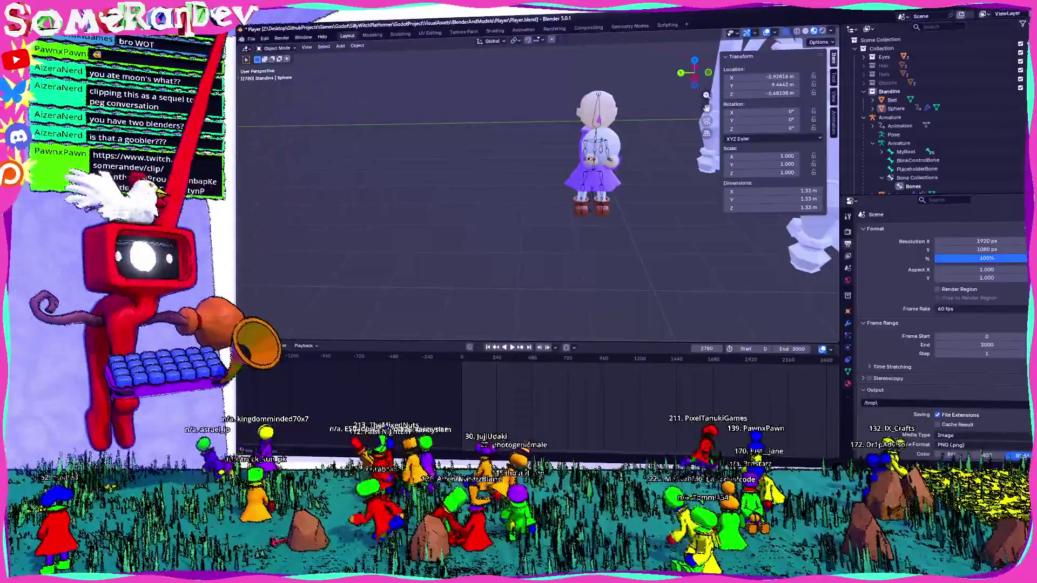
# Step: Select the girl's armature, enter Pose Mode and look over her skirt, boots and head
pyautogui.click(272, 48)
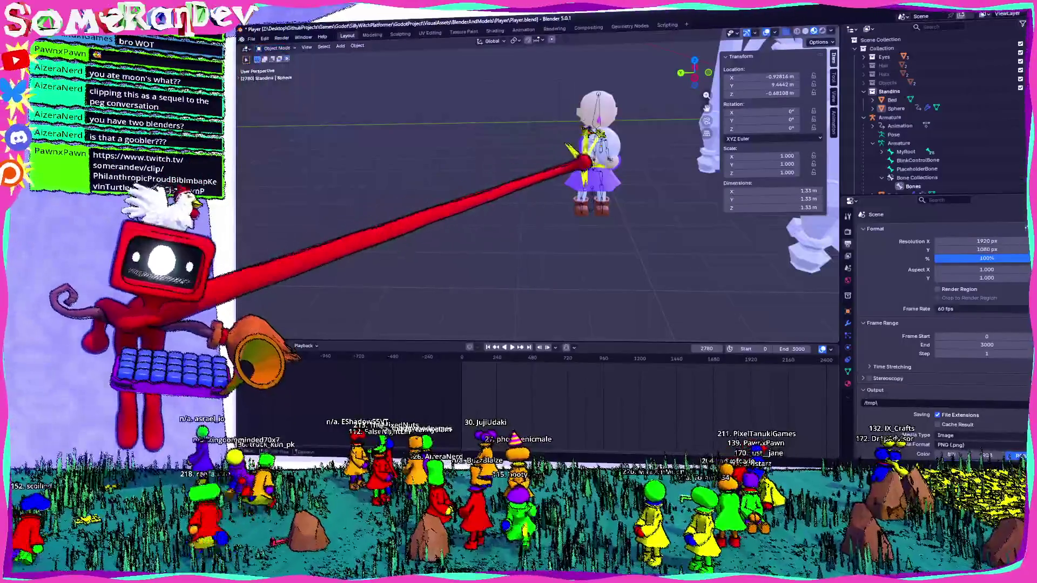
pyautogui.click(584, 162)
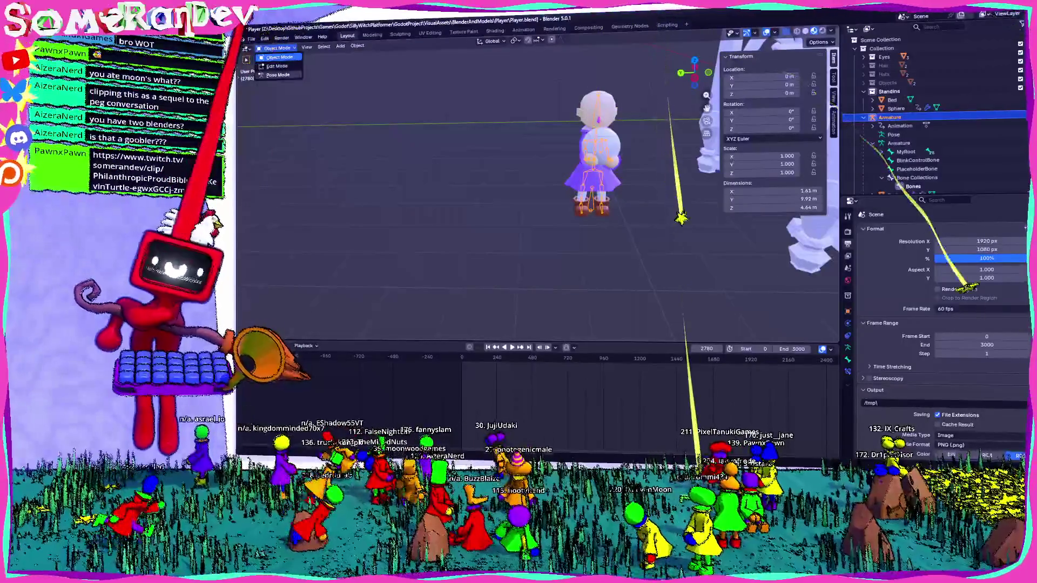
pyautogui.hotkey('ctrl', 'Tab')
pyautogui.scroll(3, 531, 156)
pyautogui.moveTo(531, 156); pyautogui.dragTo(513, 215, button='middle')
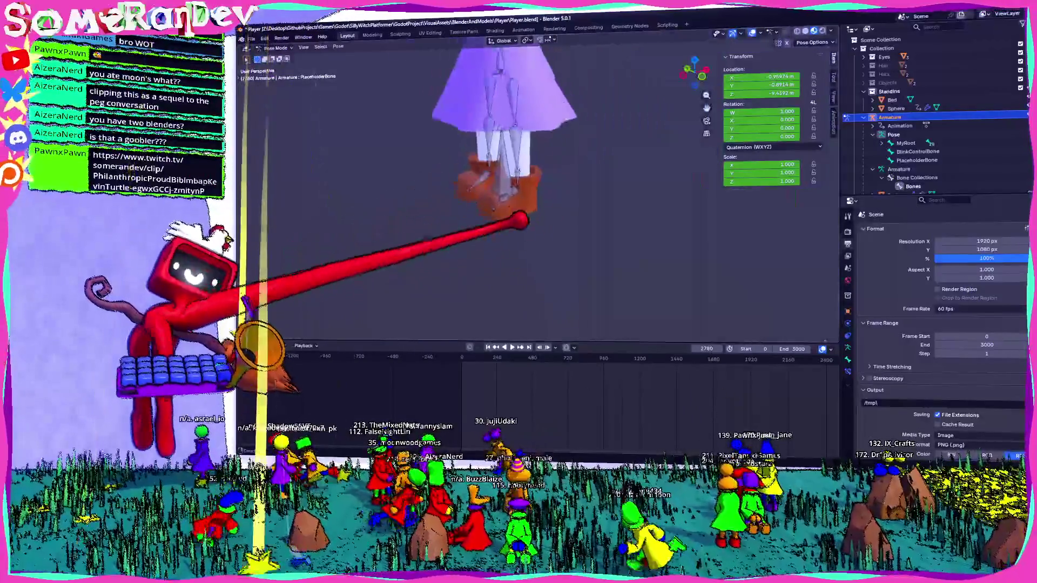
pyautogui.scroll(3, 526, 99)
pyautogui.moveTo(527, 99)
pyautogui.mouseDown(button='middle')
pyautogui.moveTo(511, 162)
pyautogui.moveTo(467, 171)
pyautogui.moveTo(537, 203)
pyautogui.moveTo(463, 112)
pyautogui.moveTo(436, 126)
pyautogui.moveTo(567, 231)
pyautogui.moveTo(548, 324)
pyautogui.mouseUp(button='middle')
pyautogui.scroll(-2, 495, 196)
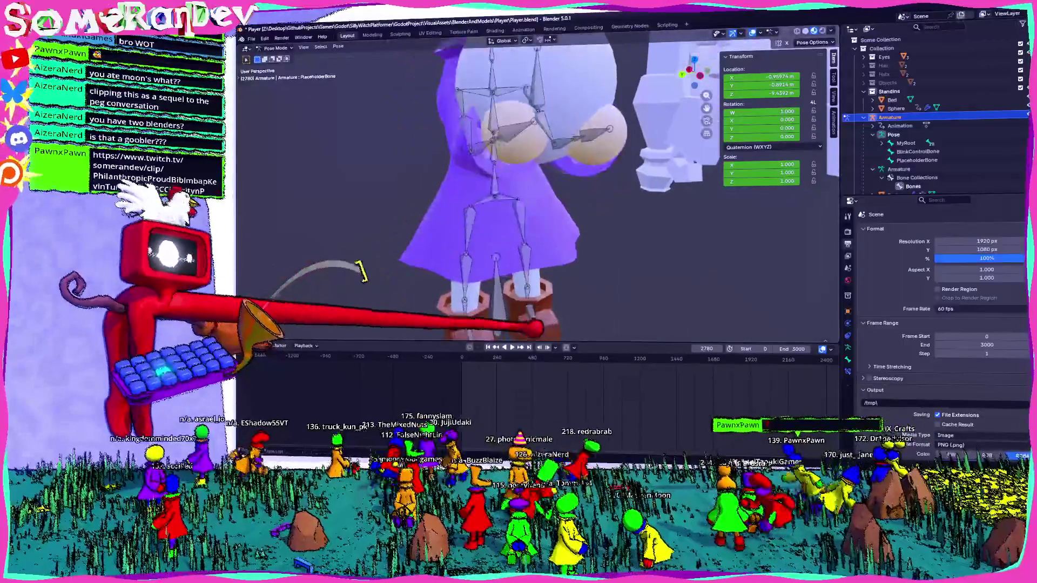
# Step: Jump the animation to frame 418 and switch back from Pose Mode to Object Mode
pyautogui.click(522, 357)
pyautogui.moveTo(571, 226)
pyautogui.mouseDown(button='middle')
pyautogui.moveTo(664, 204)
pyautogui.moveTo(612, 215)
pyautogui.moveTo(609, 207)
pyautogui.mouseUp(button='middle')
pyautogui.click(879, 118)
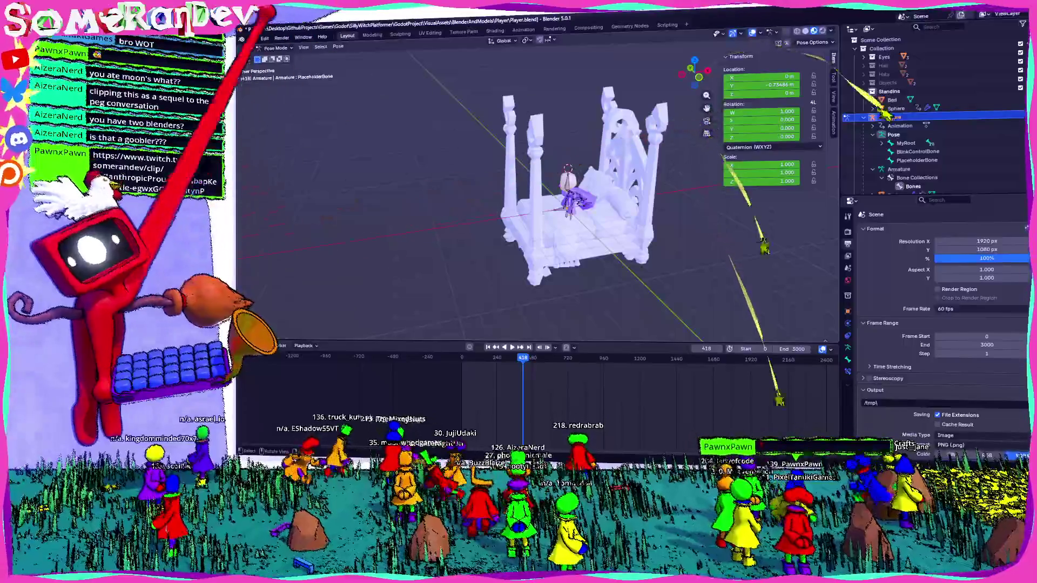
# Step: Hide the Bed object, scrub the timeline, then play the walk animation from frame 0
pyautogui.click(891, 100)
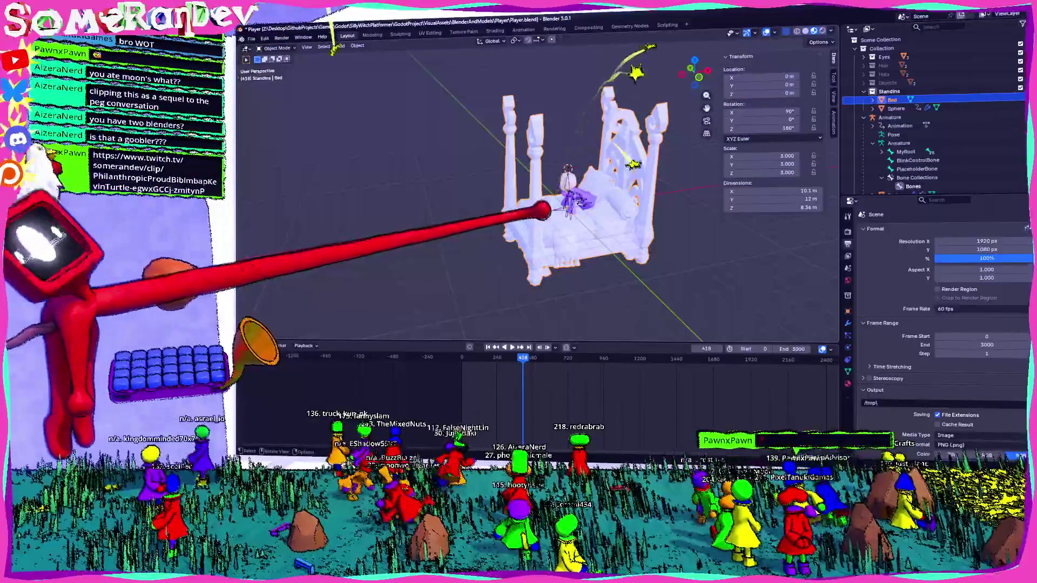
pyautogui.press('h')
pyautogui.scroll(4, 528, 157)
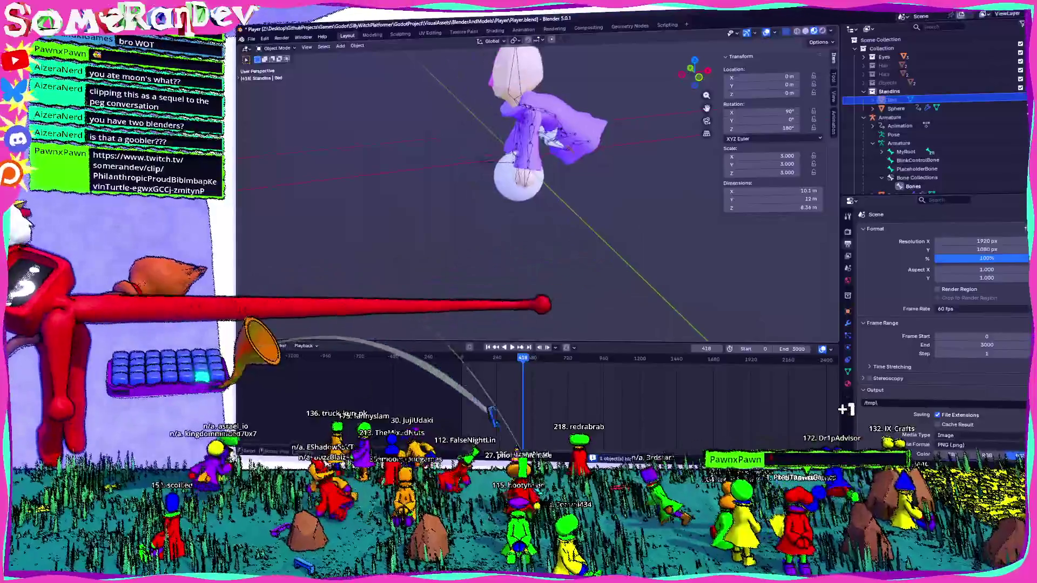
pyautogui.moveTo(492, 413); pyautogui.dragTo(508, 389)
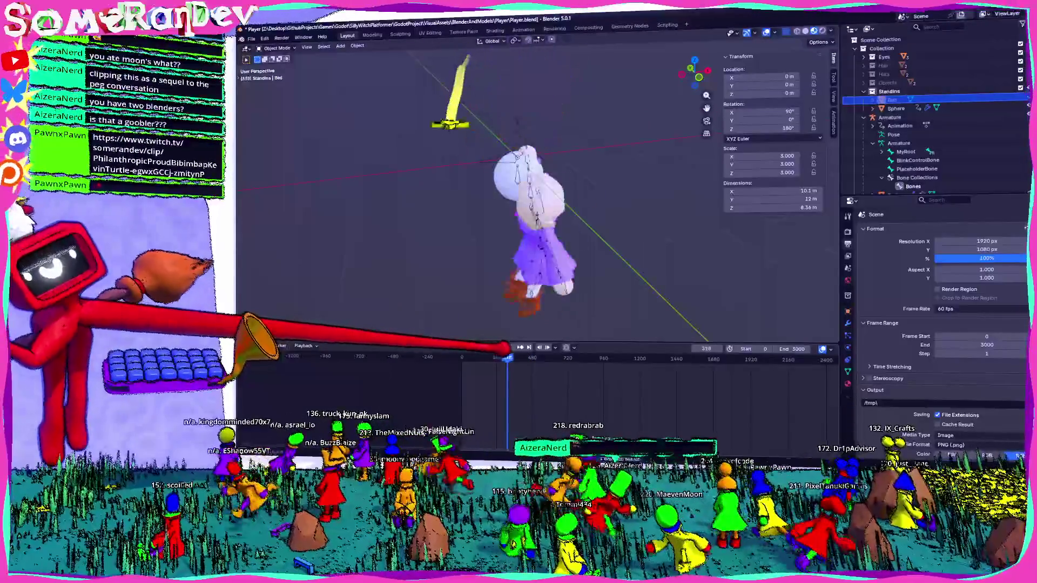
pyautogui.moveTo(508, 389); pyautogui.dragTo(472, 389)
pyautogui.press('space')
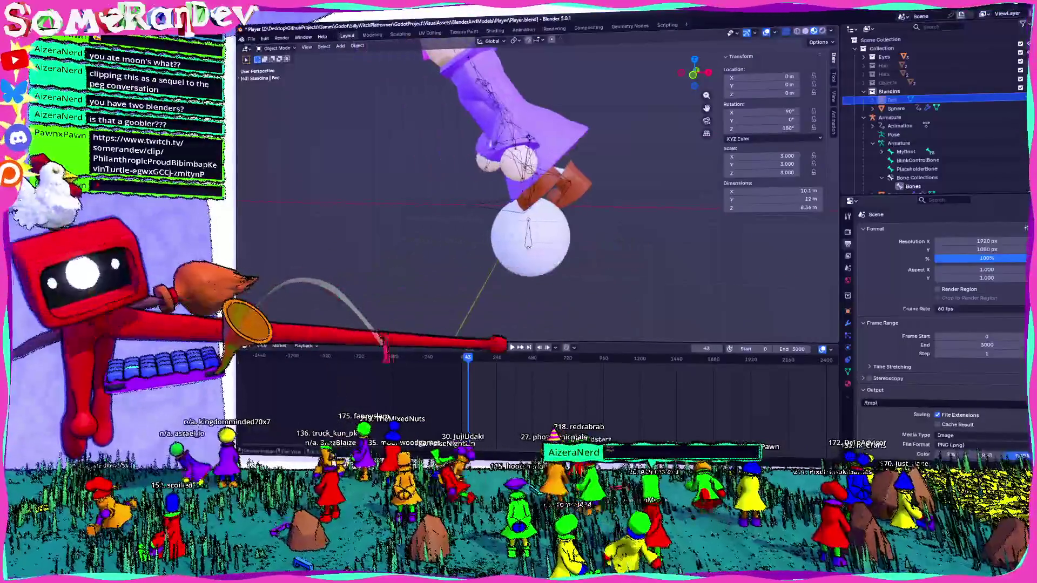
pyautogui.hotkey('shift', 'Left')
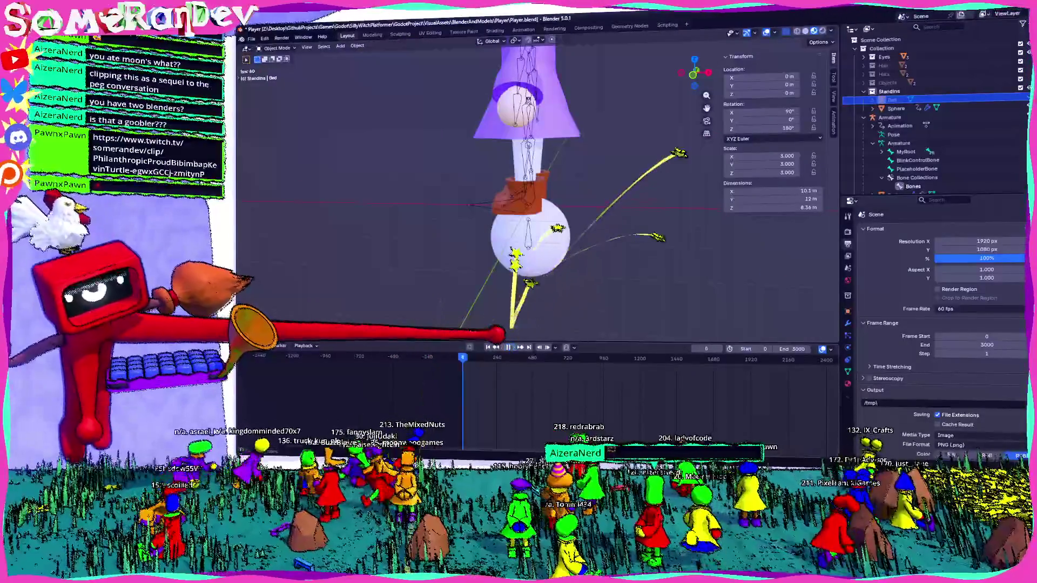
pyautogui.press('space')
# Step: Select the girl's armature and put it back into Pose Mode
pyautogui.moveTo(506, 244); pyautogui.dragTo(667, 230, button='middle')
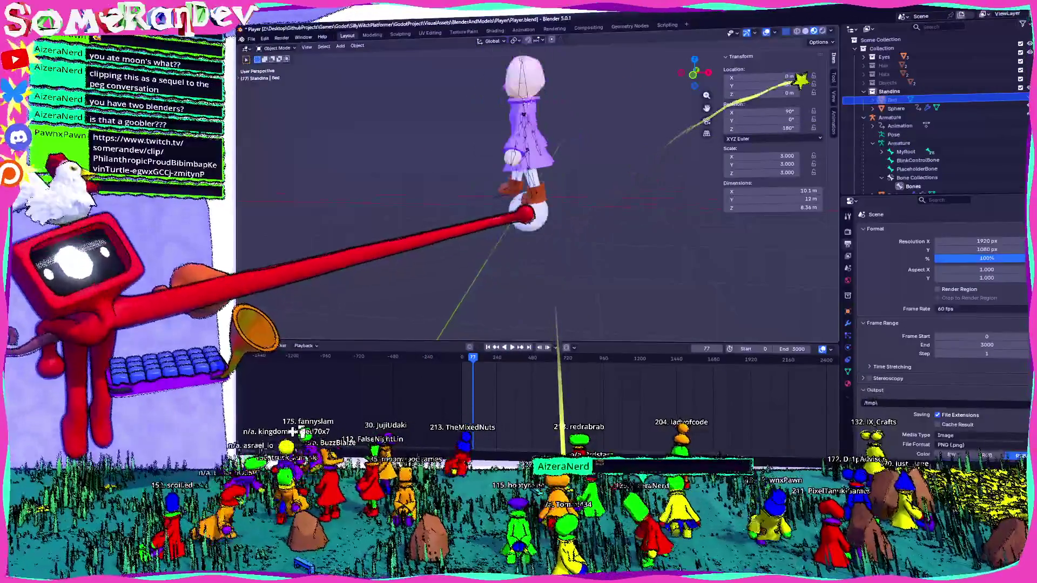
pyautogui.scroll(2, 606, 154)
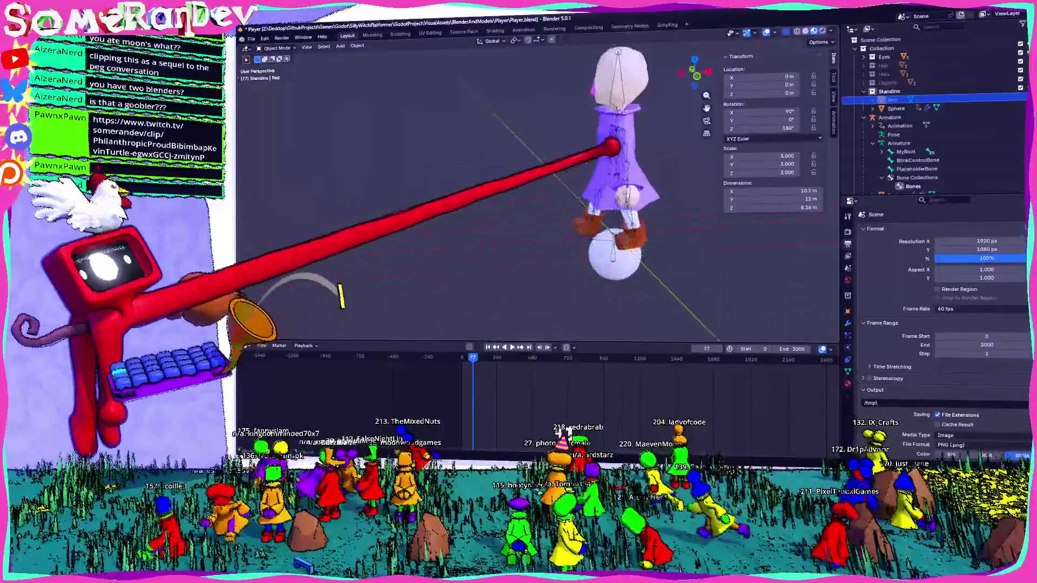
pyautogui.scroll(3, 694, 173)
pyautogui.click(702, 173)
pyautogui.scroll(-3, 709, 176)
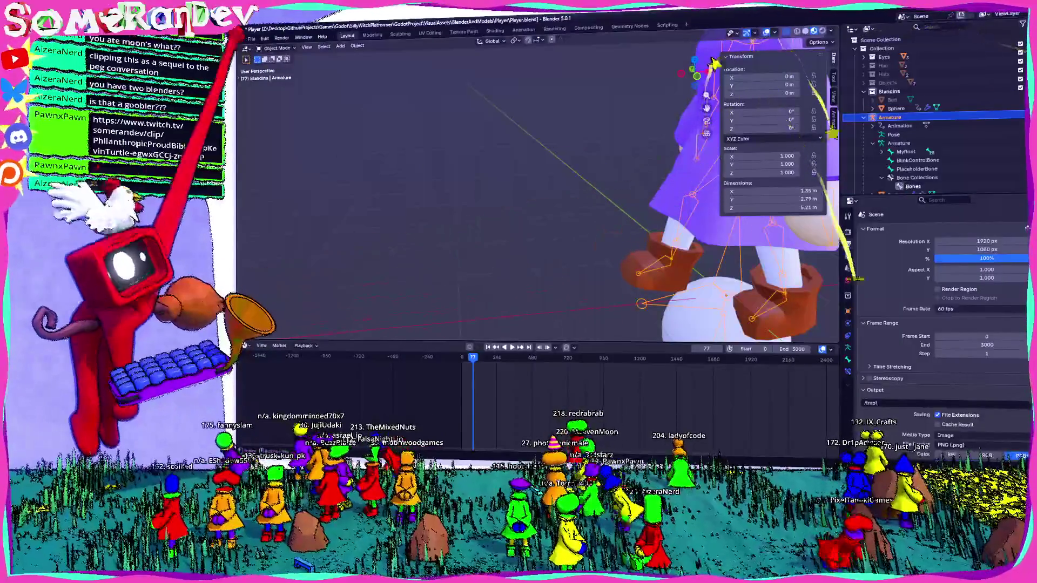
pyautogui.click(276, 48)
pyautogui.click(280, 79)
# Step: Rewind to frame 0 and play the walk cycle to watch the girl's leg motion over the sphere
pyautogui.moveTo(341, 122); pyautogui.dragTo(462, 141, button='middle')
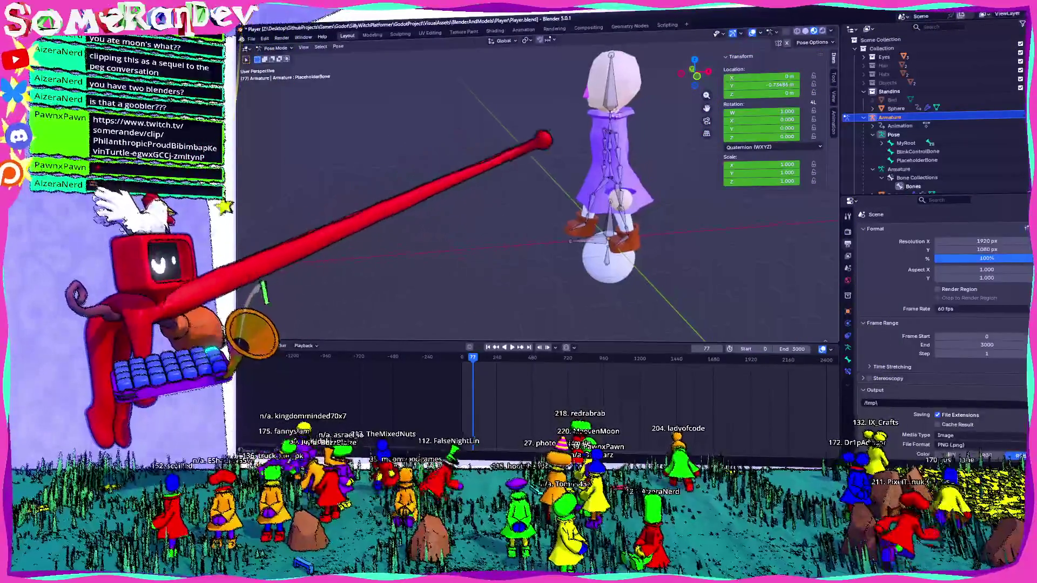
pyautogui.click(461, 356)
pyautogui.scroll(5, 535, 194)
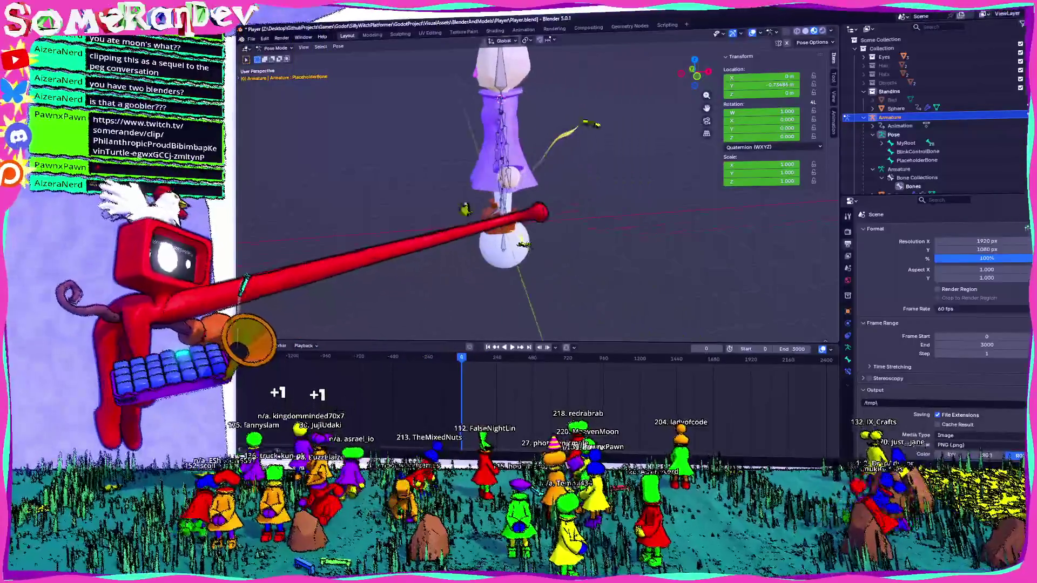
pyautogui.scroll(3, 454, 398)
pyautogui.scroll(3, 266, 427)
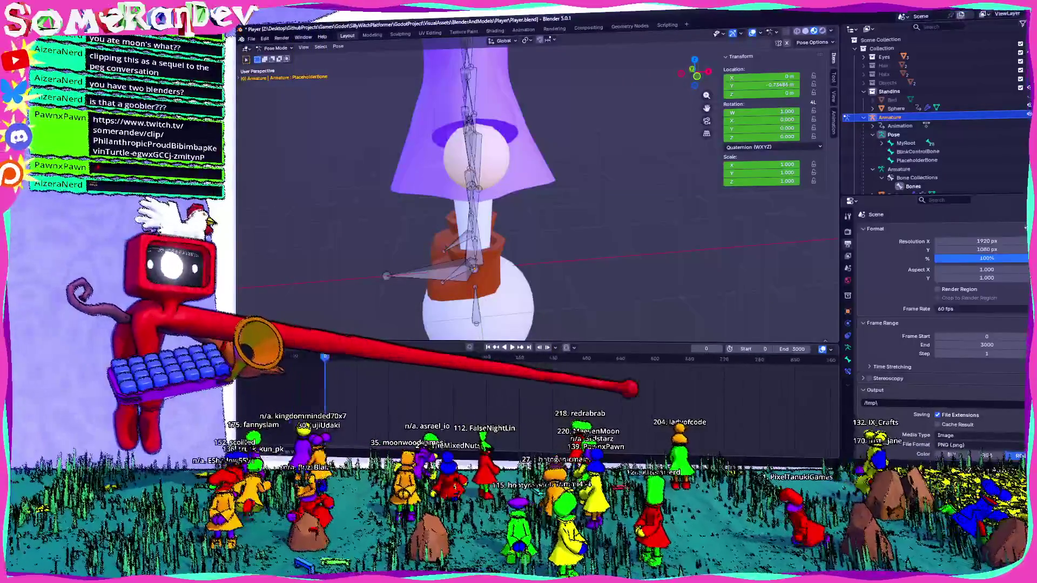
pyautogui.scroll(2, 535, 397)
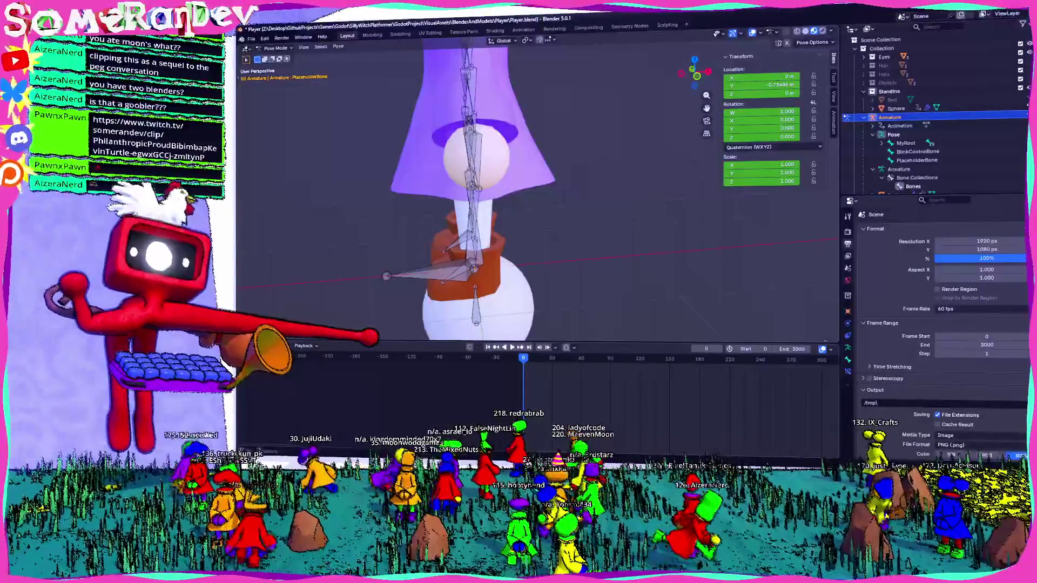
pyautogui.press('space')
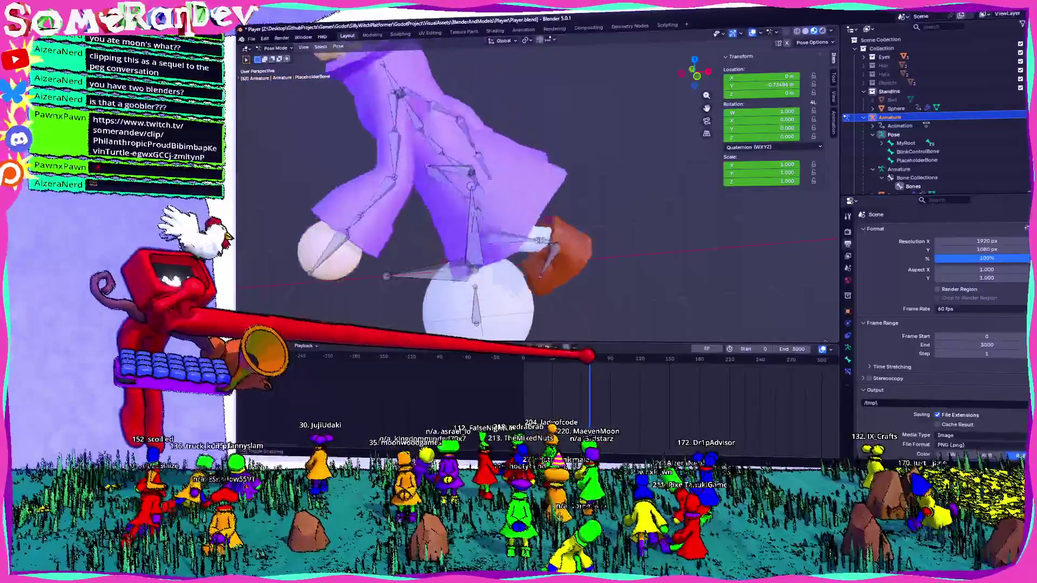
pyautogui.scroll(-5, 534, 195)
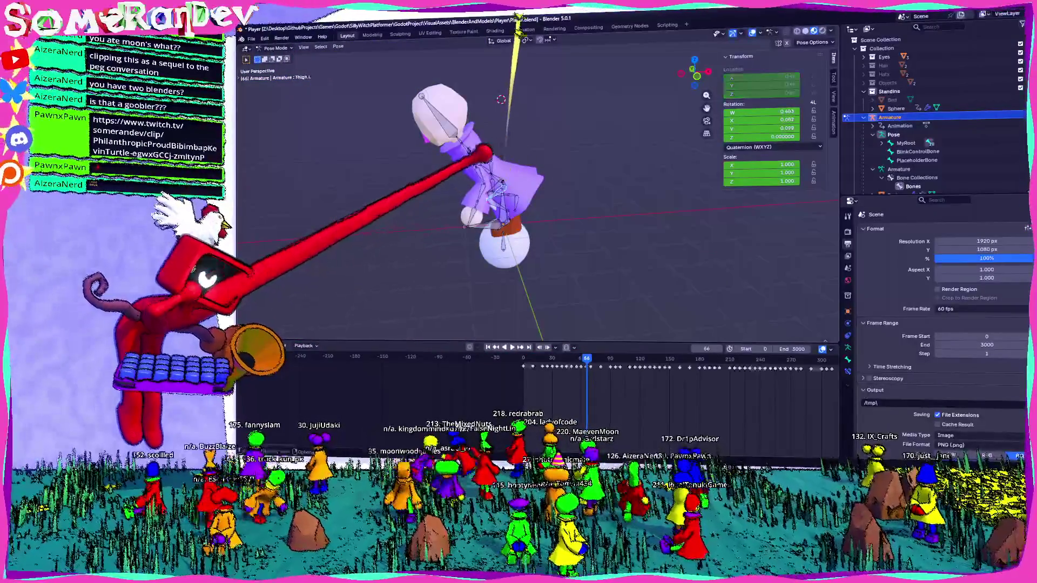
pyautogui.scroll(5, 534, 187)
pyautogui.scroll(-3, 535, 186)
# Step: Select all bones, scrub the animation to frame 20, then deselect the bones
pyautogui.press('a')
pyautogui.moveTo(535, 195); pyautogui.dragTo(486, 211, button='middle')
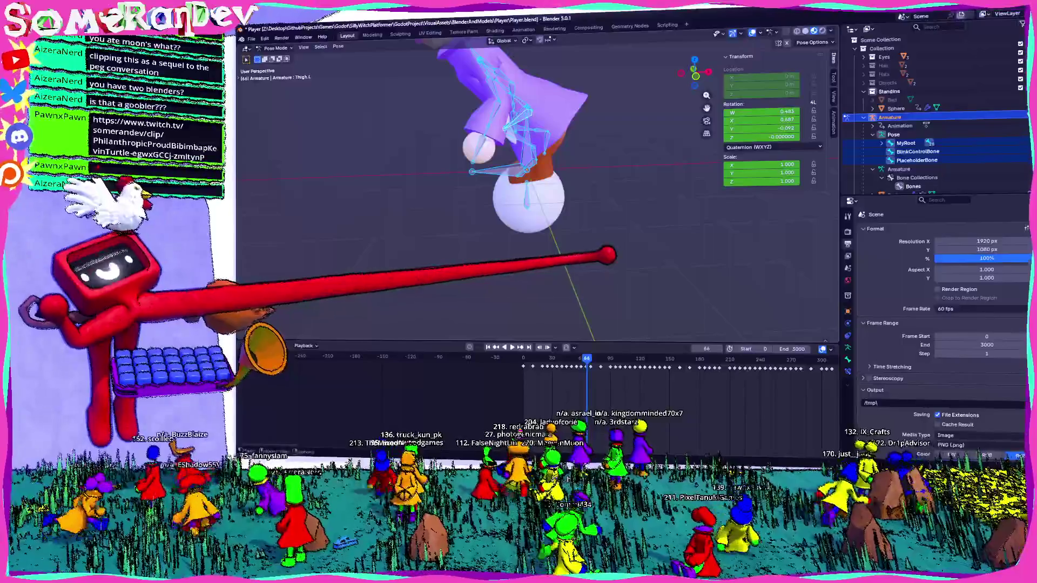
pyautogui.scroll(3, 579, 370)
pyautogui.click(670, 360)
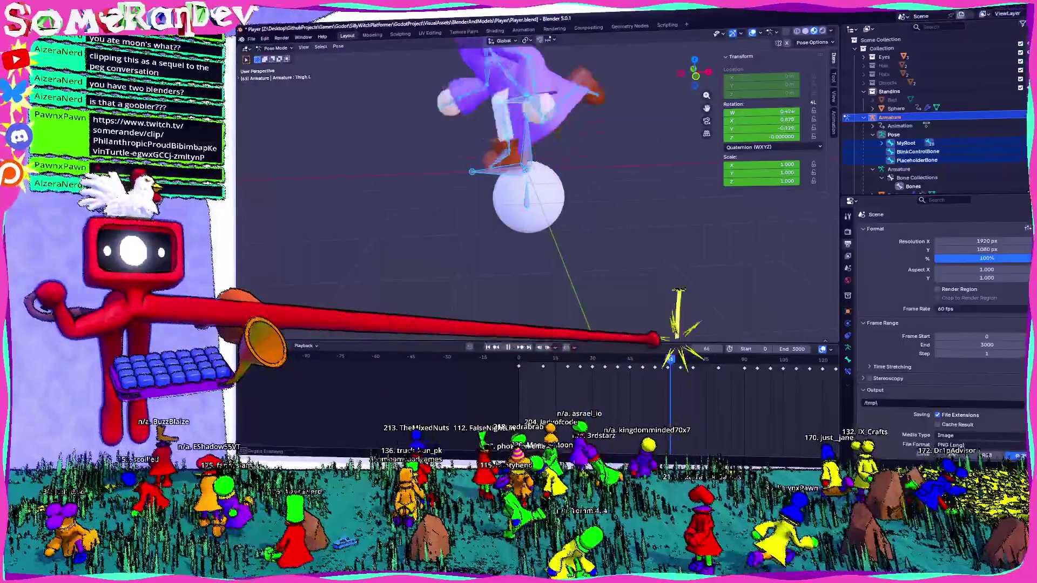
pyautogui.moveTo(670, 361); pyautogui.dragTo(567, 357)
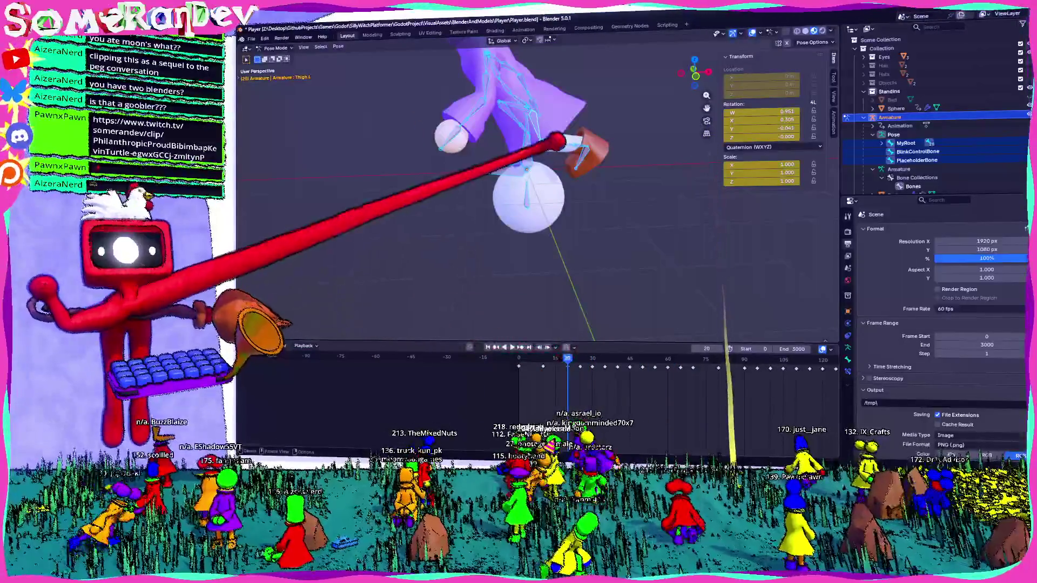
pyautogui.click(637, 201)
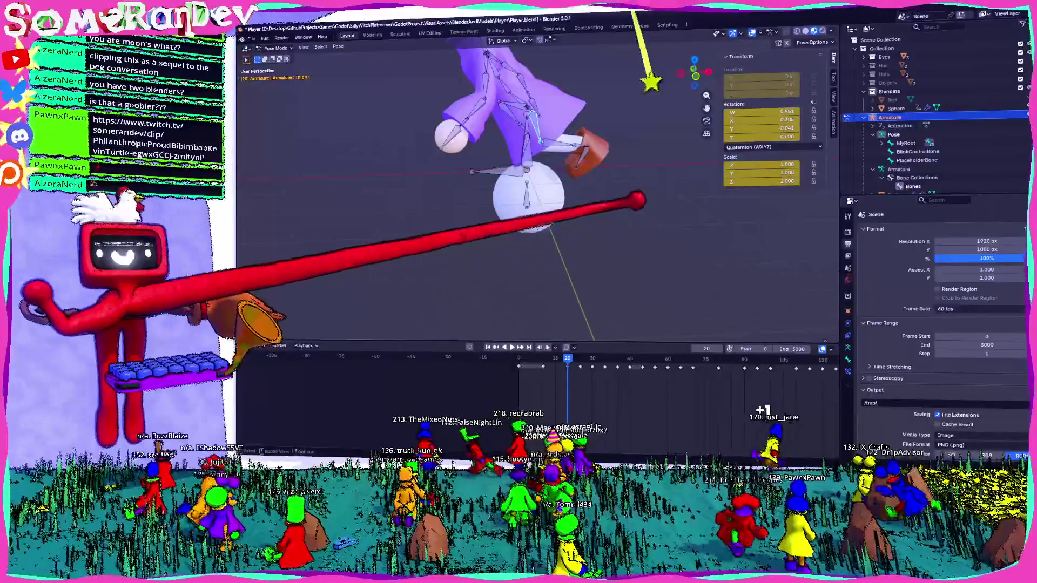
# Step: Make Shin.L the active bone, box-select a run of its keyframes, then switch to the boy's file
pyautogui.click(847, 356)
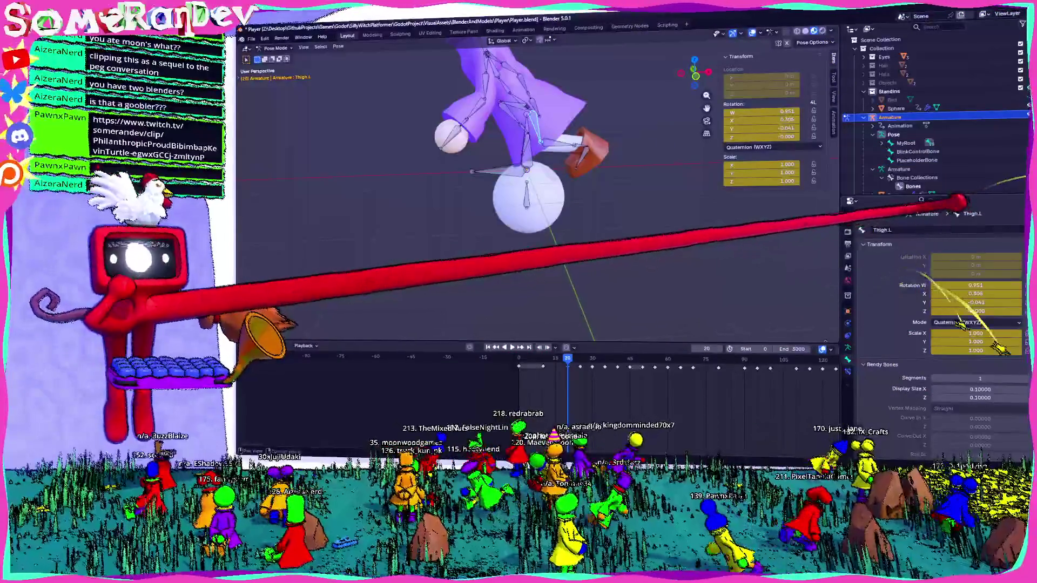
pyautogui.click(567, 145)
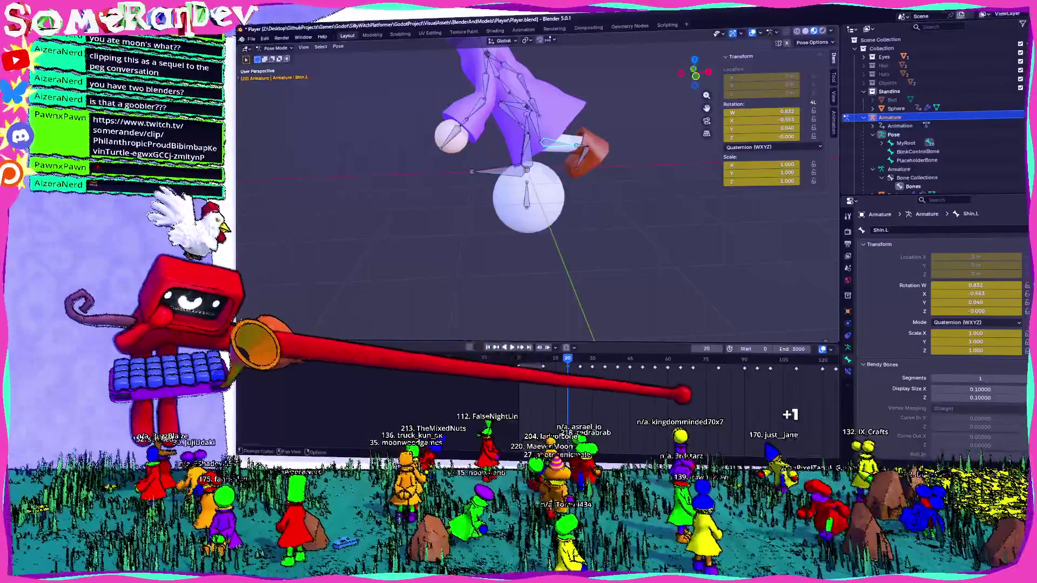
pyautogui.moveTo(697, 388); pyautogui.dragTo(571, 361)
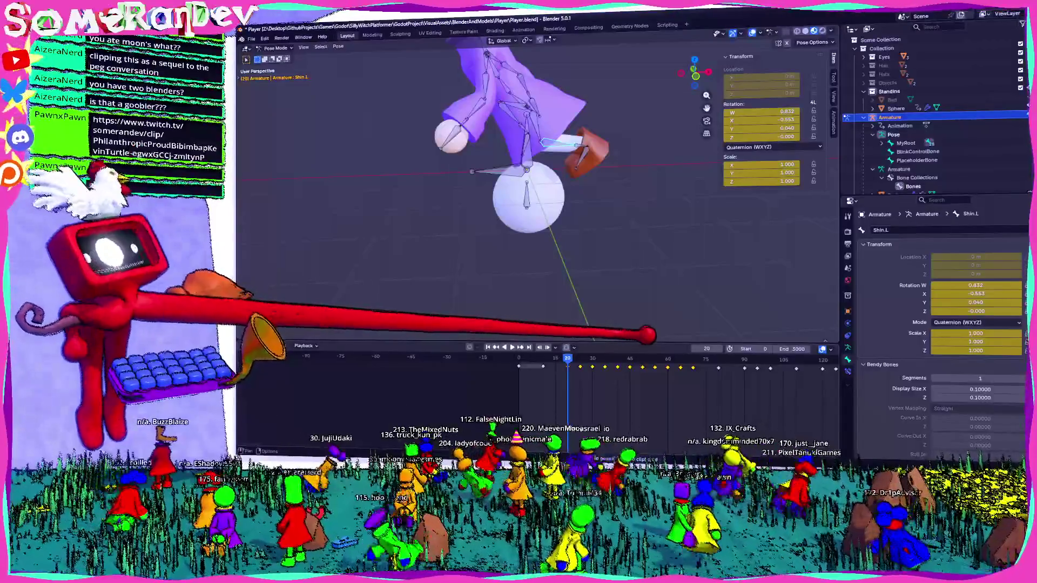
pyautogui.hotkey('alt', 'Tab')
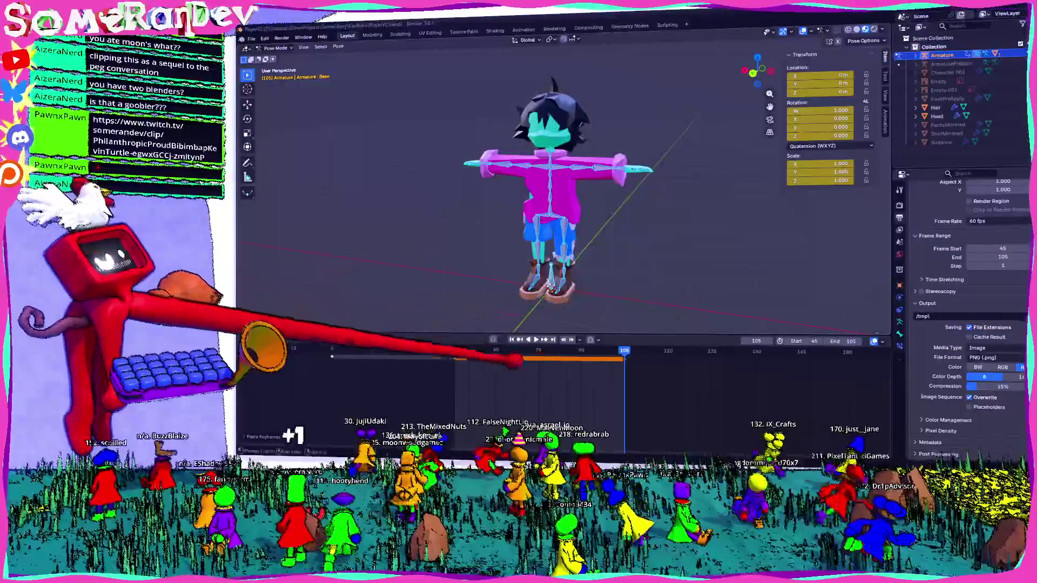
pyautogui.press('a')
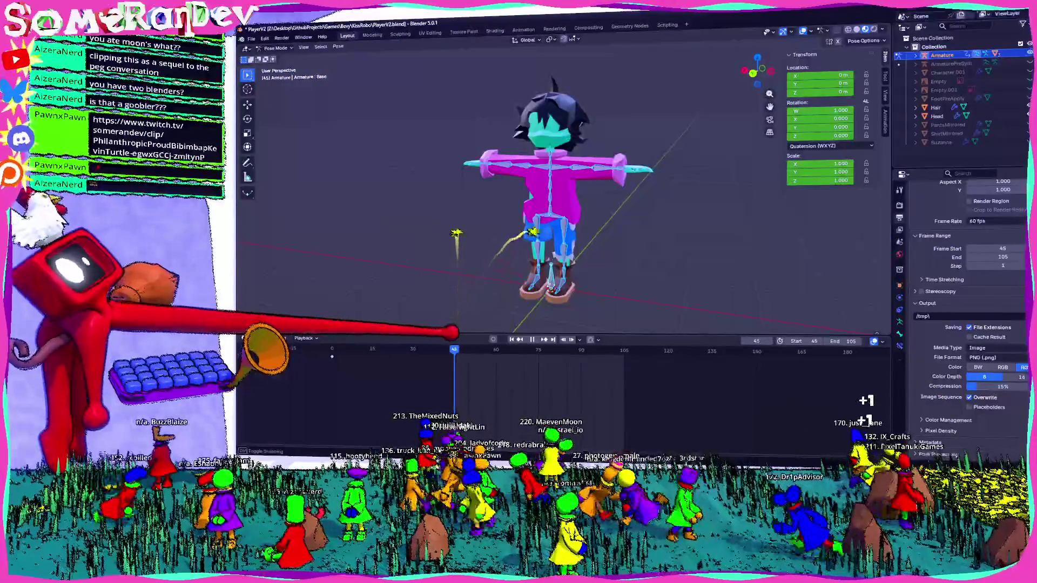
pyautogui.scroll(2, 559, 186)
pyautogui.scroll(2, 559, 186)
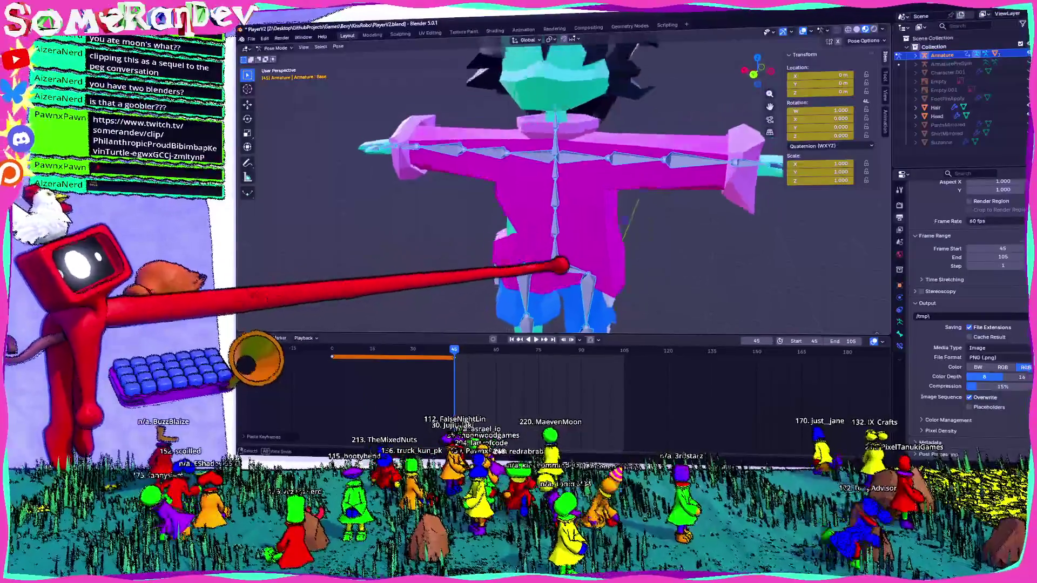
pyautogui.moveTo(561, 265); pyautogui.dragTo(484, 348, button='middle')
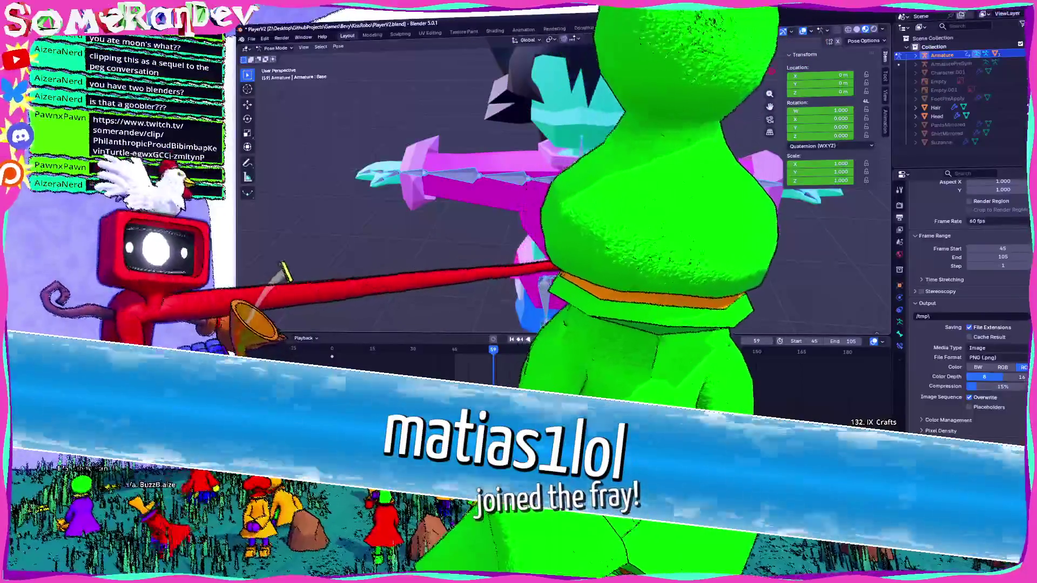
pyautogui.moveTo(810, 243)
pyautogui.mouseDown(button='middle')
pyautogui.moveTo(879, 153)
pyautogui.moveTo(776, 148)
pyautogui.mouseUp(button='middle')
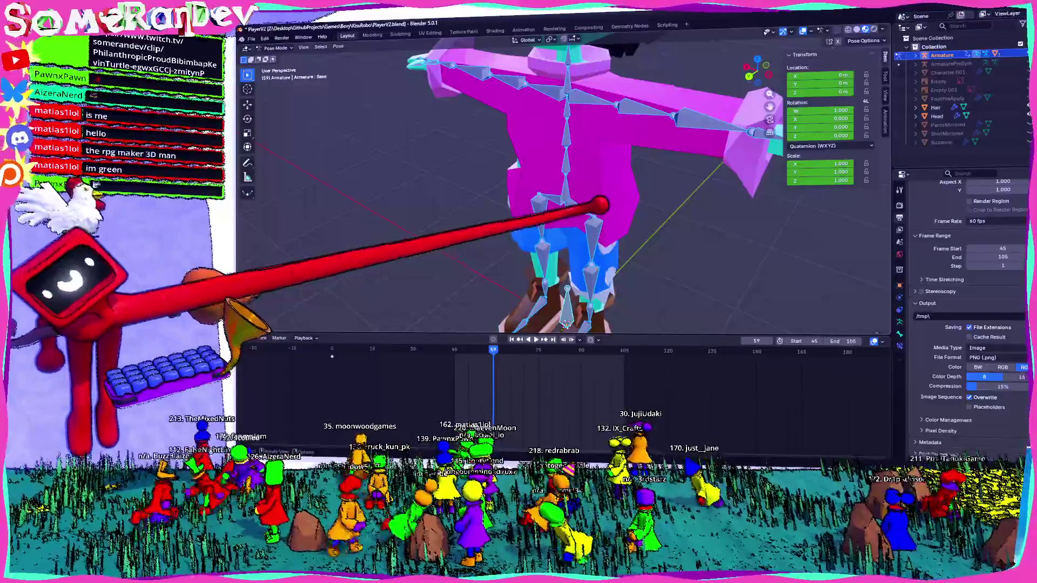
pyautogui.moveTo(614, 243)
pyautogui.mouseDown(button='middle')
pyautogui.moveTo(700, 247)
pyautogui.moveTo(575, 310)
pyautogui.mouseUp(button='middle')
pyautogui.click(473, 349)
pyautogui.moveTo(655, 220)
pyautogui.mouseDown(button='middle')
pyautogui.moveTo(693, 266)
pyautogui.moveTo(644, 160)
pyautogui.mouseUp(button='middle')
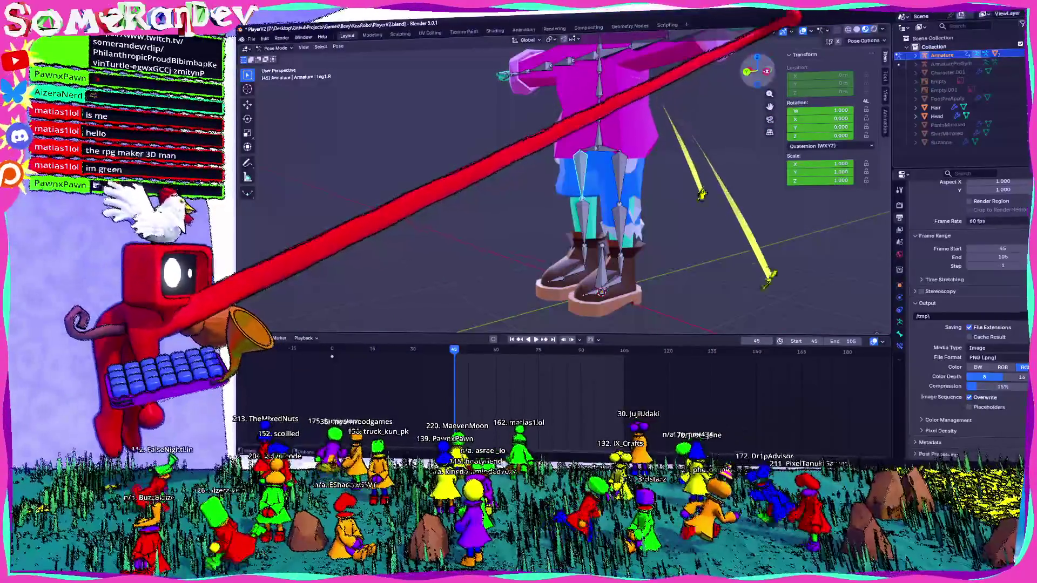
# Step: From the side view, rotate the root bone to lean the boy's whole body forward
pyautogui.click(604, 85)
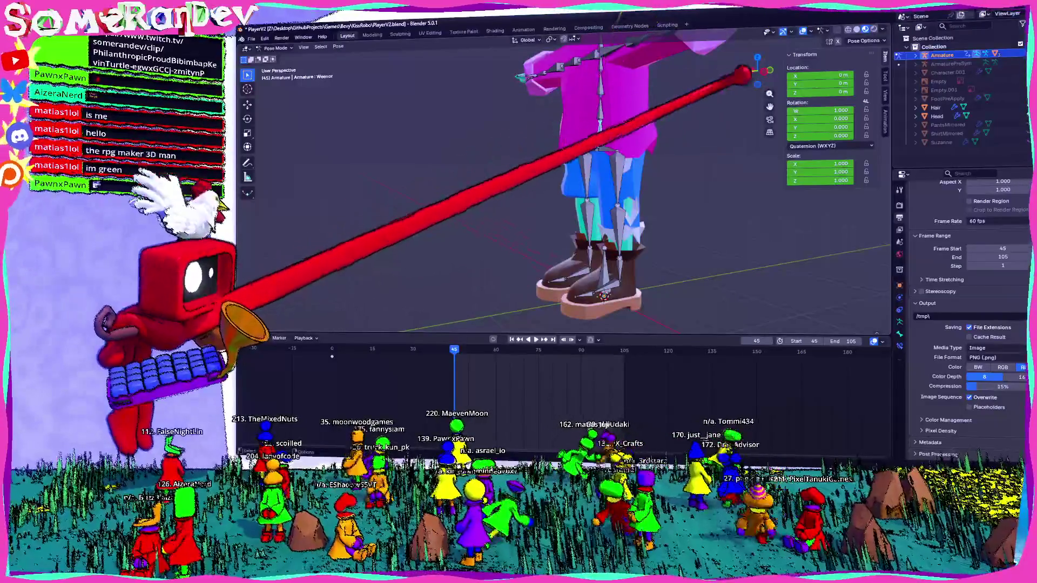
pyautogui.click(757, 71)
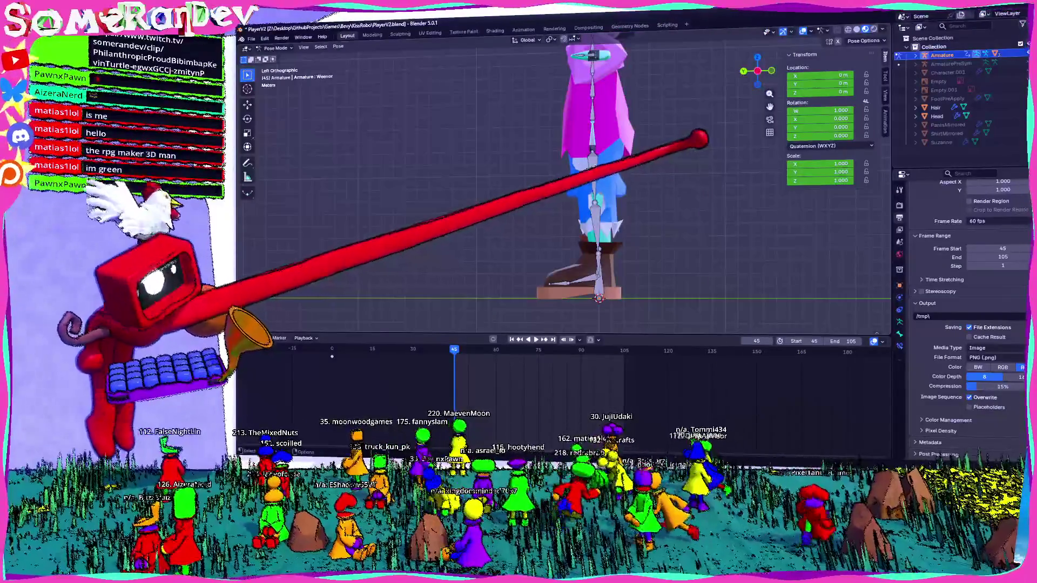
pyautogui.press('r')
pyautogui.press('Return')
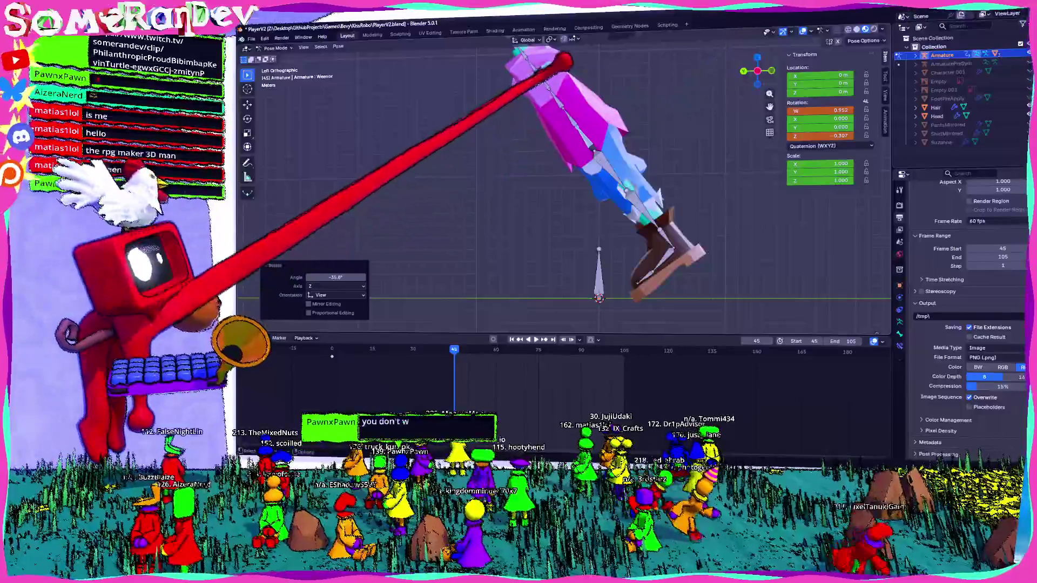
# Step: Bend the Stomach and tilt the Chest about 16 degrees, then bring up the Twitch clip window
pyautogui.click(579, 97)
pyautogui.press('r')
pyautogui.press('Return')
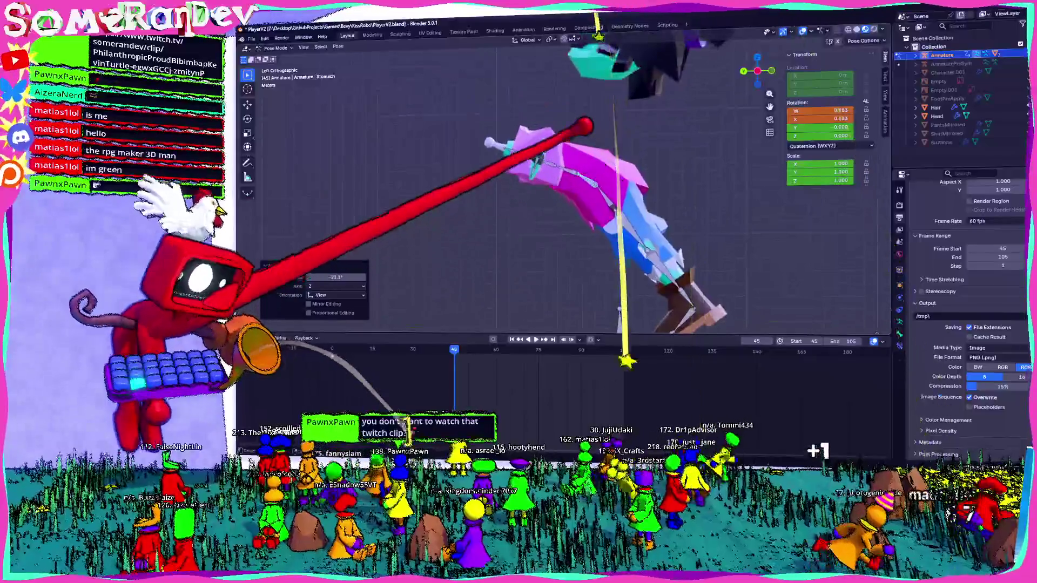
pyautogui.click(551, 154)
pyautogui.press('r')
pyautogui.press('Return')
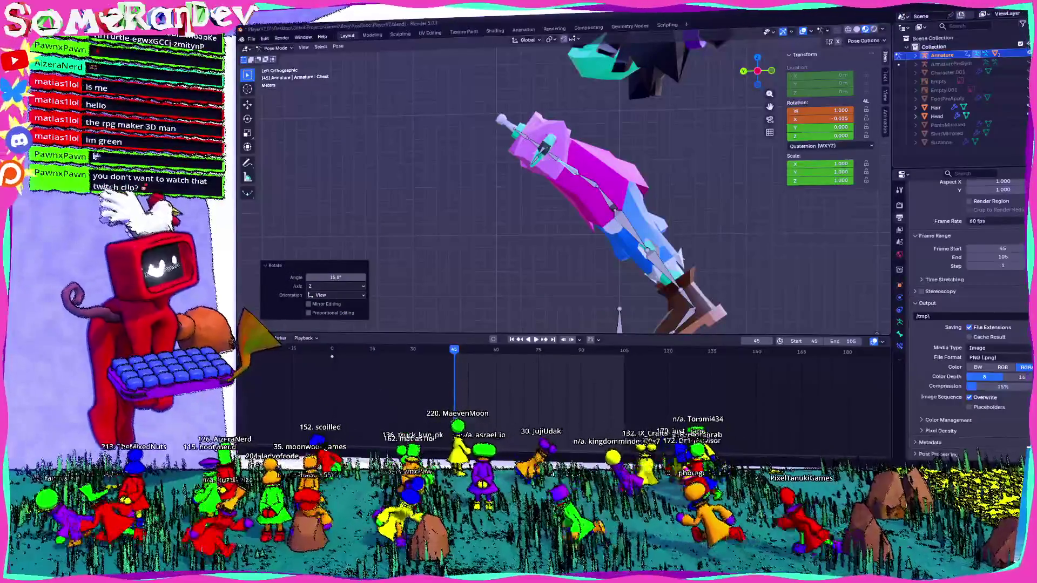
pyautogui.hotkey('alt', 'Tab')
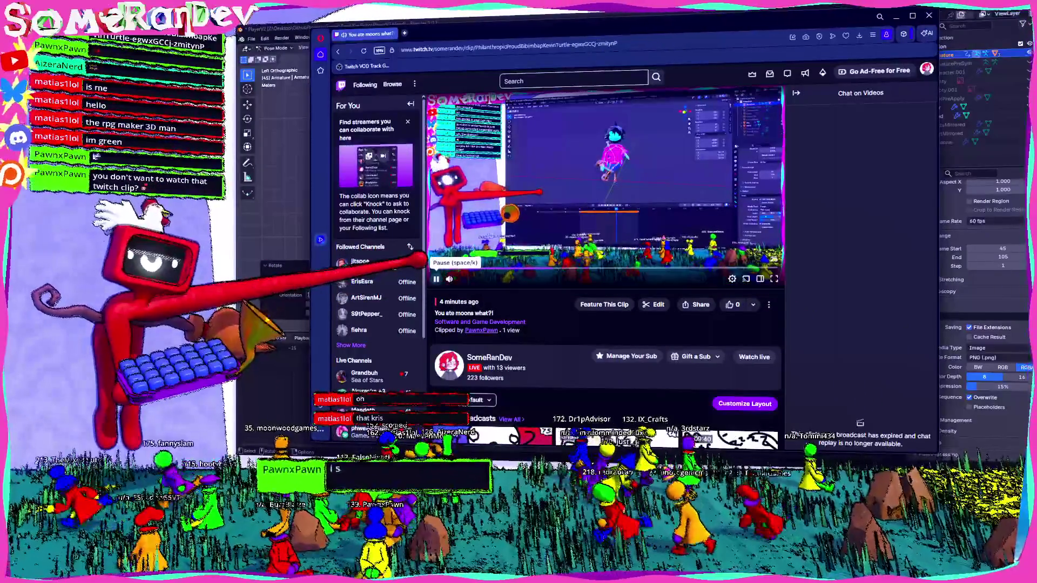
# Step: Pause the Twitch clip and return to the Blender window with the leaning boy
pyautogui.click(435, 278)
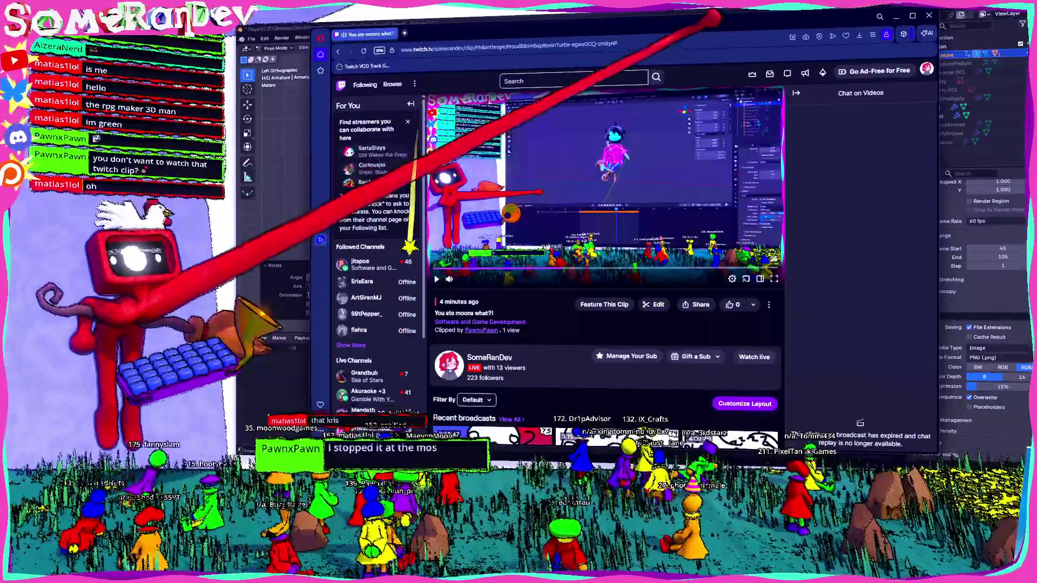
pyautogui.hotkey('alt', 'Tab')
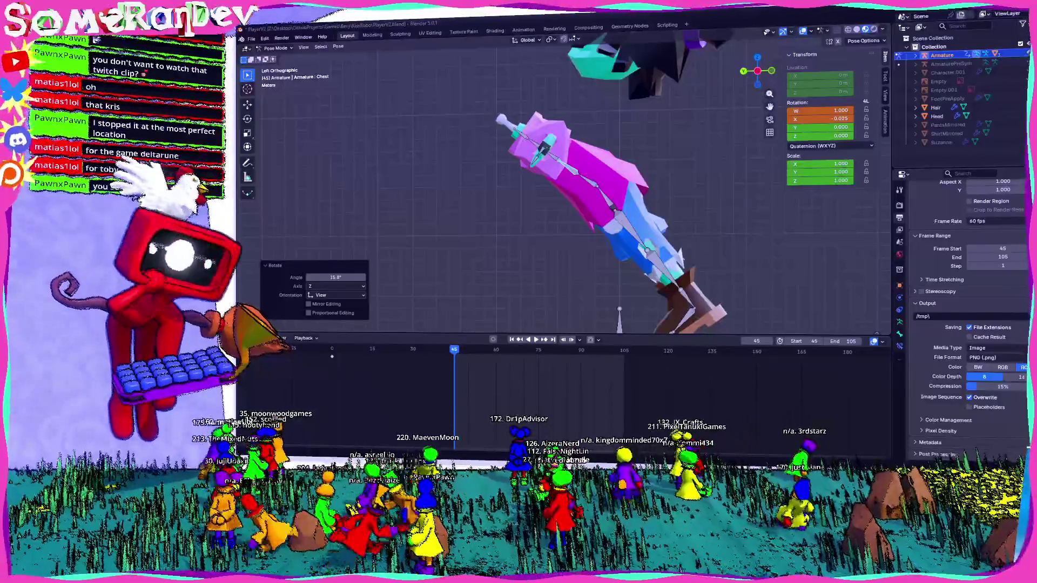
# Step: Try further upper-chest rotations on the boy, then reset the chest back to upright
pyautogui.moveTo(324, 255); pyautogui.dragTo(498, 202, button='middle')
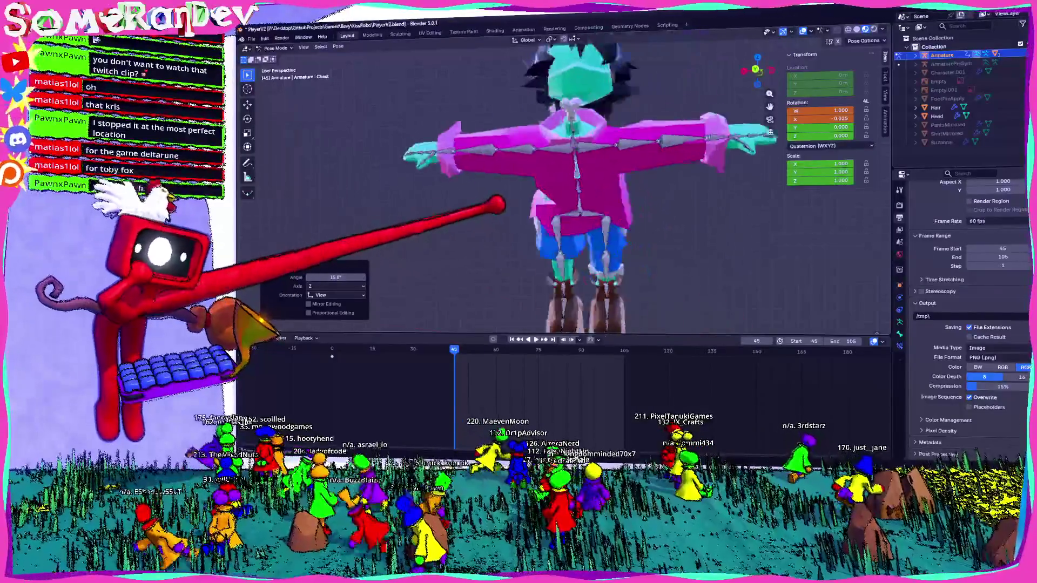
pyautogui.moveTo(521, 274)
pyautogui.mouseDown(button='middle')
pyautogui.moveTo(551, 192)
pyautogui.moveTo(624, 219)
pyautogui.moveTo(625, 262)
pyautogui.moveTo(596, 246)
pyautogui.mouseUp(button='middle')
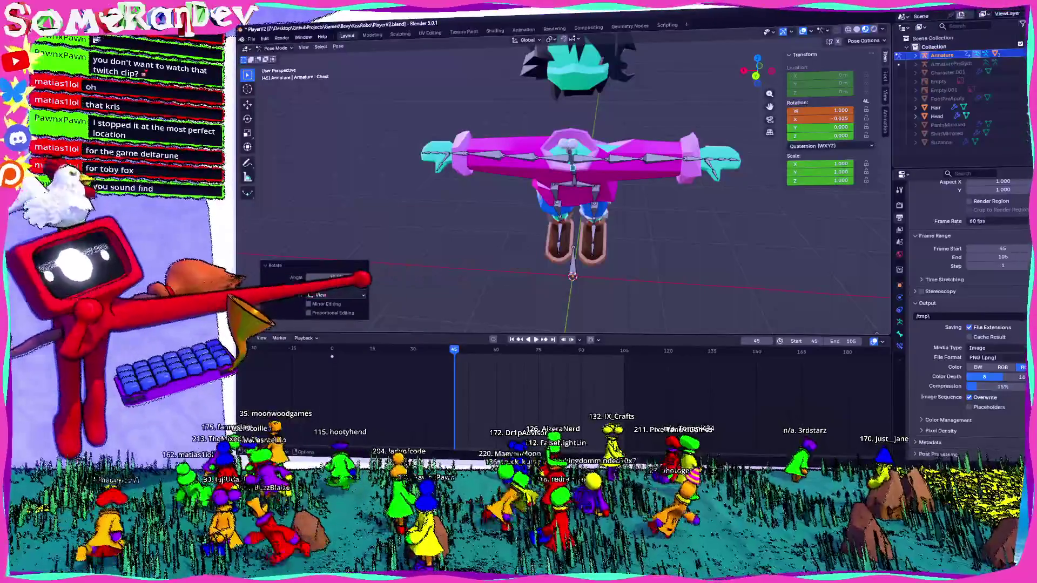
pyautogui.moveTo(620, 169)
pyautogui.mouseDown(button='middle')
pyautogui.moveTo(537, 145)
pyautogui.moveTo(698, 160)
pyautogui.moveTo(752, 128)
pyautogui.moveTo(664, 151)
pyautogui.moveTo(710, 51)
pyautogui.moveTo(785, 31)
pyautogui.moveTo(770, 27)
pyautogui.moveTo(648, 124)
pyautogui.moveTo(567, 109)
pyautogui.moveTo(559, 122)
pyautogui.moveTo(705, 69)
pyautogui.moveTo(786, 11)
pyautogui.moveTo(718, 127)
pyautogui.mouseUp(button='middle')
pyautogui.press('r')
pyautogui.click(686, 190)
pyautogui.click(584, 178)
pyautogui.press('r')
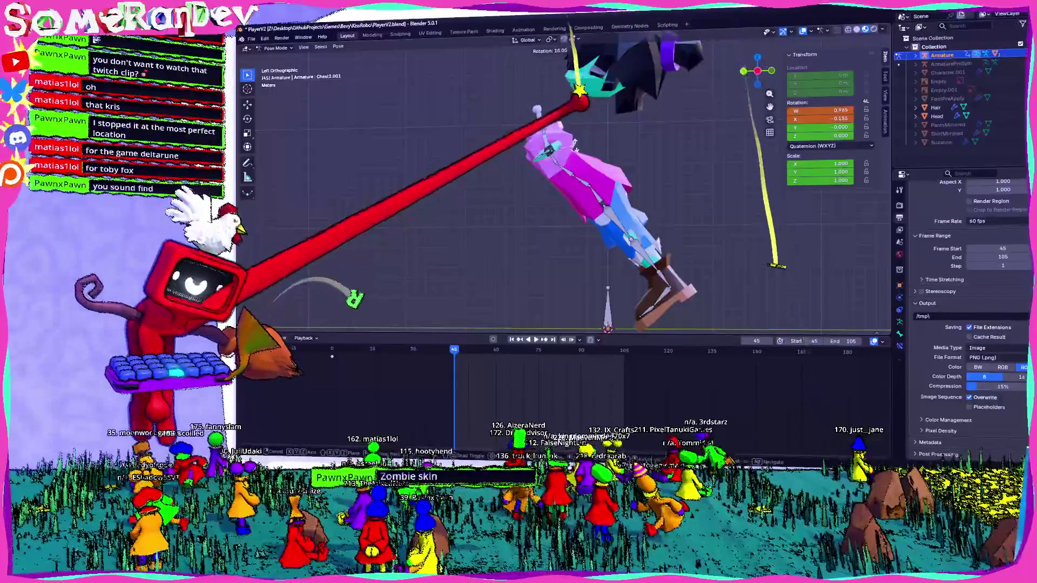
pyautogui.press('Return')
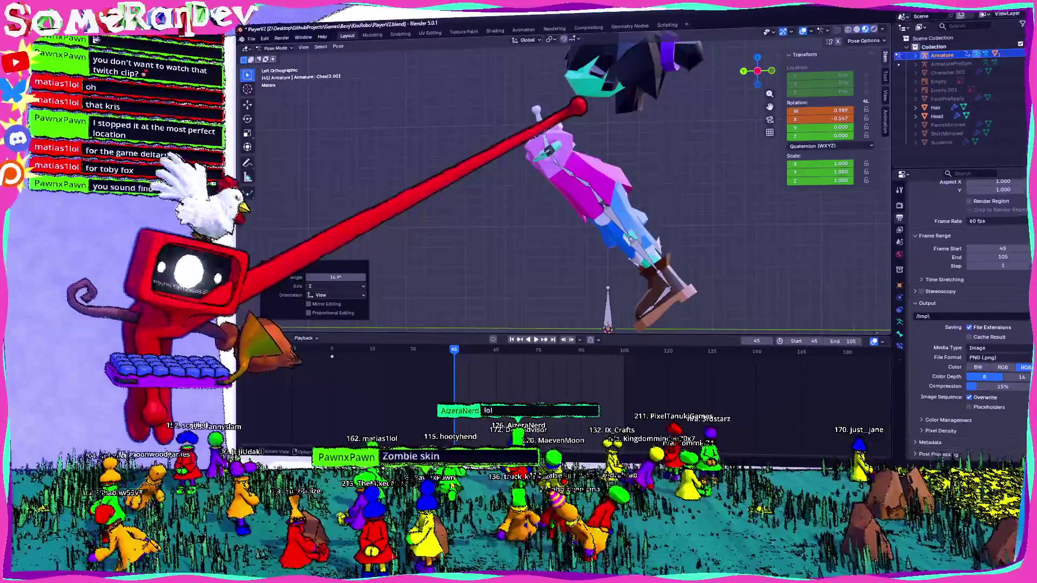
pyautogui.moveTo(324, 277); pyautogui.dragTo(276, 277)
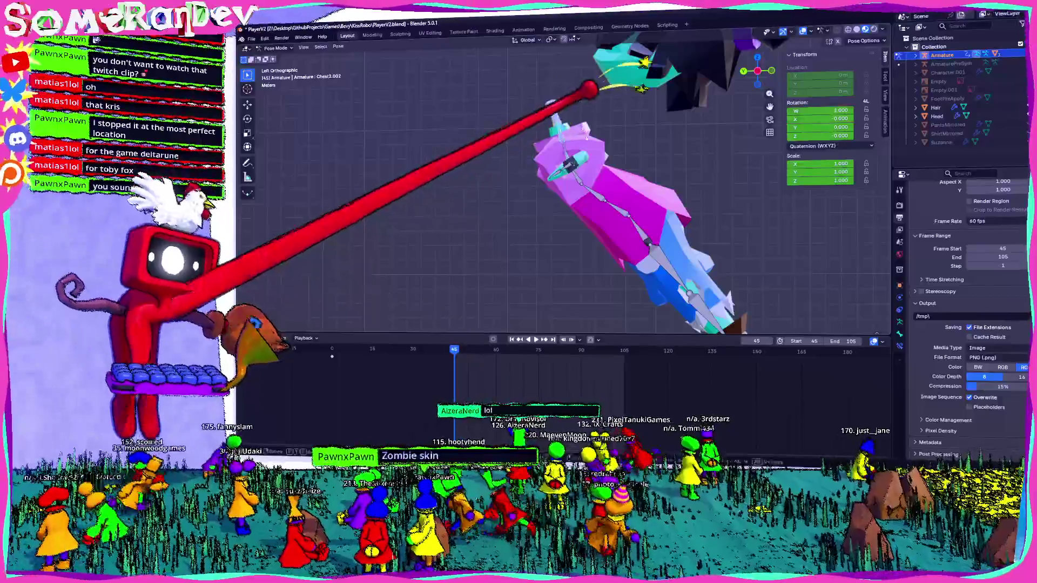
pyautogui.press('r')
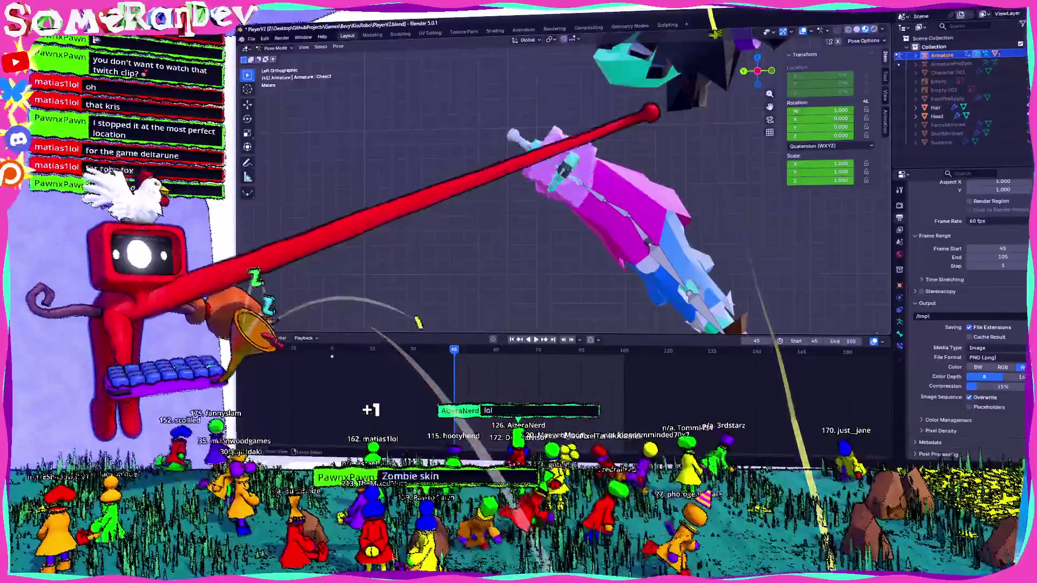
pyautogui.hotkey('alt', 'r')
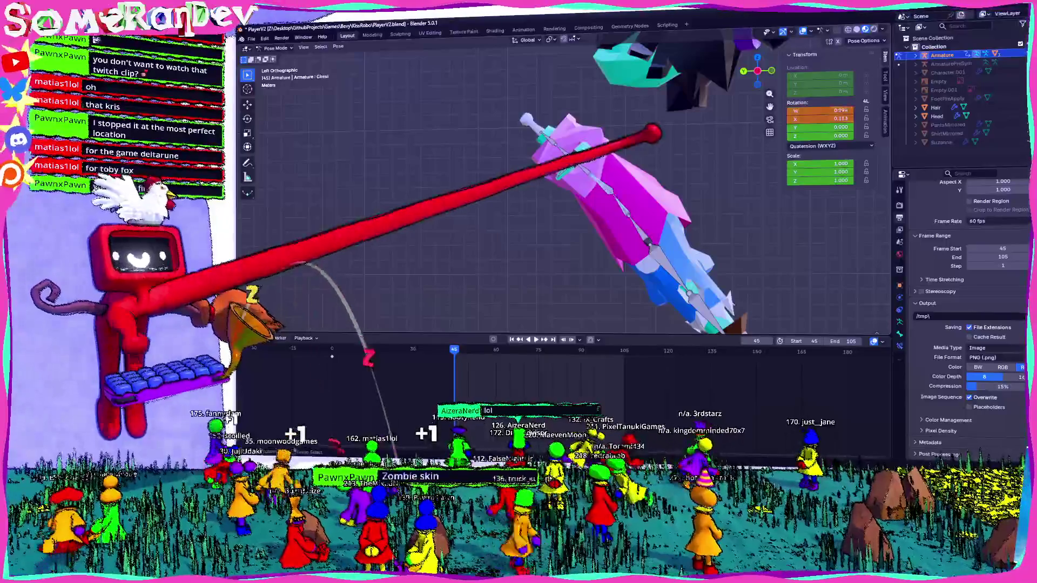
# Step: Give the Stomach a small rotation and the Chest a slight forward tilt
pyautogui.click(648, 162)
pyautogui.press('r')
pyautogui.click(624, 144)
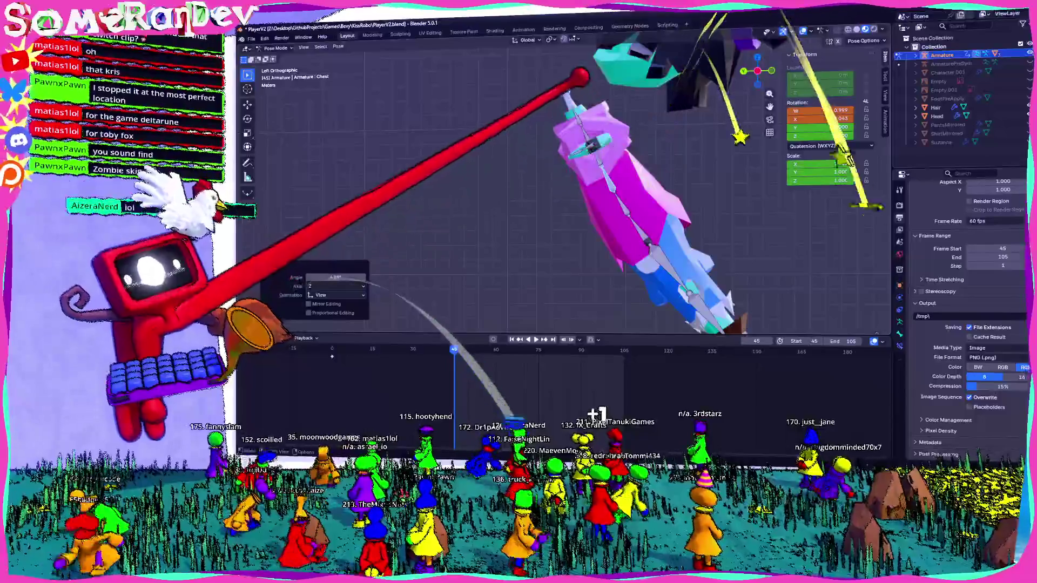
pyautogui.click(578, 78)
pyautogui.press('r')
pyautogui.moveTo(564, 90)
pyautogui.mouseDown(button='middle')
pyautogui.moveTo(551, 267)
pyautogui.moveTo(563, 245)
pyautogui.mouseUp(button='middle')
# Step: From the side view, swing the left and right upper legs apart into a stride
pyautogui.click(563, 244)
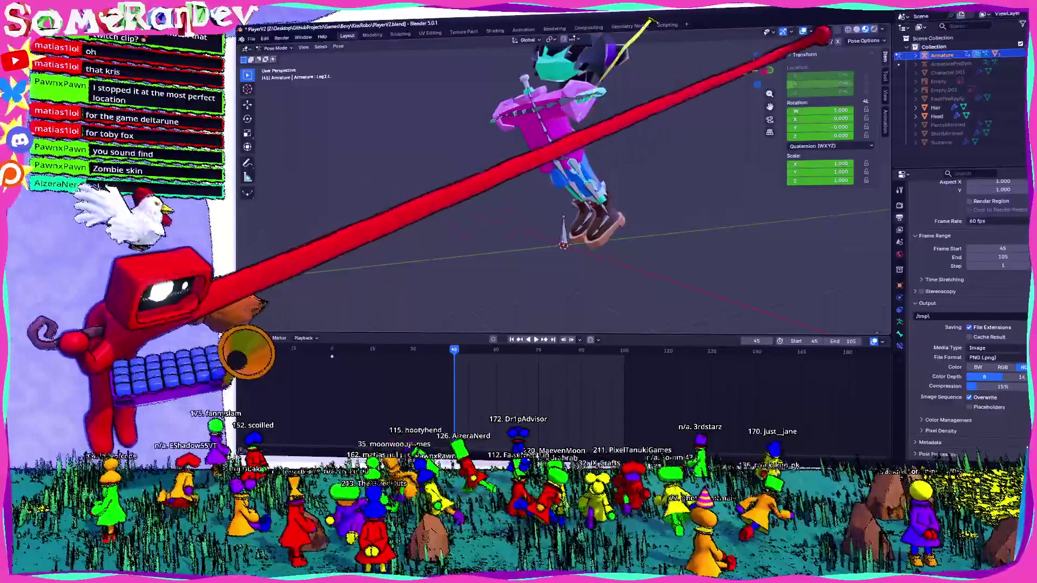
pyautogui.press('ctrl+KP_3')
pyautogui.press('r')
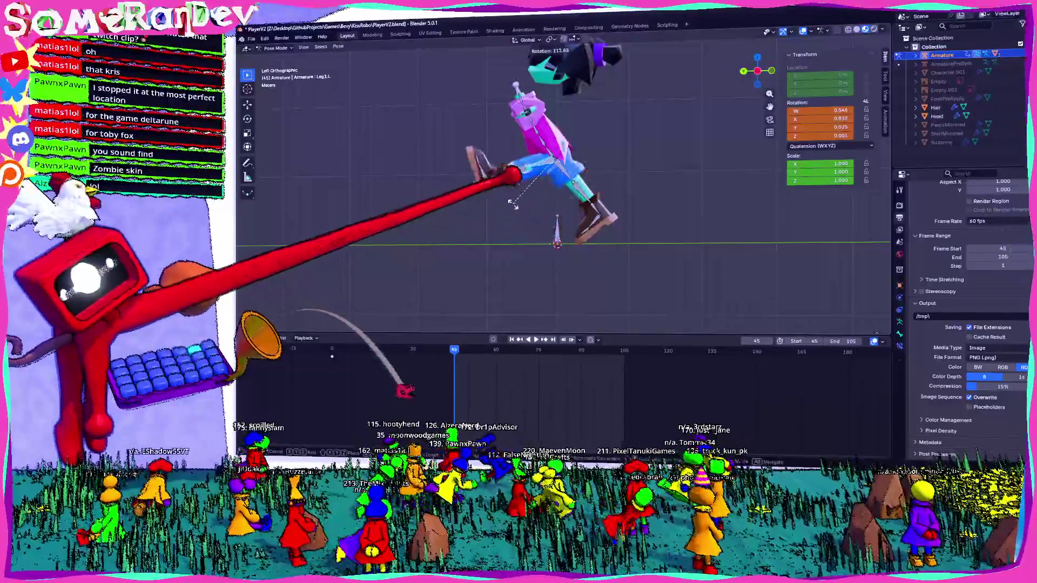
pyautogui.click(535, 206)
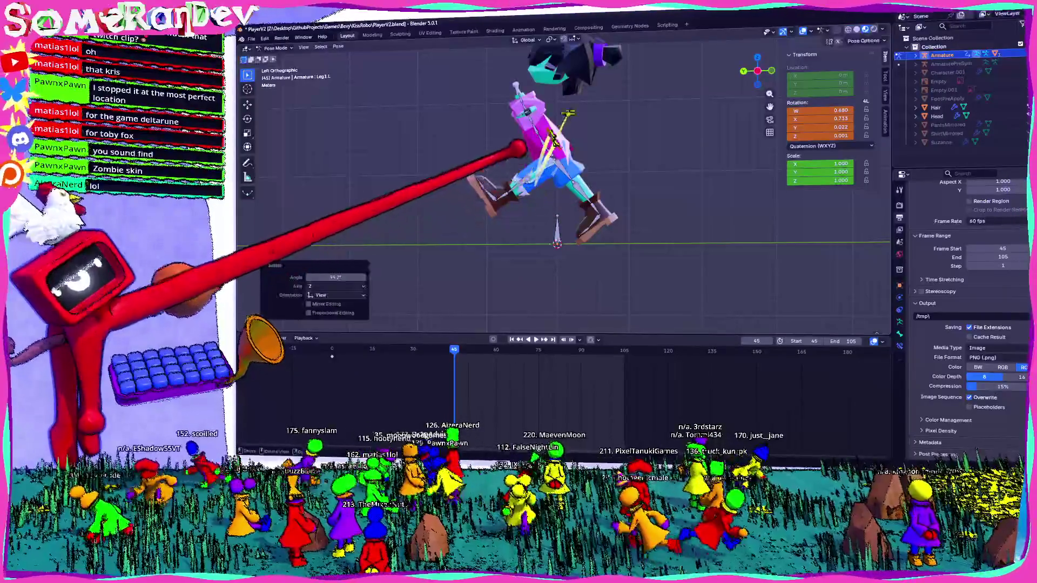
pyautogui.click(595, 207)
pyautogui.press('r')
pyautogui.click(595, 207)
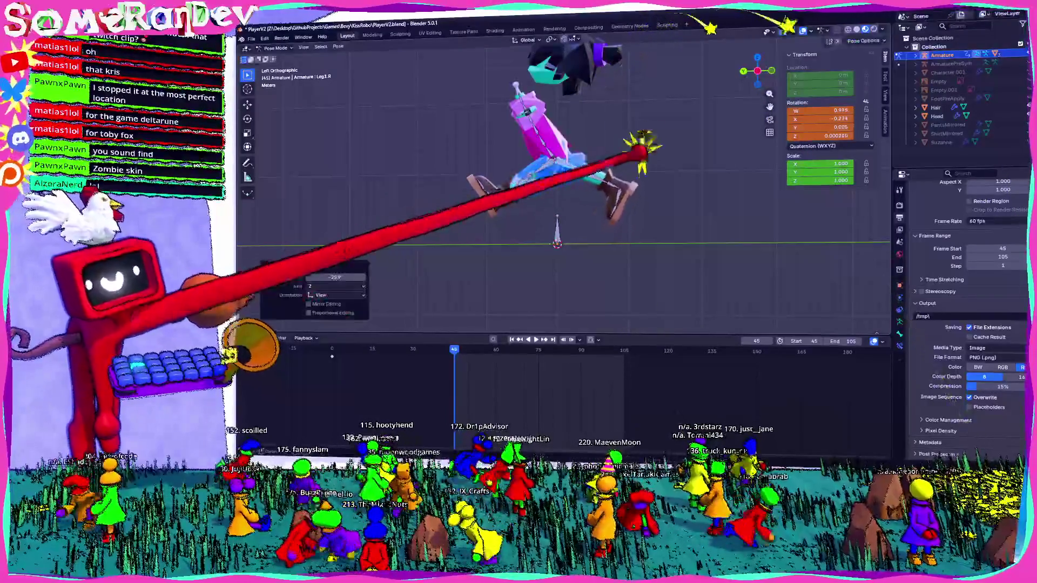
# Step: Tilt and lower the body at the waist bone, then bend the lower leg
pyautogui.click(617, 145)
pyautogui.press('r')
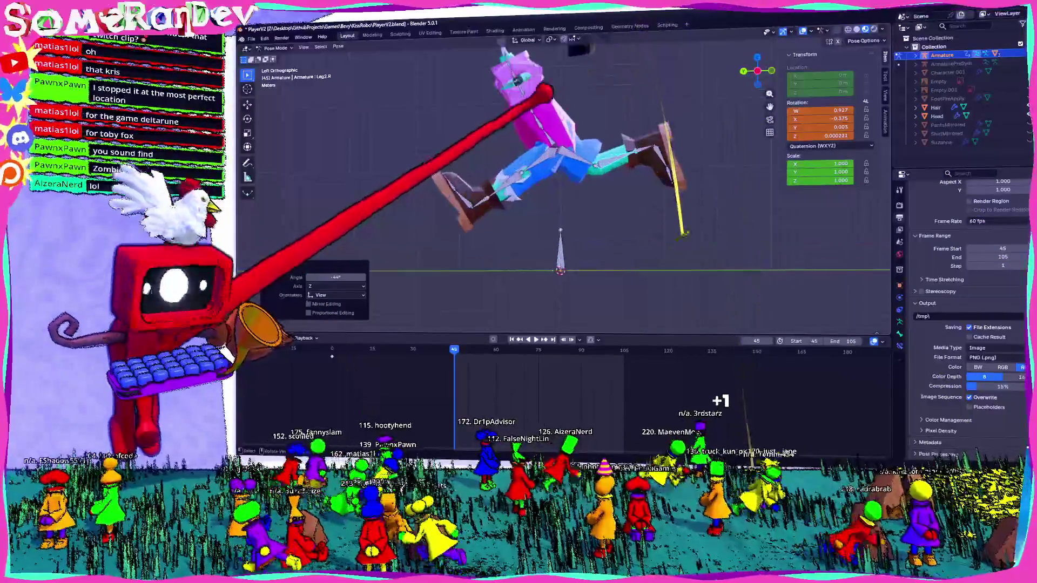
pyautogui.press('g')
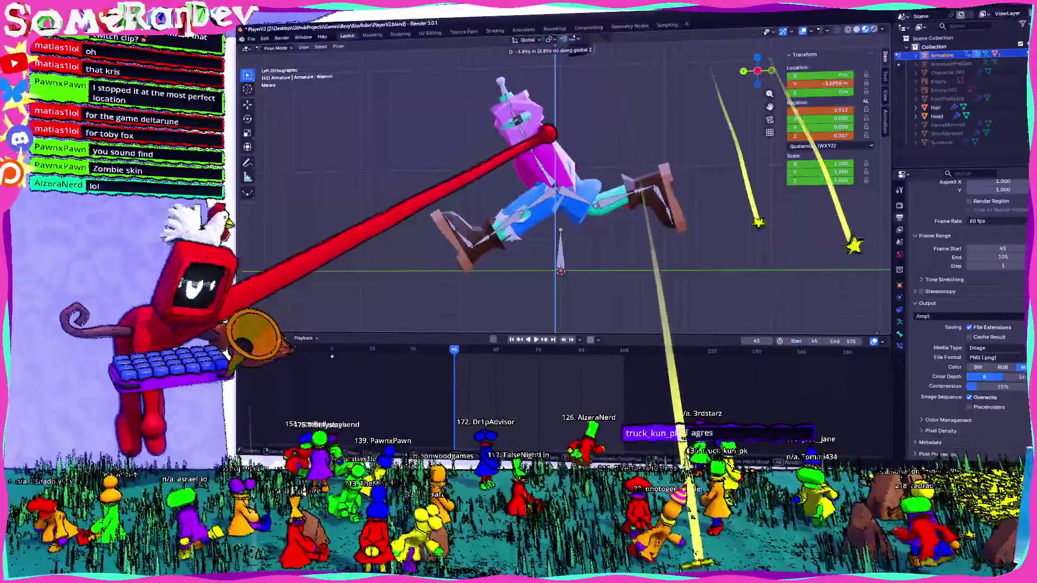
pyautogui.press('Return')
pyautogui.click(527, 215)
pyautogui.press('r')
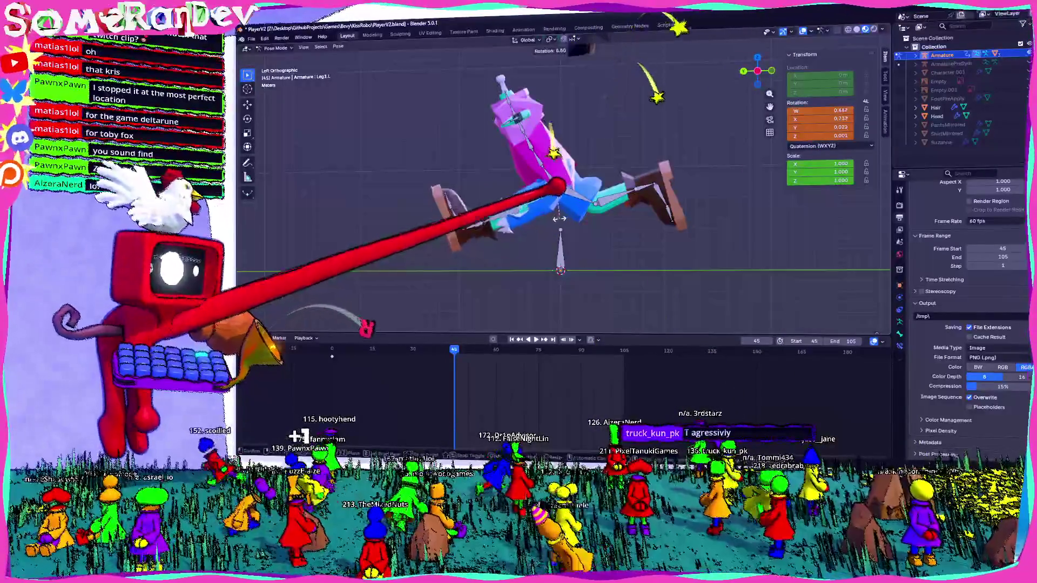
pyautogui.press('Return')
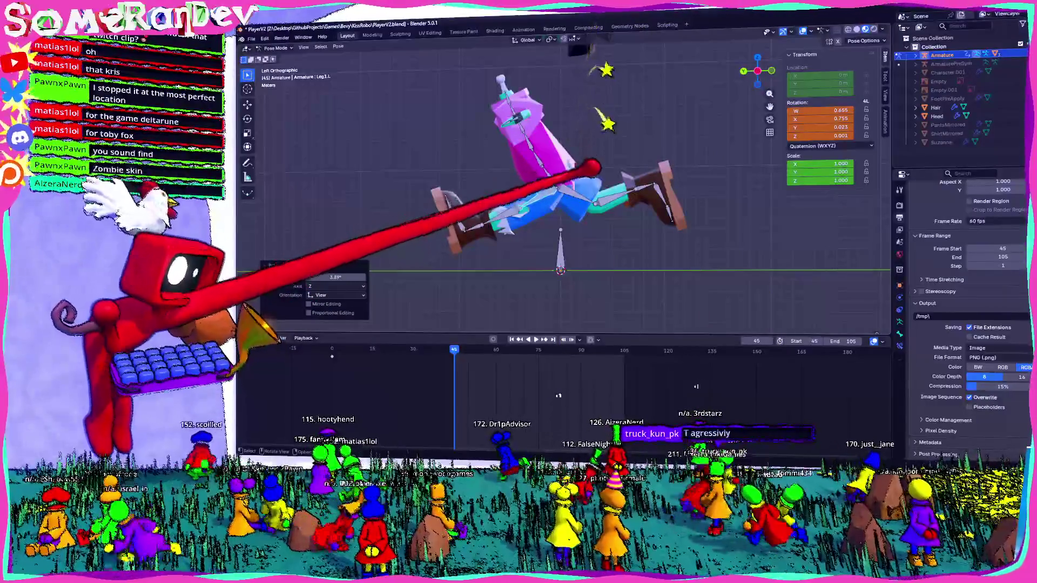
# Step: Keyframe all bones in the stride pose at frame 45, then move to frame 75
pyautogui.moveTo(671, 208); pyautogui.dragTo(458, 248)
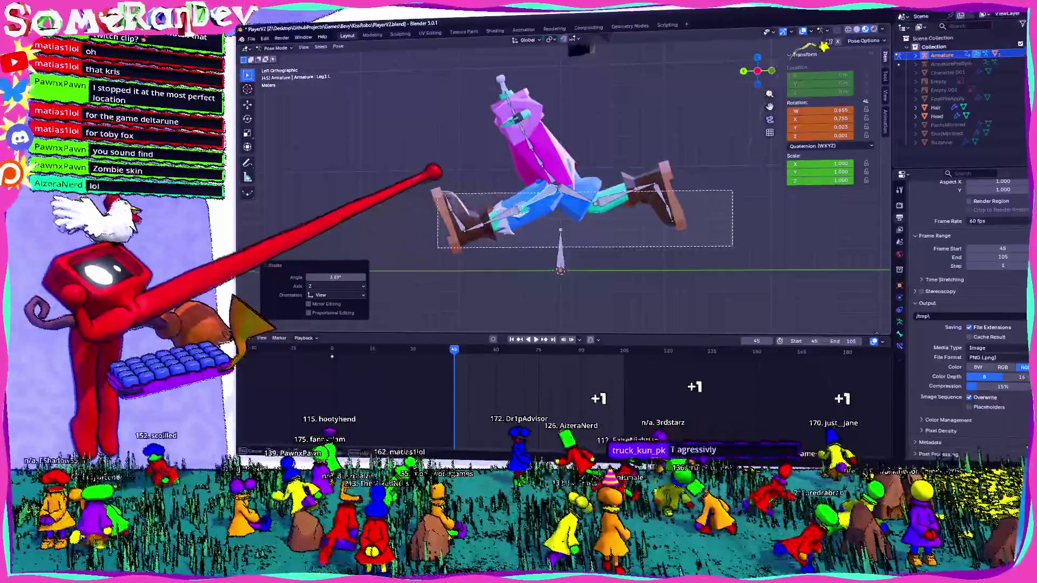
pyautogui.press('i')
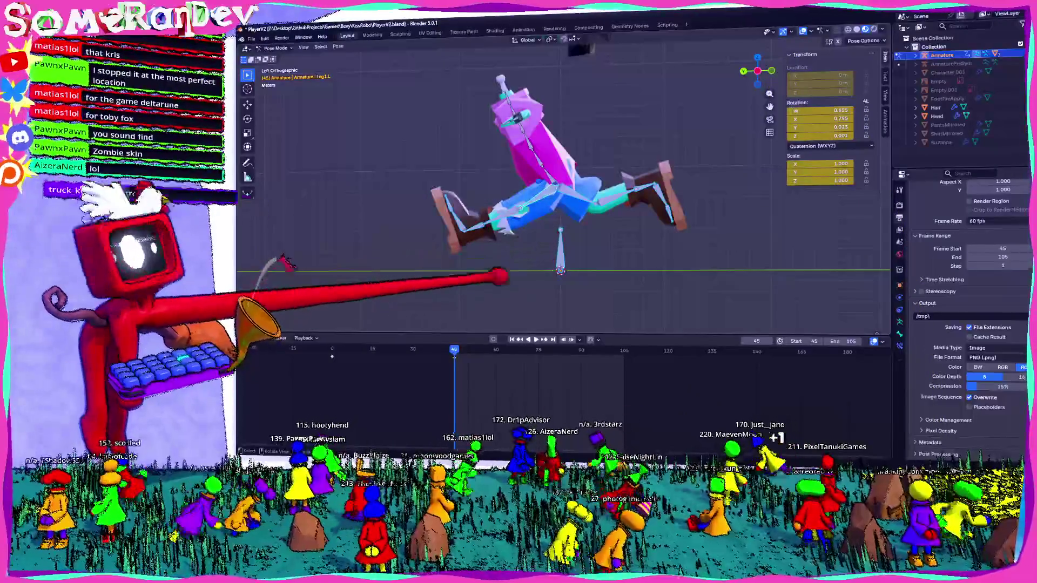
pyautogui.click(539, 350)
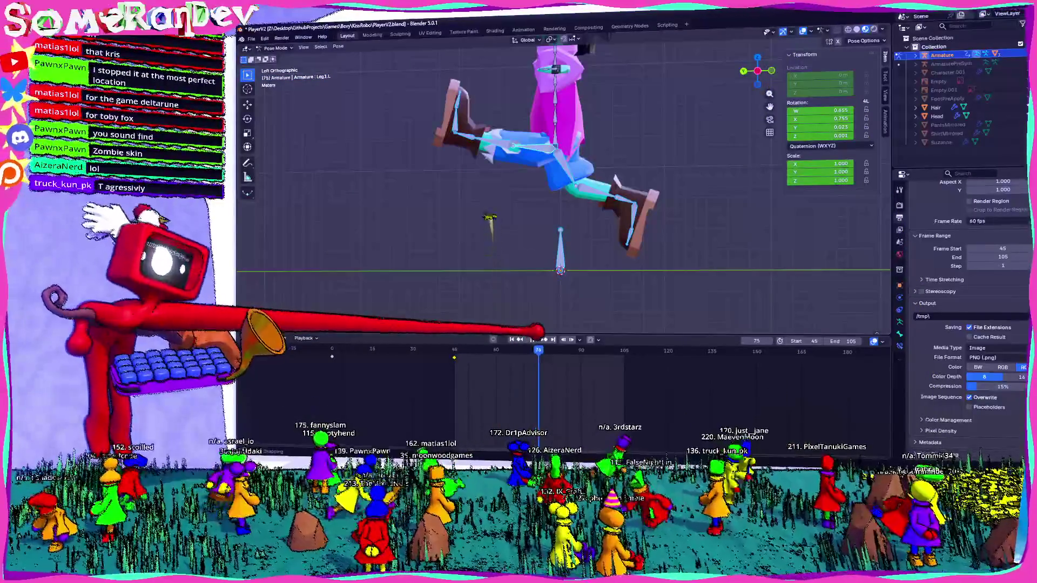
# Step: Clear all bone transforms at frame 75 to stand the boy upright, then scrub back to the frame 45 stride
pyautogui.moveTo(567, 203); pyautogui.dragTo(616, 186, button='middle')
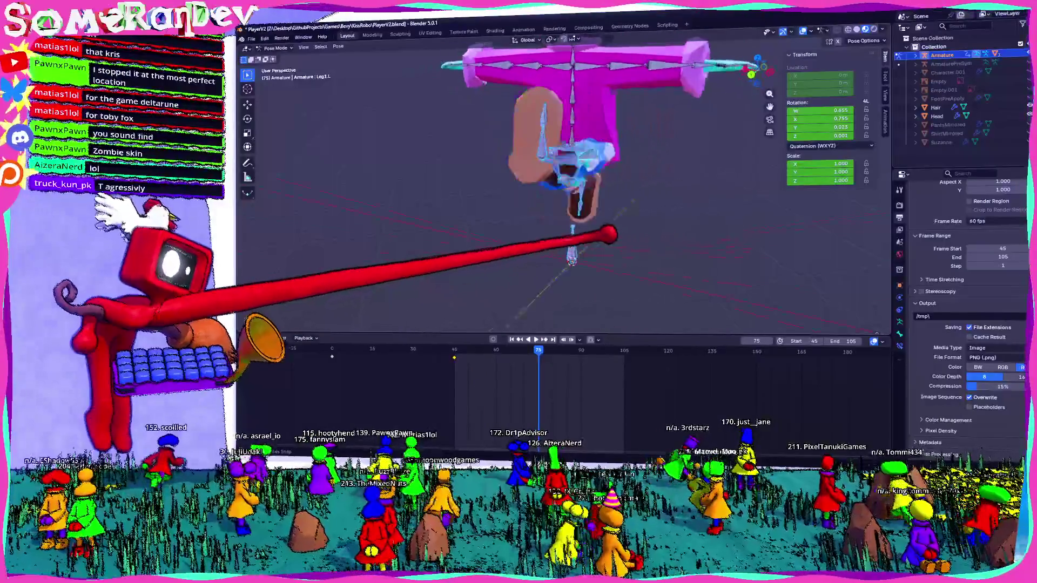
pyautogui.click(338, 47)
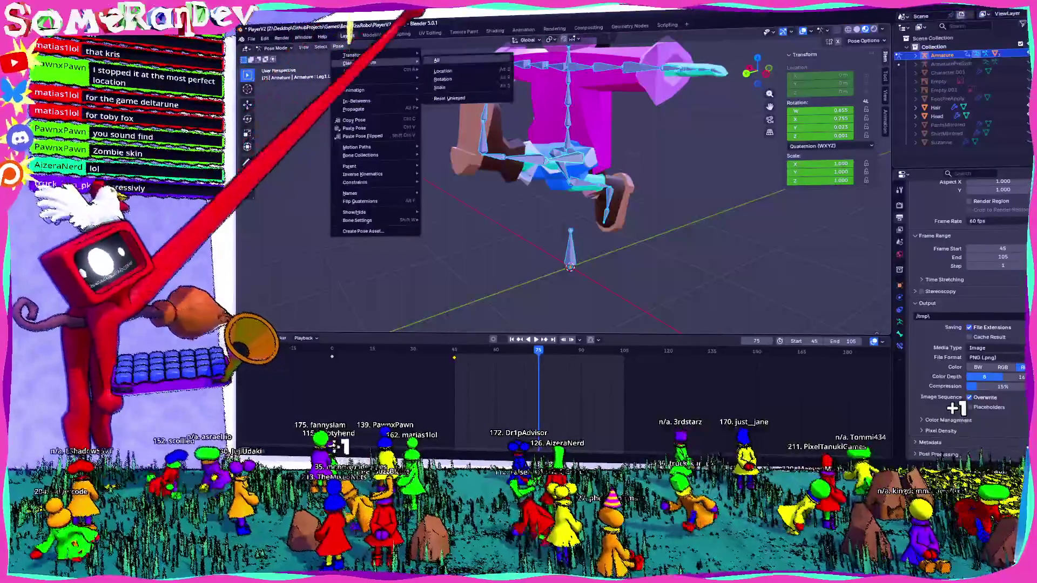
pyautogui.click(453, 79)
pyautogui.moveTo(567, 202); pyautogui.dragTo(664, 186, button='middle')
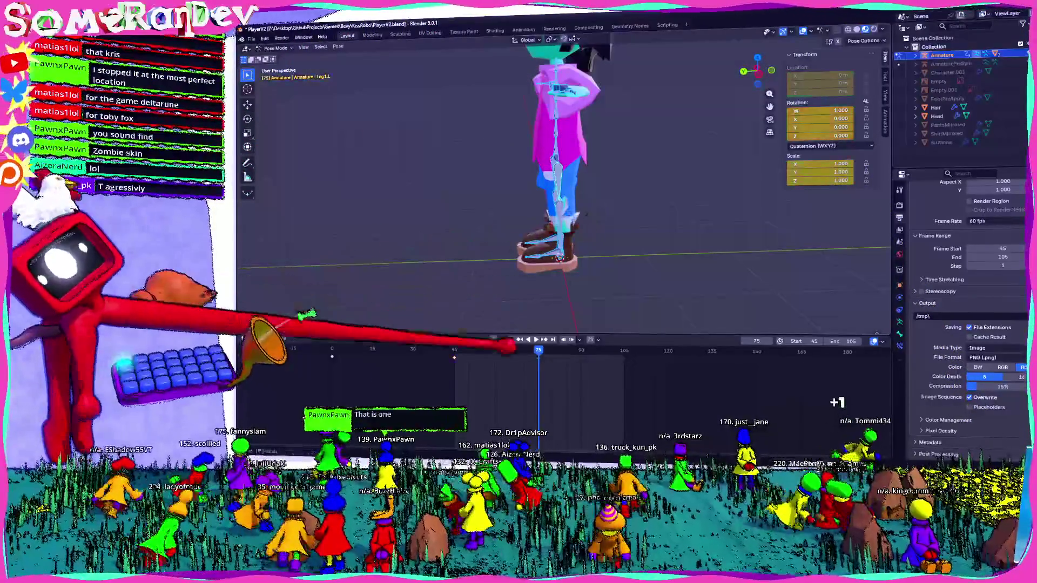
pyautogui.moveTo(457, 350); pyautogui.dragTo(451, 350)
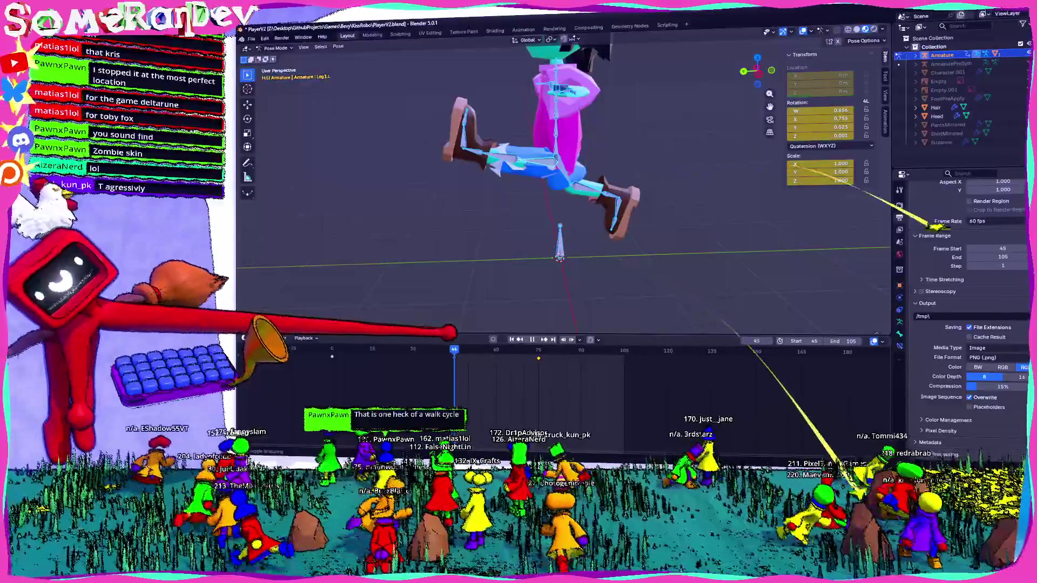
pyautogui.moveTo(567, 203); pyautogui.dragTo(616, 202, button='middle')
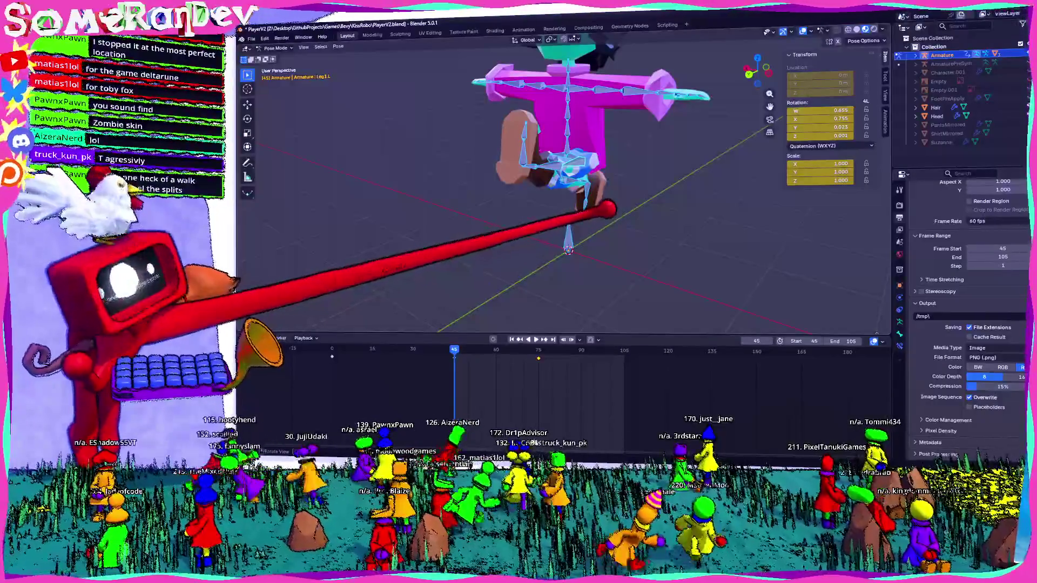
# Step: Clear the pose to rest at frame 75 and keyframe the upright standing pose there
pyautogui.moveTo(603, 174)
pyautogui.mouseDown(button='middle')
pyautogui.moveTo(607, 195)
pyautogui.moveTo(629, 177)
pyautogui.mouseUp(button='middle')
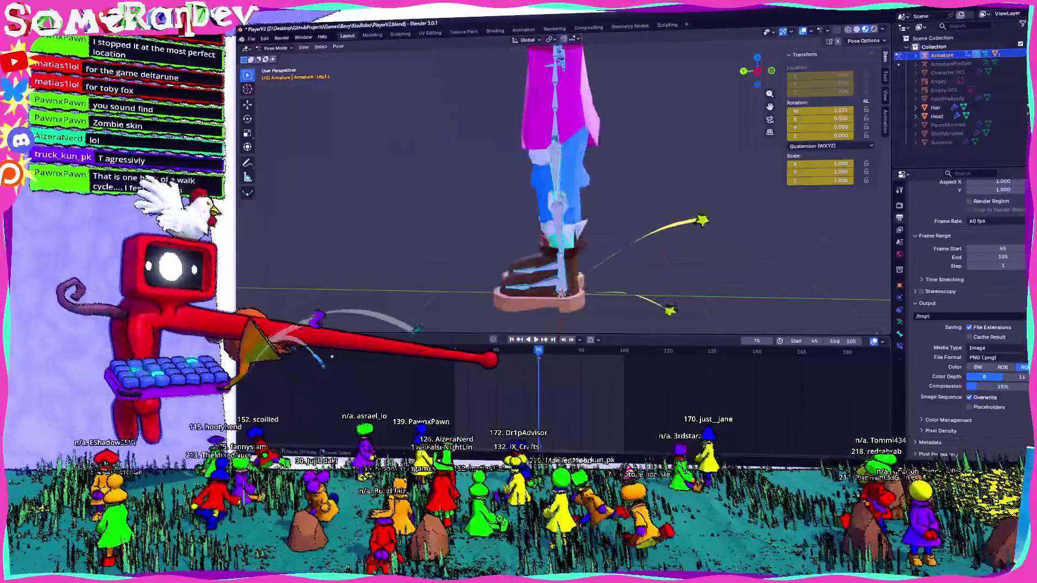
pyautogui.press('Escape')
pyautogui.press('r')
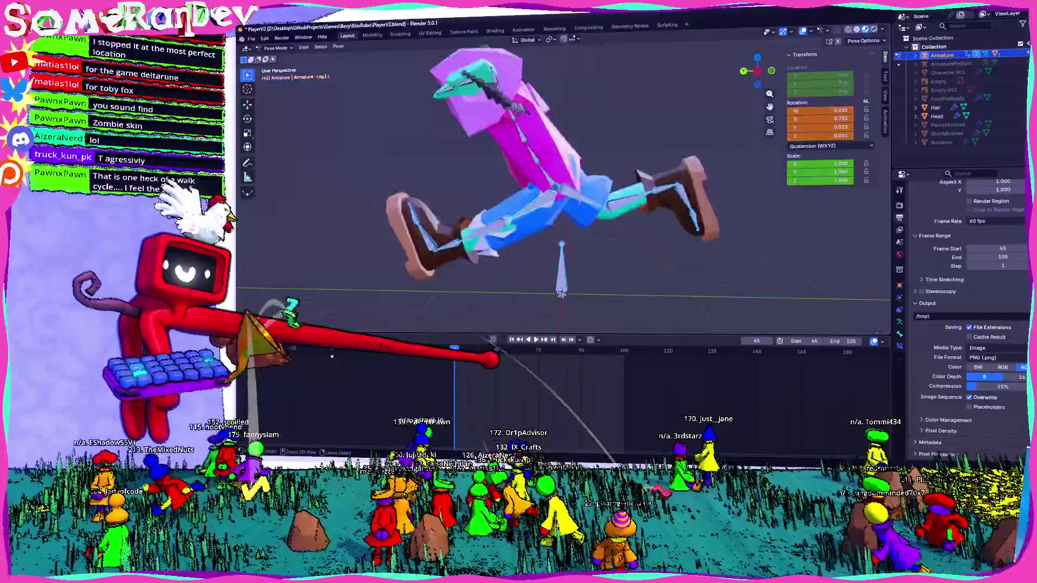
pyautogui.moveTo(566, 194); pyautogui.dragTo(583, 178, button='middle')
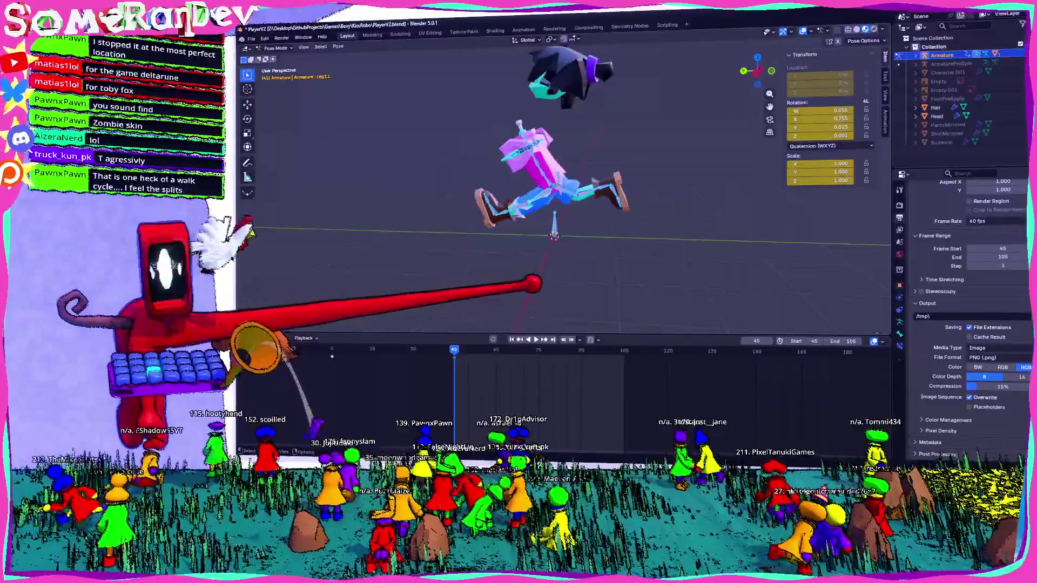
pyautogui.click(532, 348)
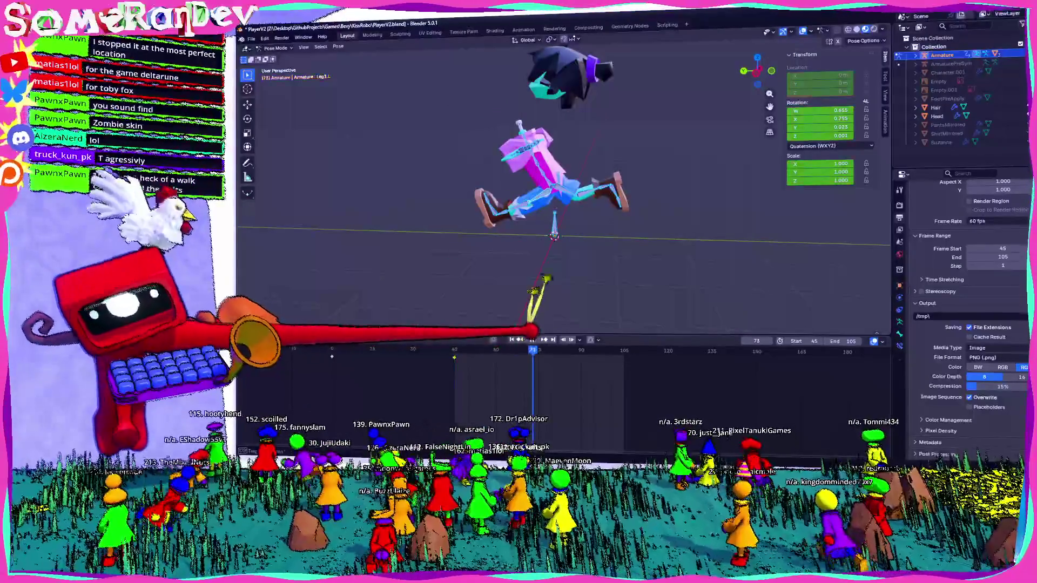
pyautogui.click(337, 46)
pyautogui.moveTo(361, 62)
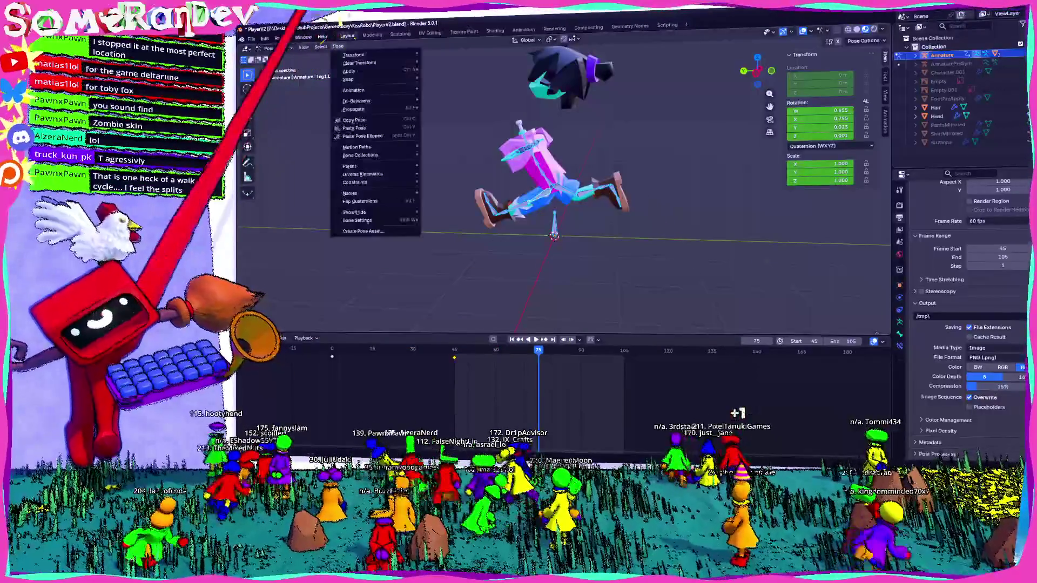
pyautogui.click(436, 60)
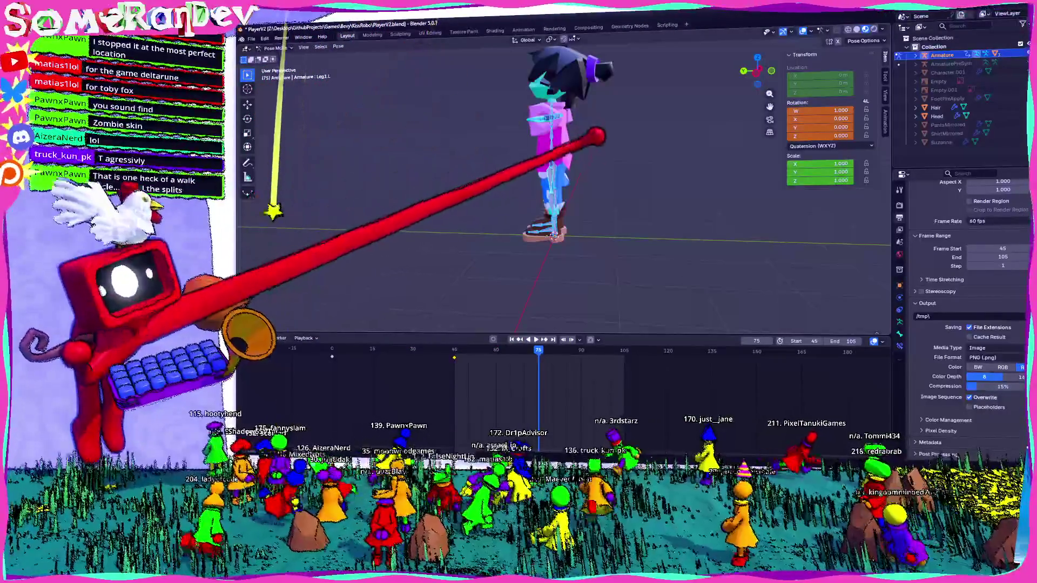
pyautogui.press('i')
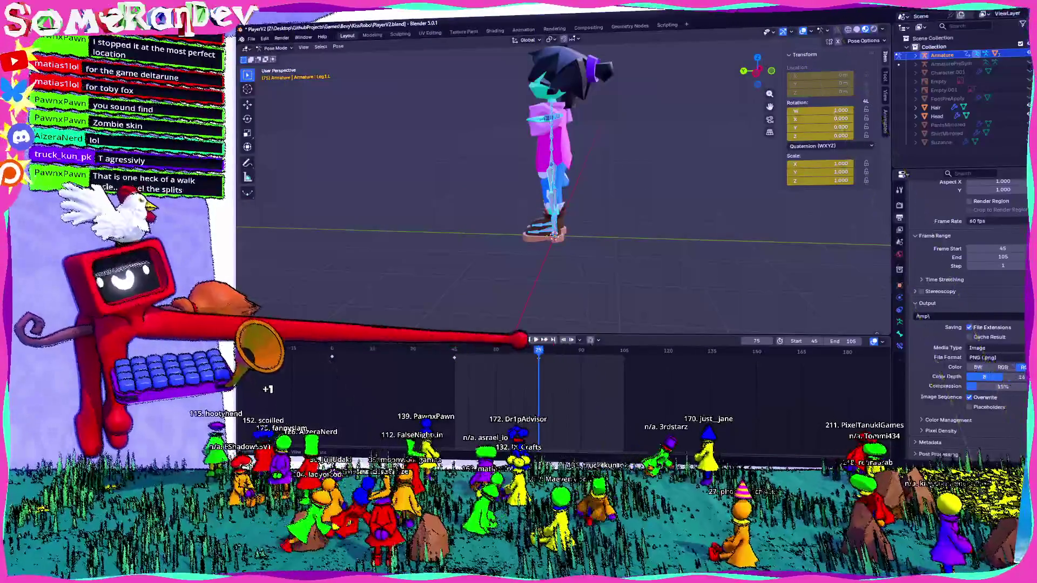
# Step: Compare with the stride near frame 46, return to frame 75 and begin swinging one leg from the left view
pyautogui.click(456, 350)
pyautogui.moveTo(566, 203); pyautogui.dragTo(518, 243, button='middle')
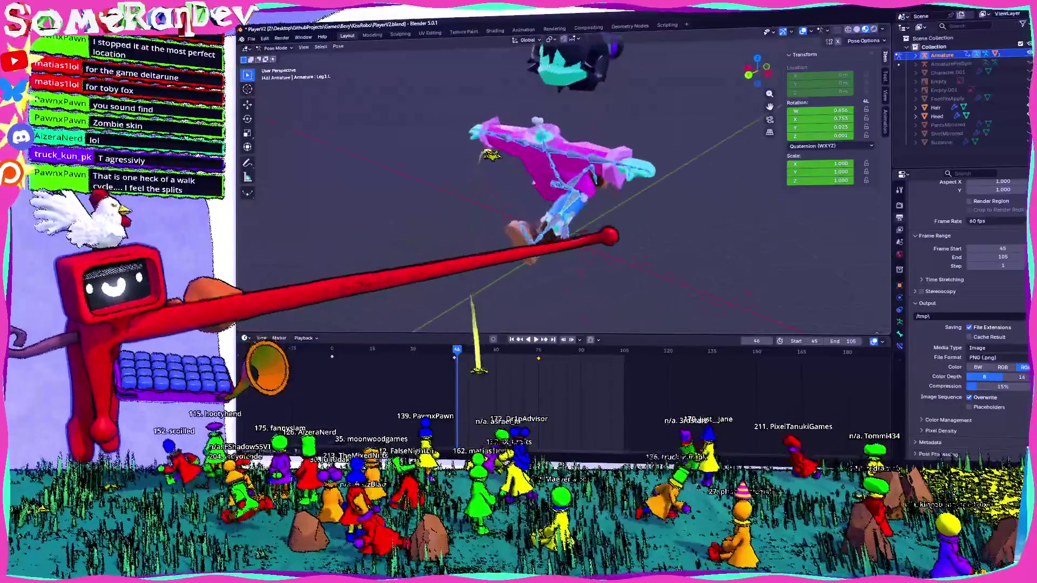
pyautogui.moveTo(616, 237); pyautogui.dragTo(579, 232, button='middle')
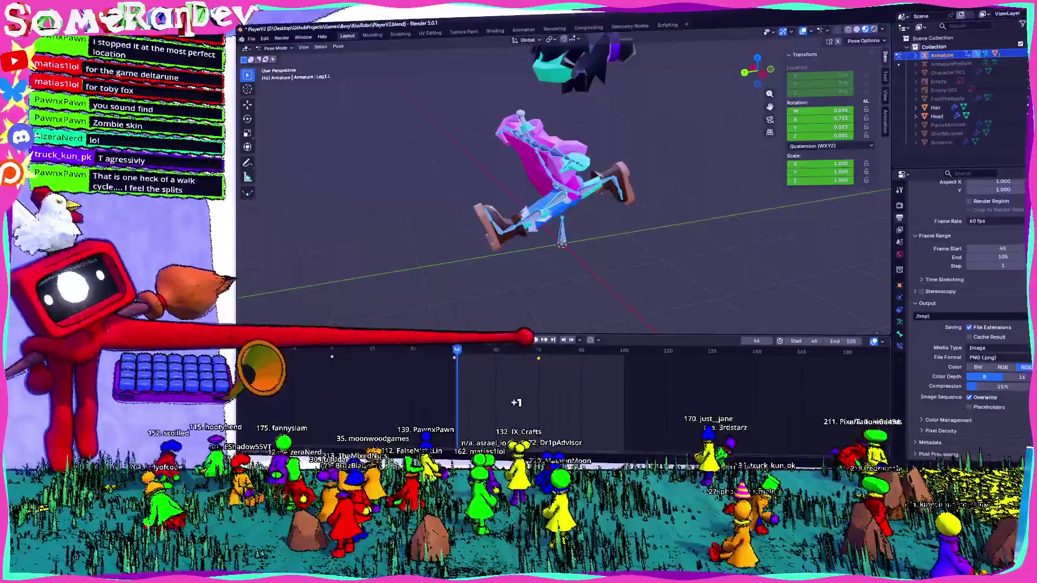
pyautogui.click(539, 350)
pyautogui.press('g')
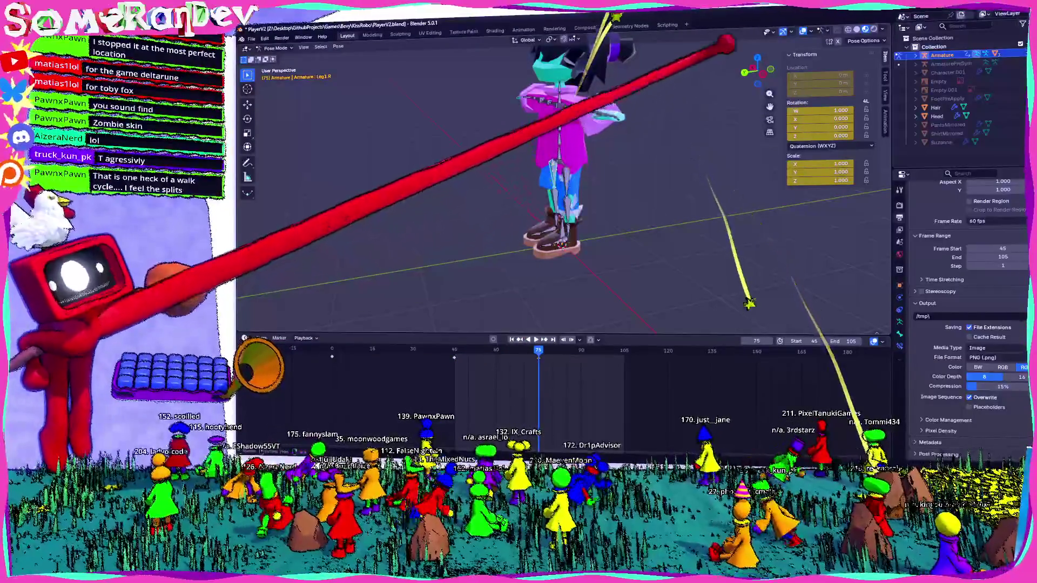
pyautogui.moveTo(761, 53); pyautogui.dragTo(717, 93, button='middle')
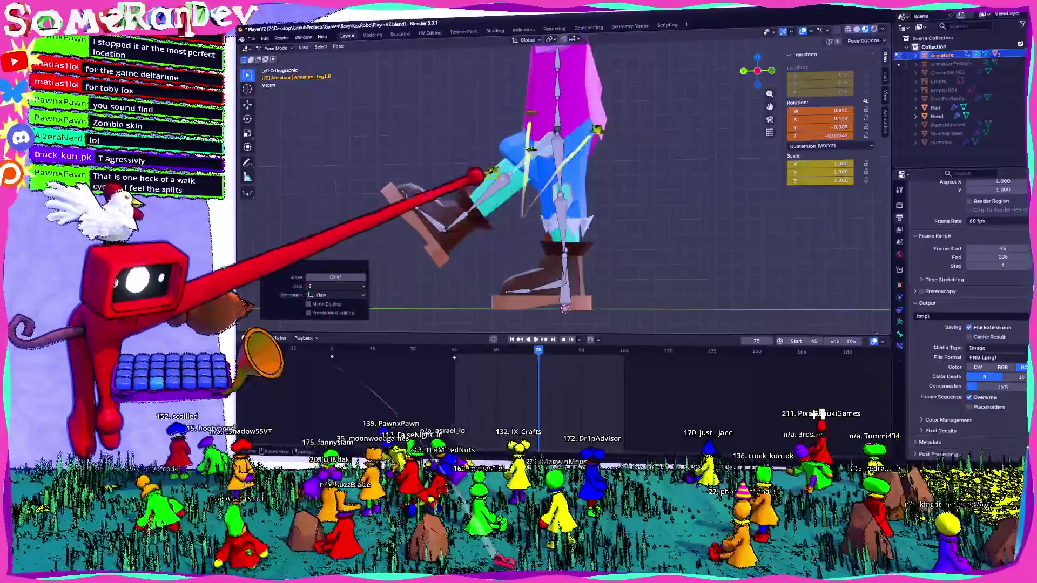
# Step: Confirm the right lower leg rotation and line up a left side view of the feet
pyautogui.click(403, 418)
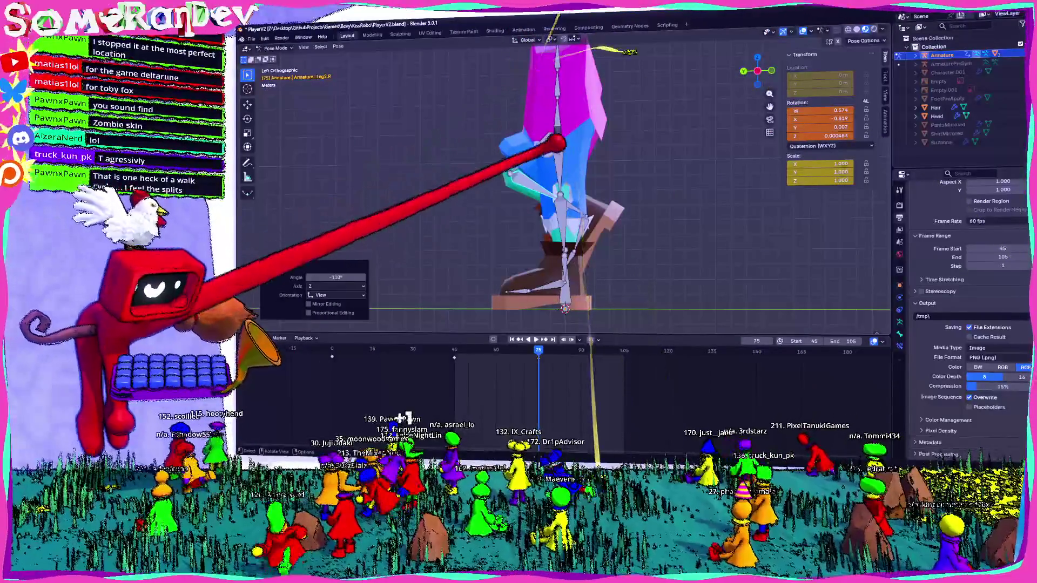
pyautogui.moveTo(556, 203)
pyautogui.mouseDown(button='middle')
pyautogui.moveTo(662, 177)
pyautogui.moveTo(701, 189)
pyautogui.mouseUp(button='middle')
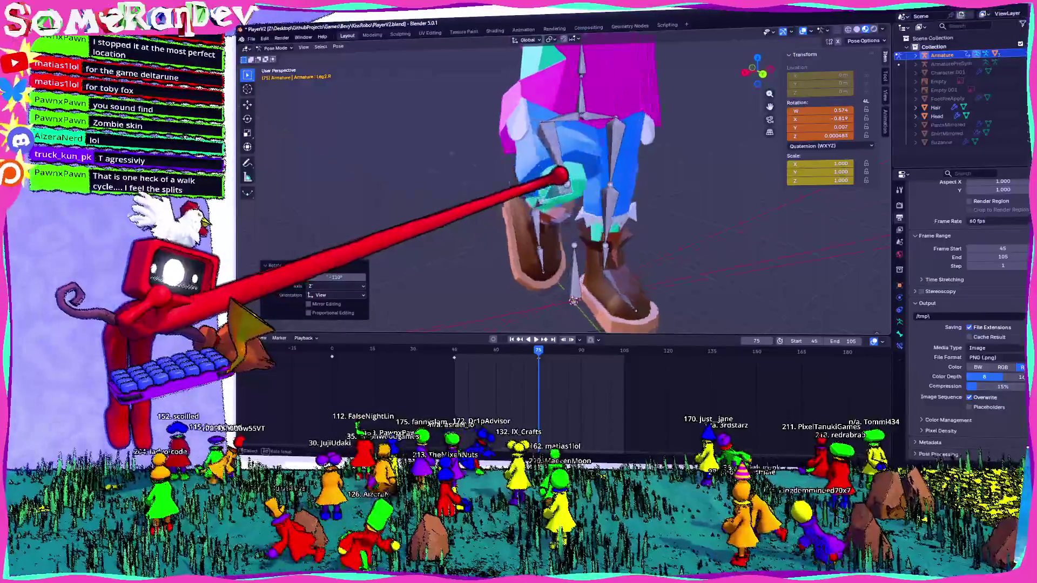
pyautogui.moveTo(562, 179); pyautogui.dragTo(509, 130, button='middle')
pyautogui.press('ctrl+KP_3')
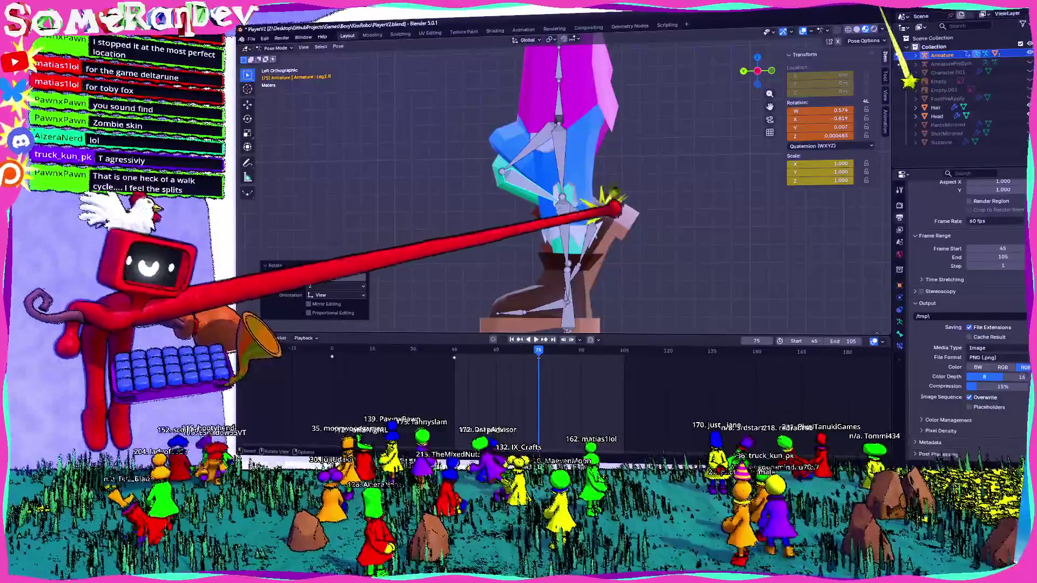
pyautogui.moveTo(616, 209); pyautogui.dragTo(753, 41, button='middle')
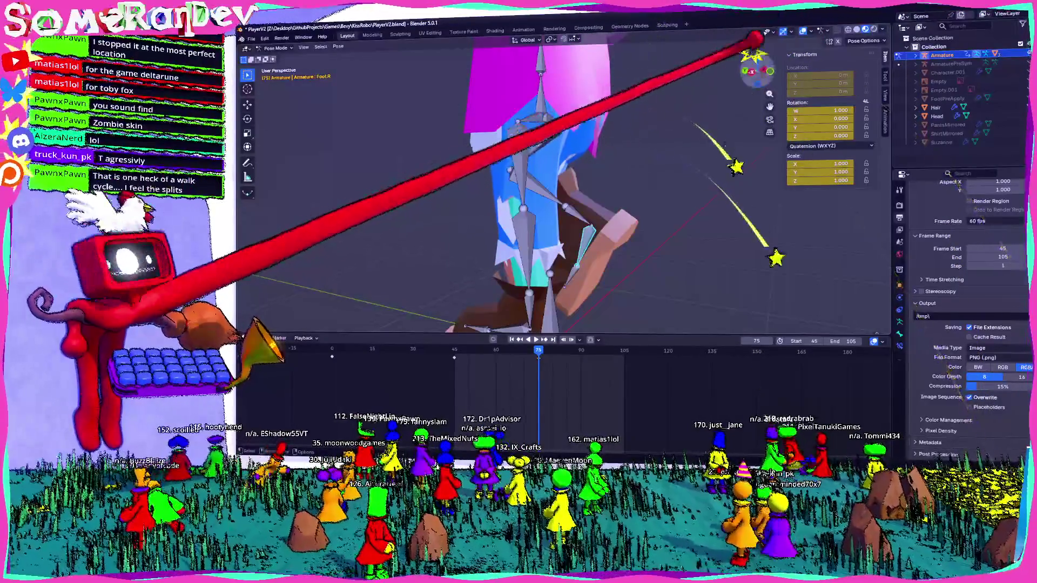
pyautogui.press('ctrl+KP_3')
# Step: Tilt the right foot about 14 degrees at frame 75, cancelling a second adjustment
pyautogui.press('r')
pyautogui.click(693, 201)
pyautogui.moveTo(693, 201)
pyautogui.mouseDown(button='middle')
pyautogui.moveTo(630, 185)
pyautogui.moveTo(729, 171)
pyautogui.mouseUp(button='middle')
pyautogui.press('r')
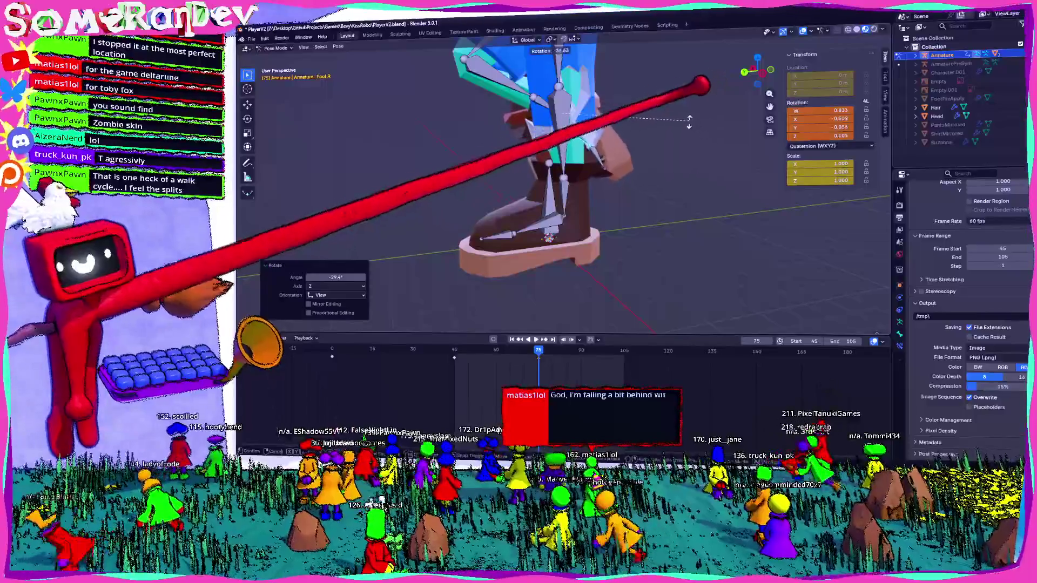
pyautogui.moveTo(689, 122); pyautogui.dragTo(672, 178, button='middle')
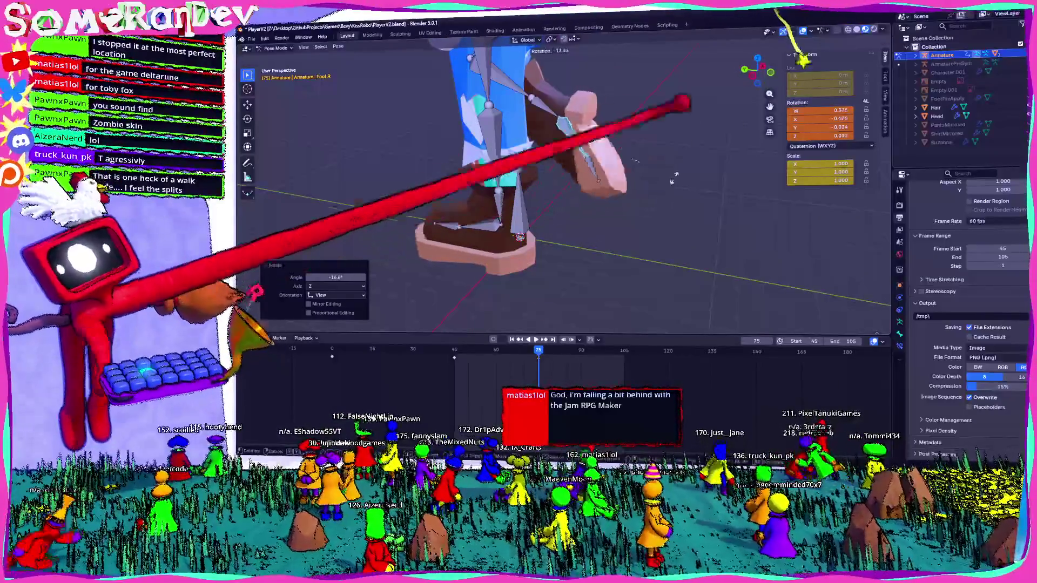
pyautogui.press('Escape')
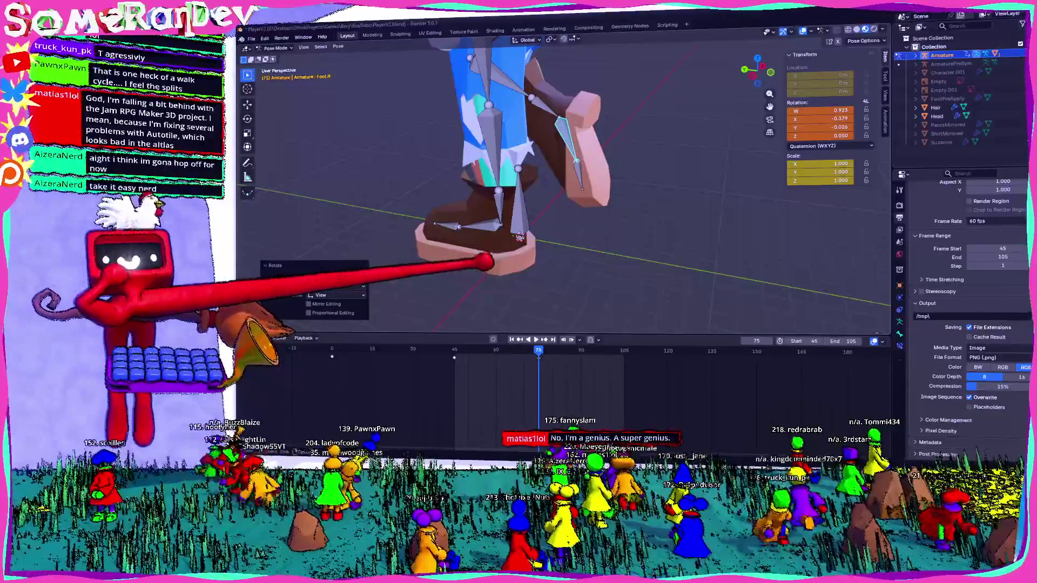
# Step: Play the walk back from frame 71 in a side view and stop it mid-stride near frame 60
pyautogui.moveTo(493, 236)
pyautogui.mouseDown(button='middle')
pyautogui.moveTo(628, 197)
pyautogui.moveTo(639, 136)
pyautogui.mouseUp(button='middle')
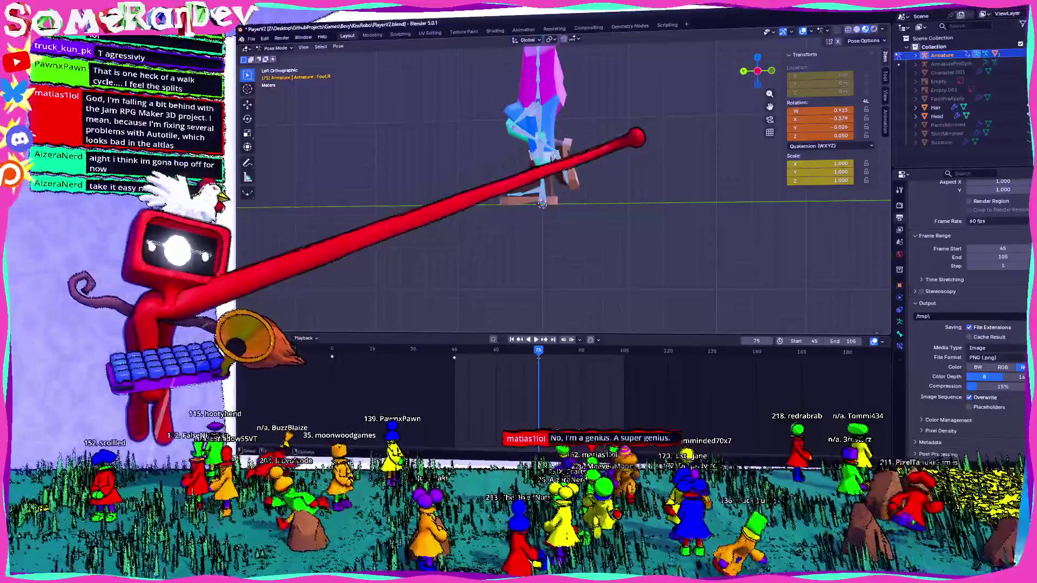
pyautogui.click(527, 351)
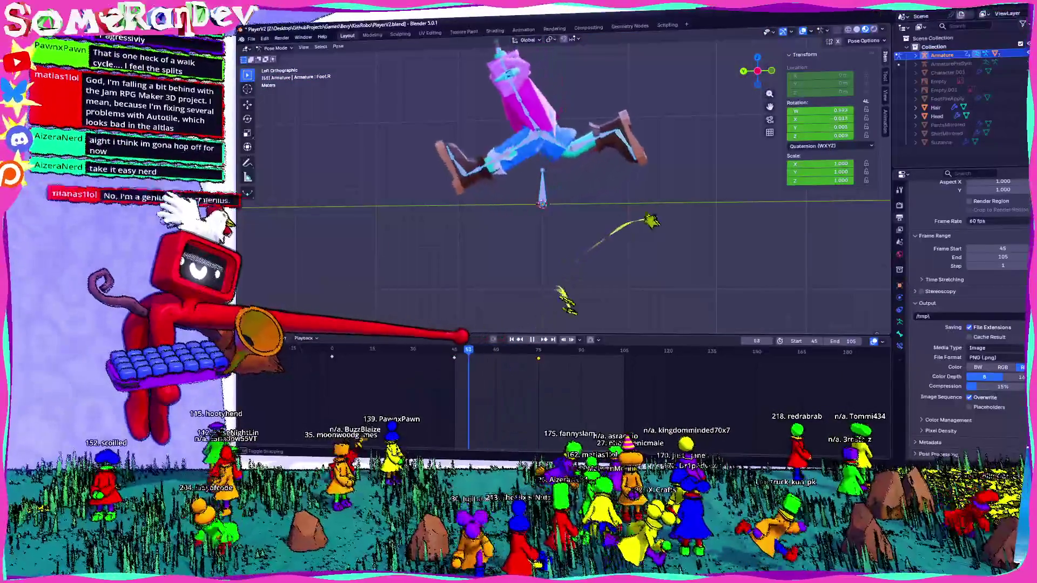
pyautogui.press('space')
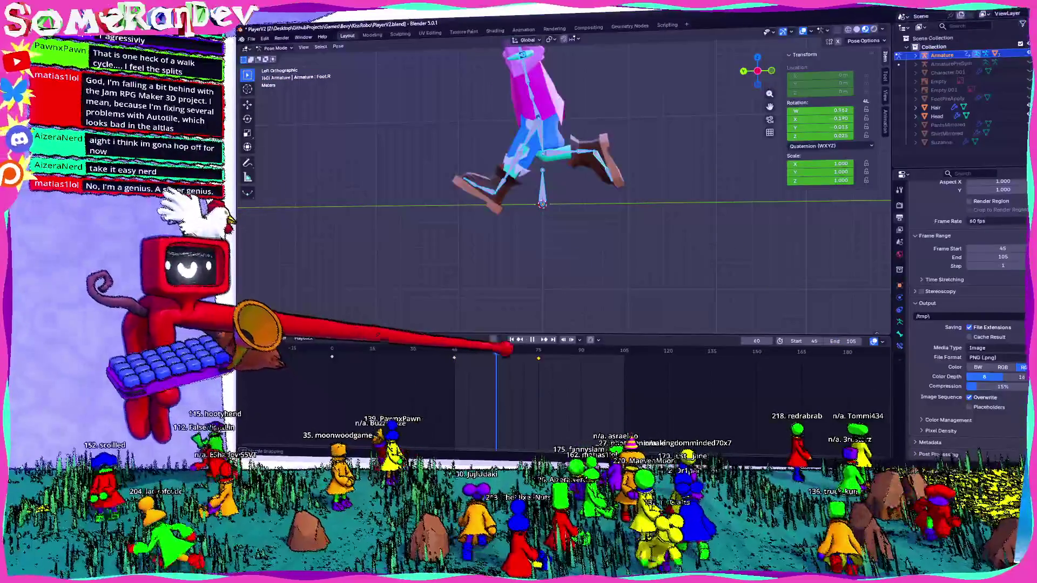
# Step: Rotate the left leg and lower leg, keyframe the stride pose and step through the frames to check it
pyautogui.press('r')
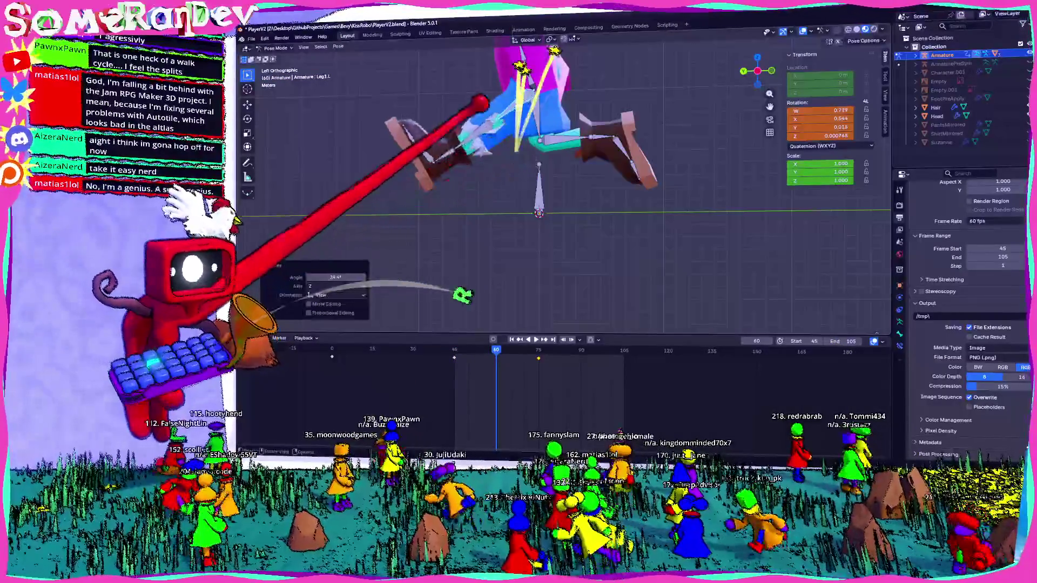
pyautogui.press('Return')
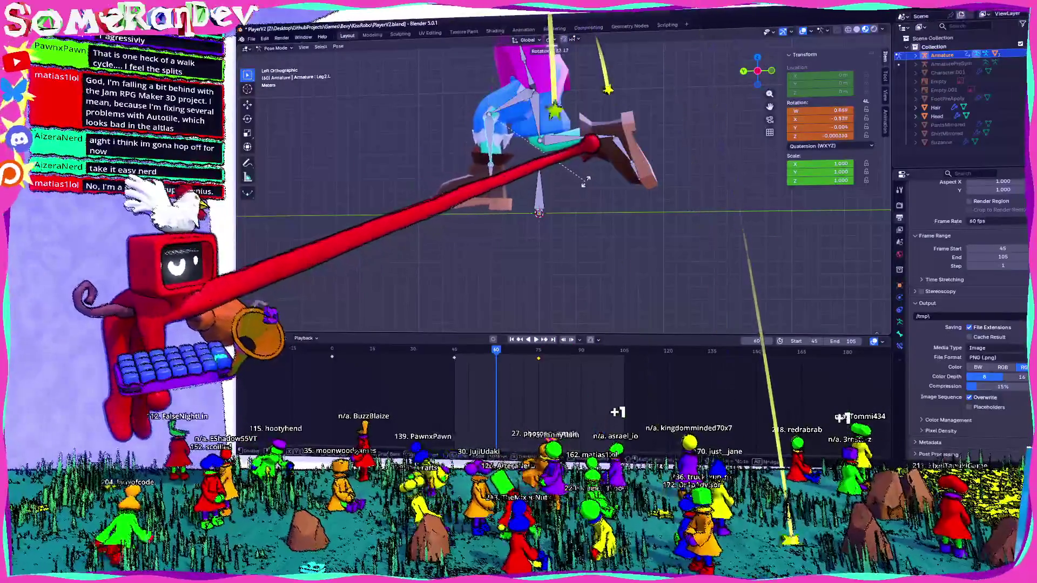
pyautogui.press('r')
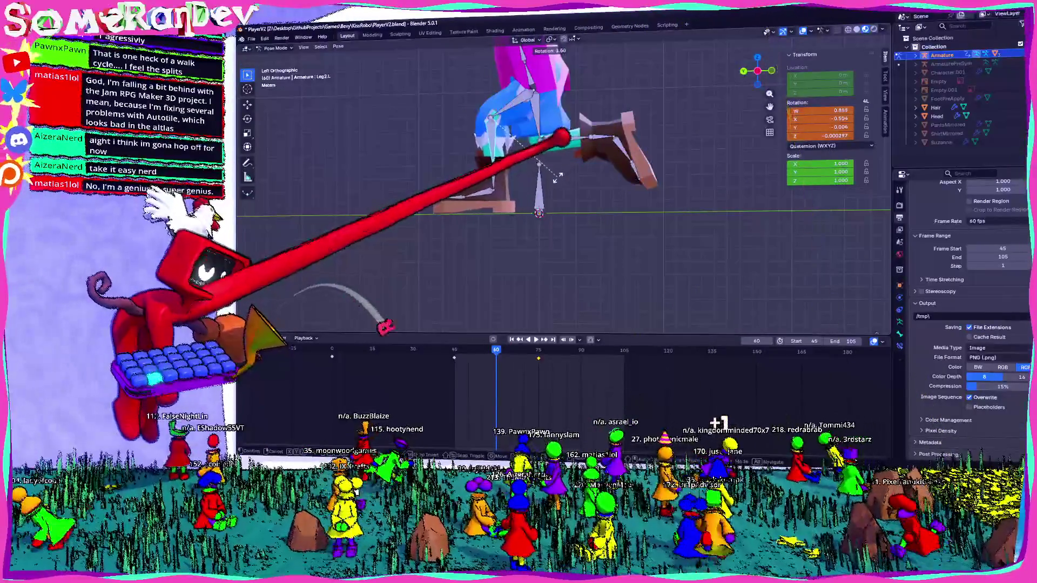
pyautogui.click(598, 197)
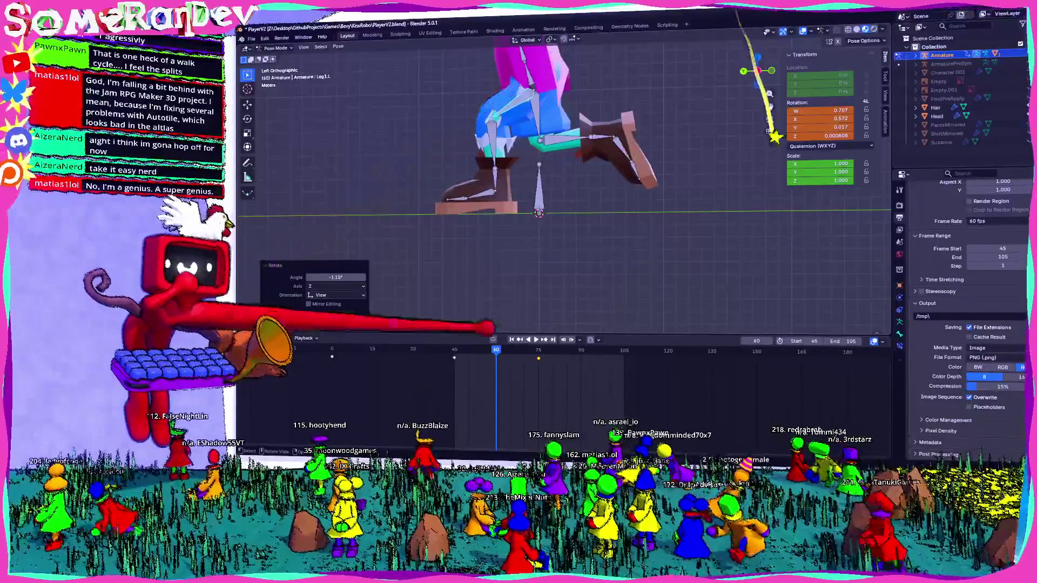
pyautogui.press('i')
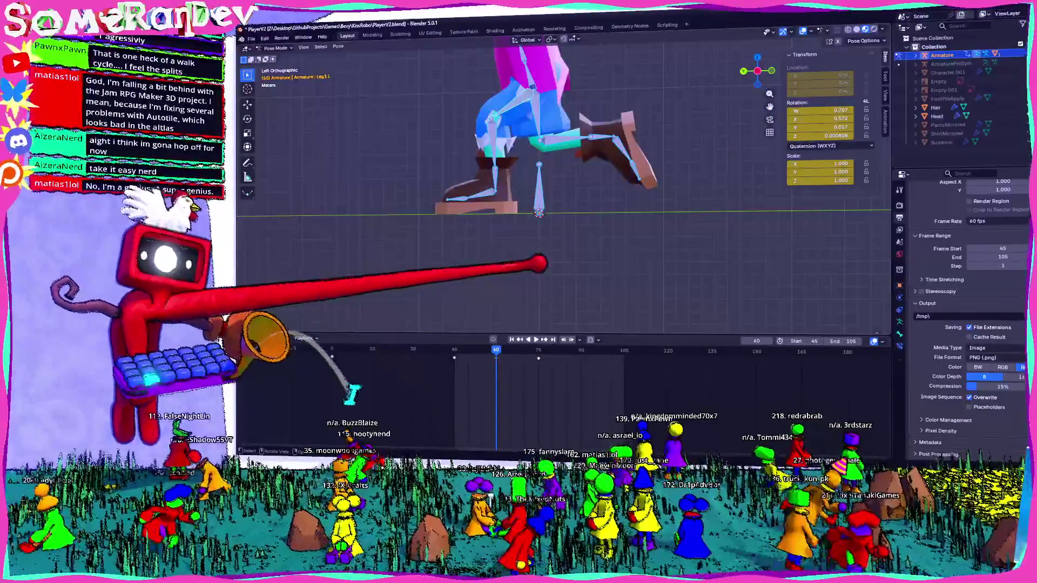
pyautogui.press('Left')
pyautogui.press('Left')
pyautogui.press('Left')
pyautogui.press('Left')
pyautogui.press('Left')
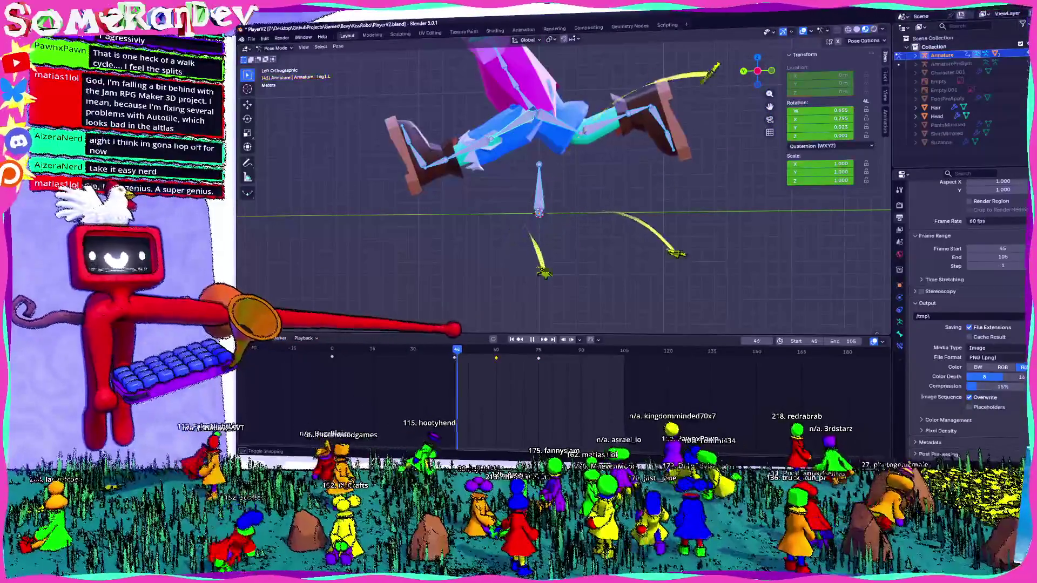
pyautogui.press('Right')
pyautogui.press('Right')
pyautogui.press('Right')
pyautogui.press('Right')
pyautogui.press('Right')
pyautogui.press('Right')
pyautogui.press('Right')
pyautogui.press('Right')
pyautogui.press('Right')
pyautogui.press('Right')
pyautogui.press('Right')
pyautogui.press('Right')
pyautogui.press('Right')
pyautogui.press('Right')
pyautogui.press('Right')
pyautogui.press('Right')
pyautogui.press('Right')
pyautogui.press('Right')
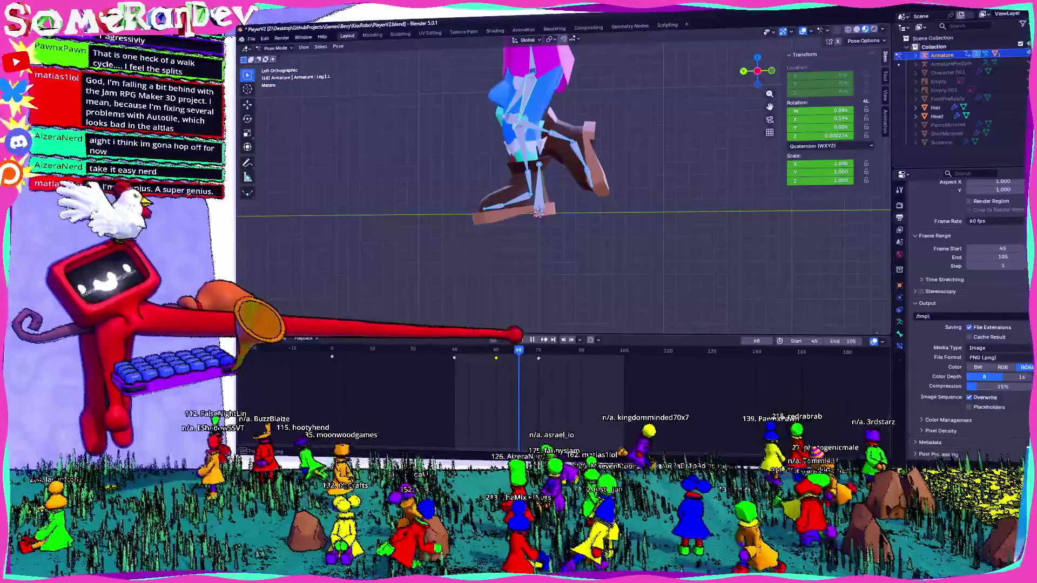
pyautogui.scroll(2, 535, 210)
# Step: Re-angle the left foot, left leg and lower left leg around frame 68, then scrub to about frame 82
pyautogui.click(519, 207)
pyautogui.press('r')
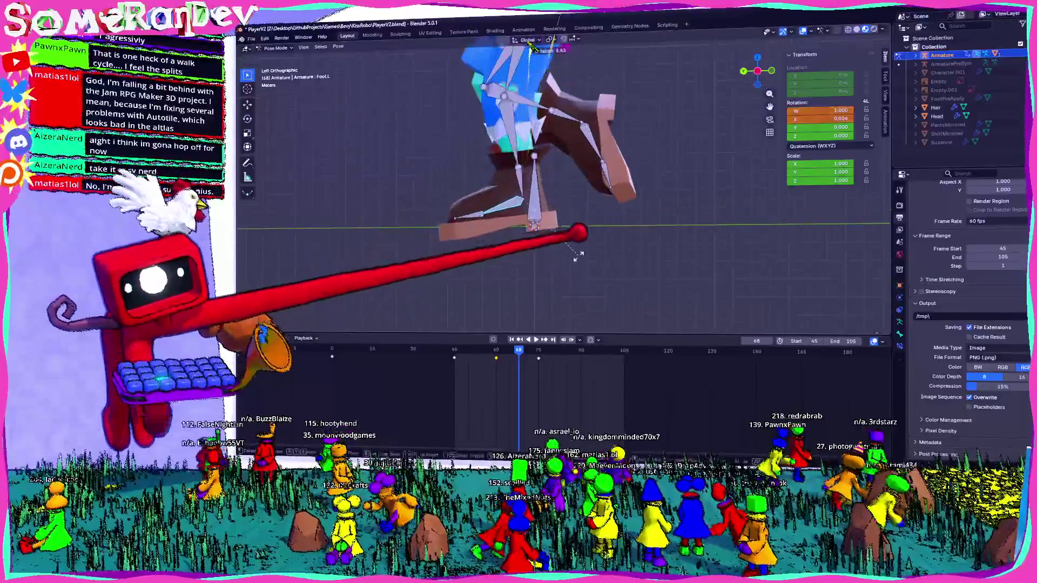
pyautogui.click(571, 259)
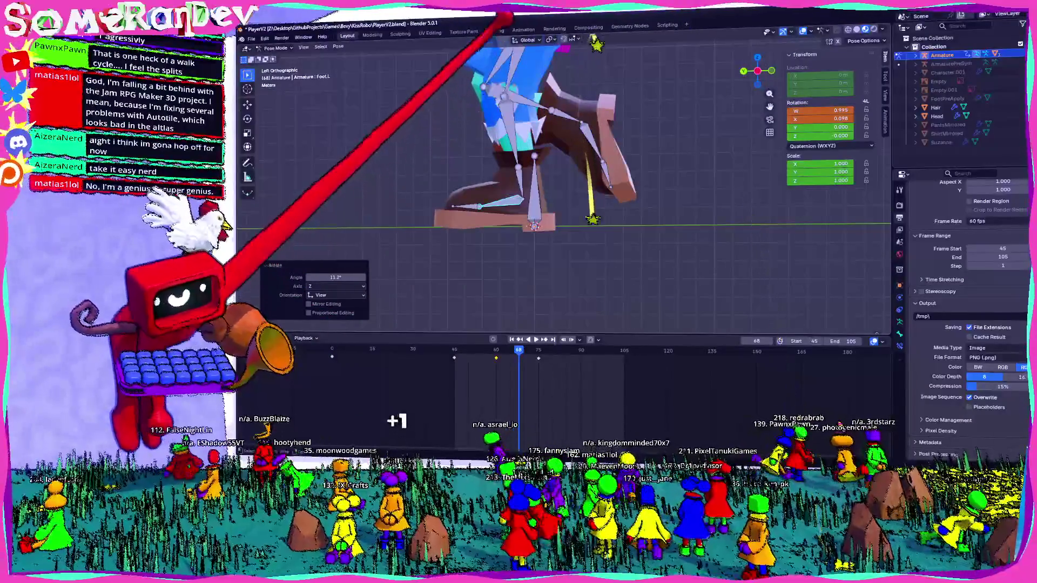
pyautogui.click(624, 208)
pyautogui.press('r')
pyautogui.click(523, 51)
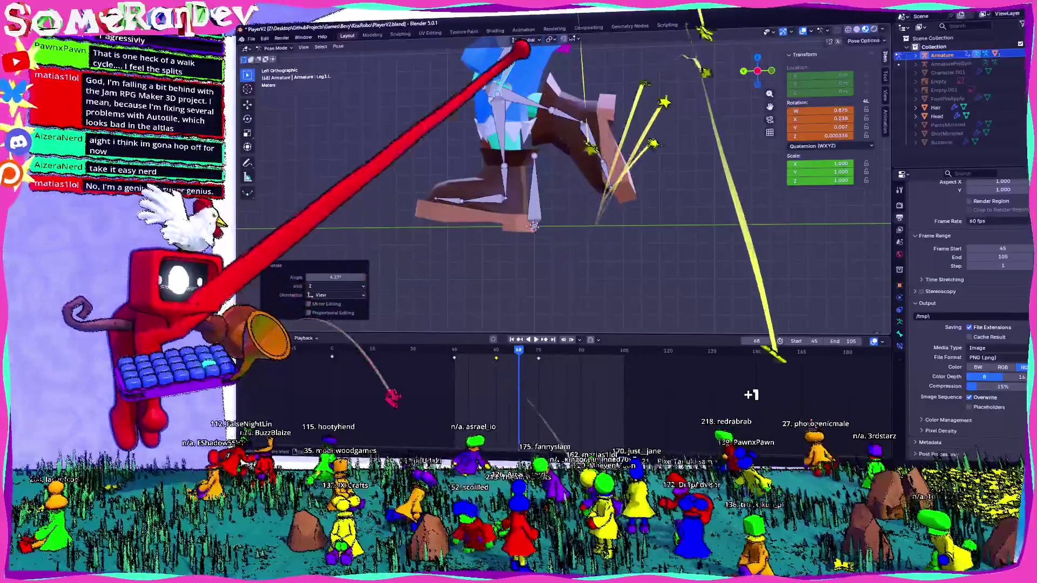
pyautogui.click(510, 114)
pyautogui.press('r')
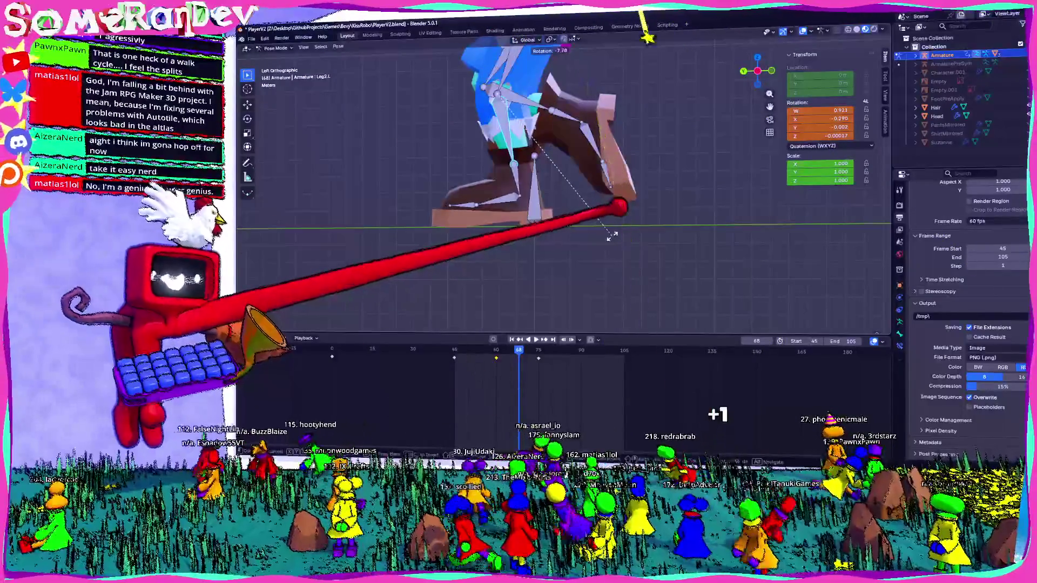
pyautogui.click(611, 235)
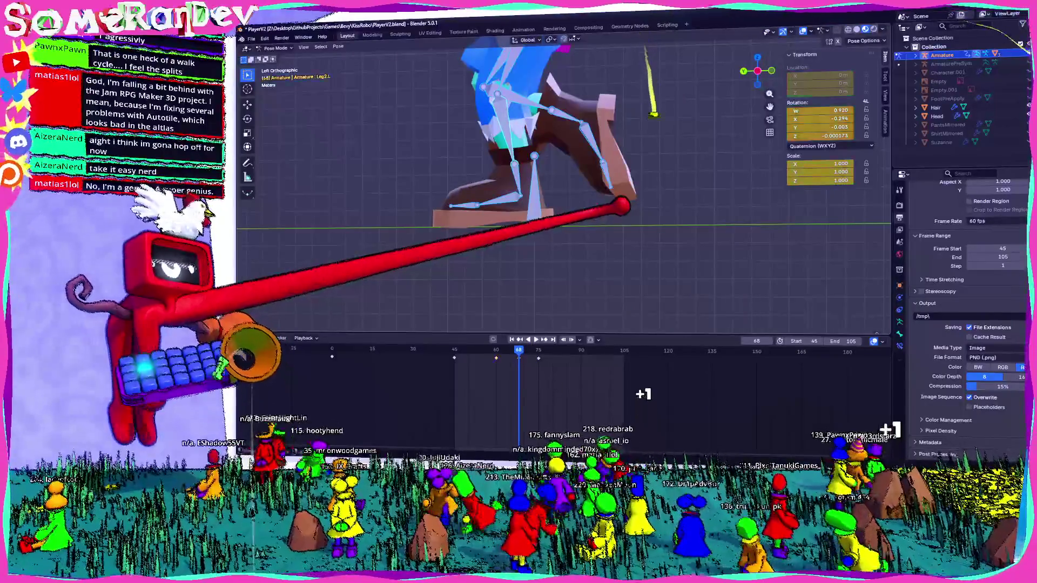
pyautogui.moveTo(518, 350)
pyautogui.mouseDown()
pyautogui.moveTo(557, 342)
pyautogui.moveTo(447, 388)
pyautogui.mouseUp()
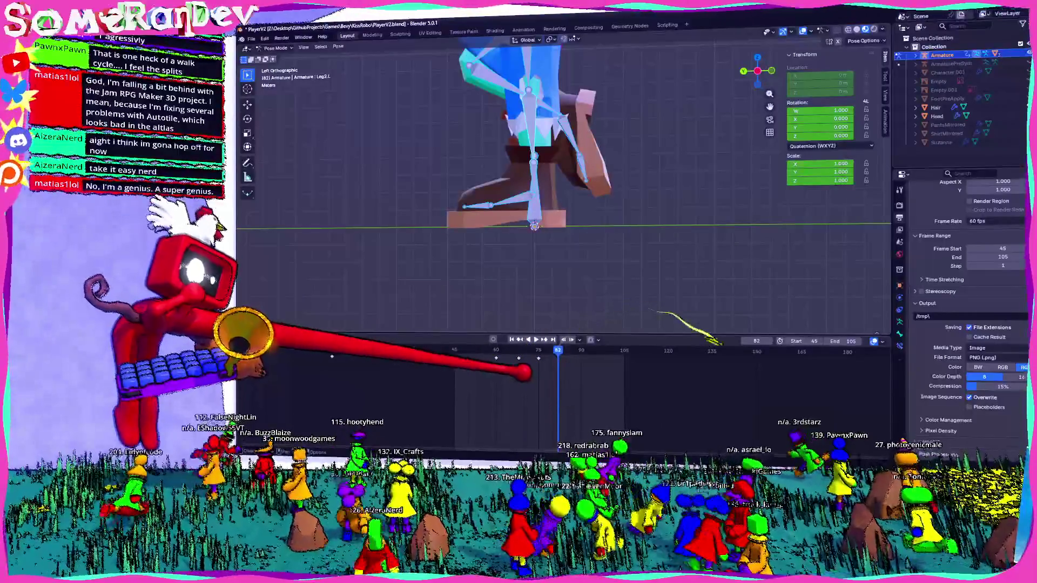
# Step: Select the pose keyframes in the timeline and move to the loop's final frame 105
pyautogui.moveTo(552, 352)
pyautogui.mouseDown()
pyautogui.moveTo(519, 363)
pyautogui.moveTo(607, 350)
pyautogui.mouseUp()
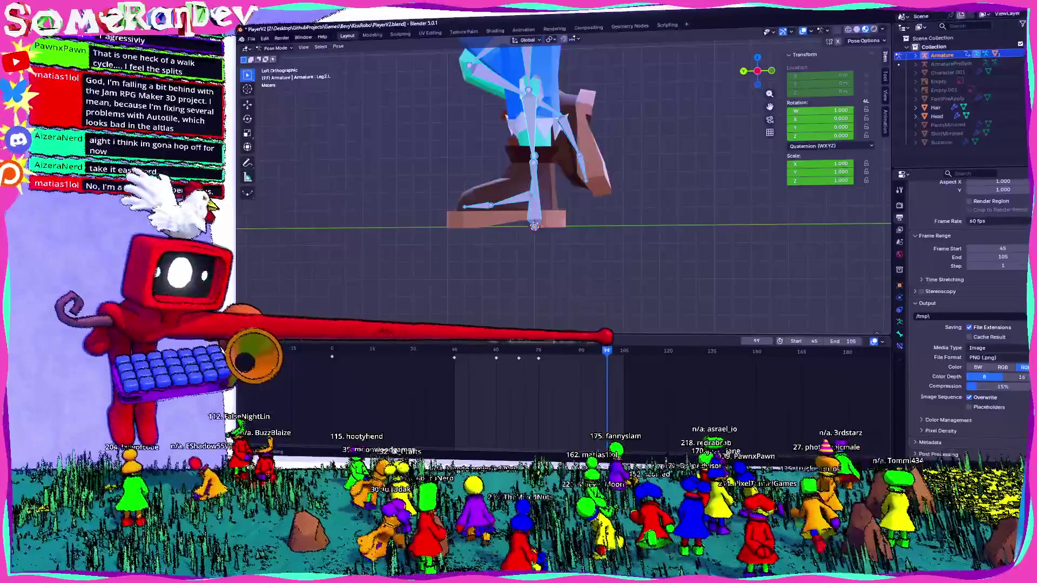
pyautogui.moveTo(607, 350); pyautogui.dragTo(624, 350)
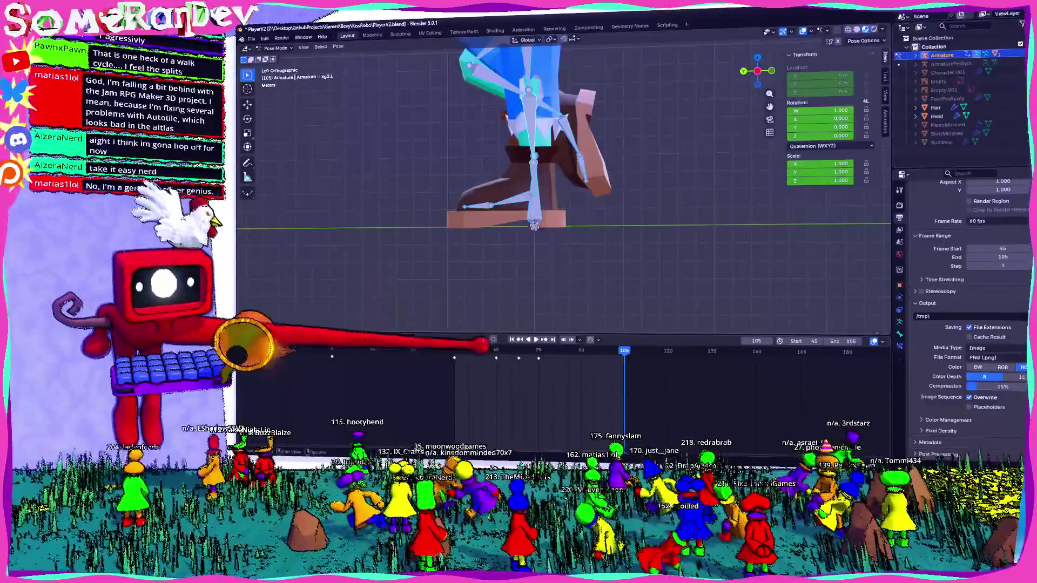
pyautogui.moveTo(534, 162); pyautogui.dragTo(567, 203, button='middle')
pyautogui.hotkey('shift', 'Left')
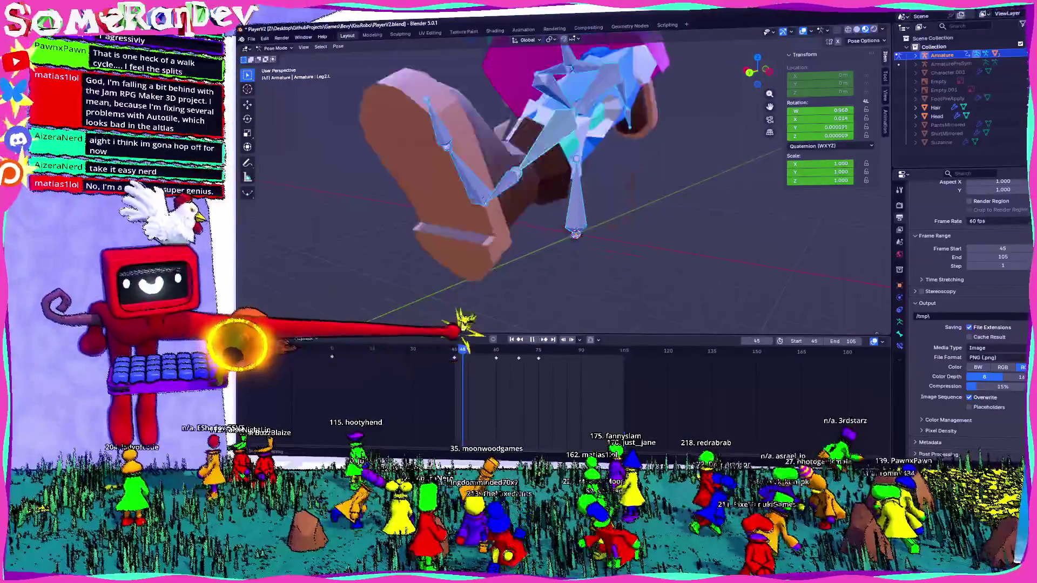
pyautogui.click(624, 348)
# Step: Keyframe an upright rest pose at frame 105 and bring up the timeline keyframe options
pyautogui.press('i')
pyautogui.click(578, 370)
pyautogui.press('r')
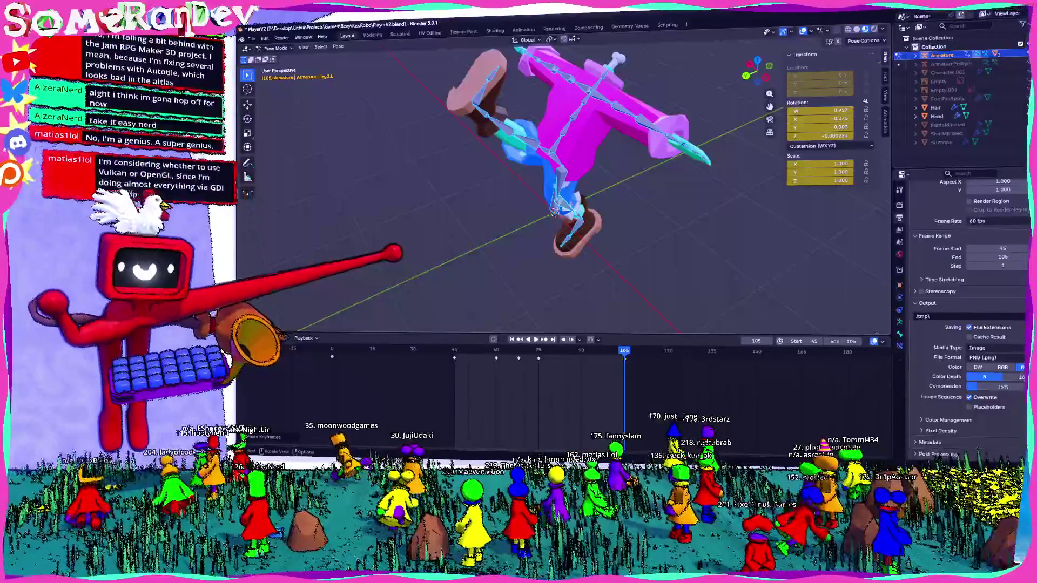
pyautogui.moveTo(567, 203)
pyautogui.mouseDown(button='middle')
pyautogui.moveTo(616, 187)
pyautogui.moveTo(599, 162)
pyautogui.mouseUp(button='middle')
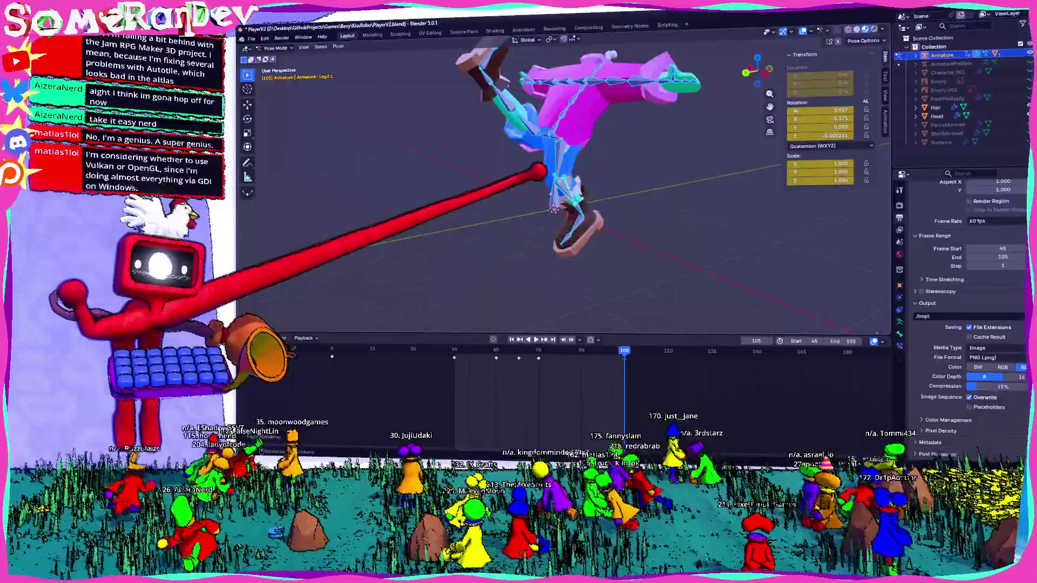
pyautogui.moveTo(567, 203); pyautogui.dragTo(551, 243, button='middle')
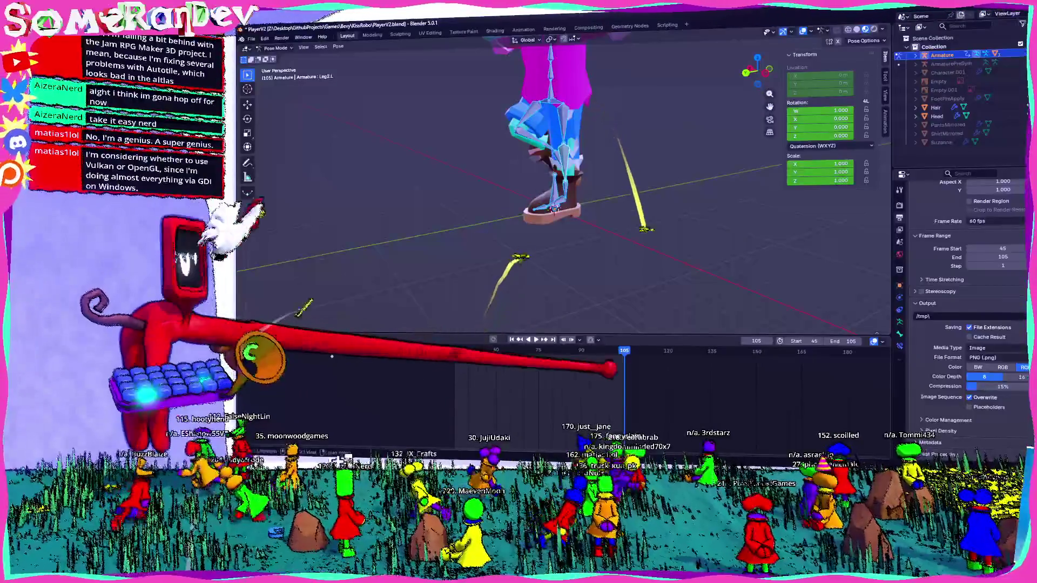
pyautogui.rightClick(599, 363)
# Step: Paste the copied stride pose flipped onto frame 105 and play the walk cycle
pyautogui.click(595, 369)
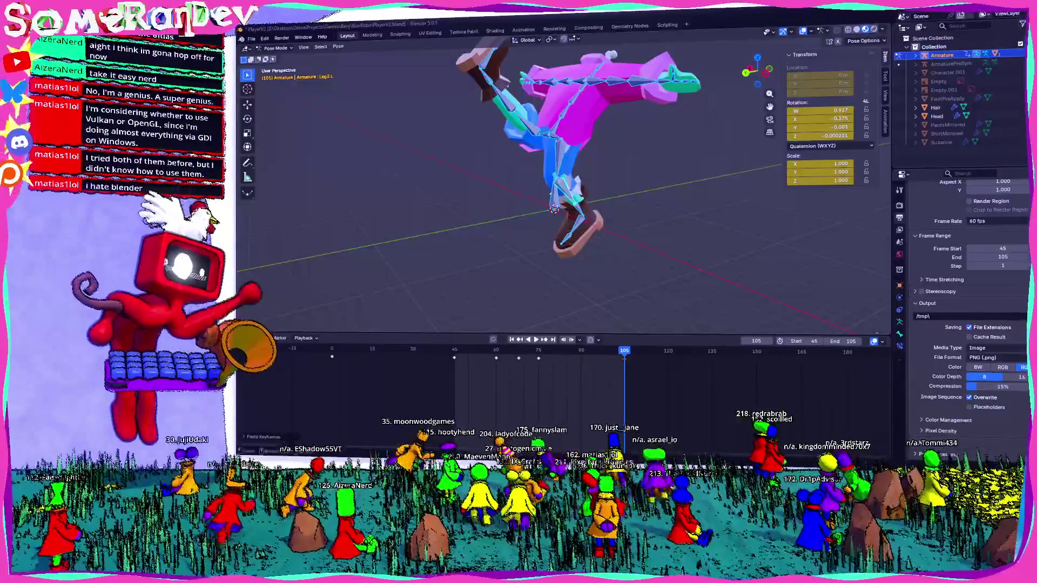
pyautogui.press('space')
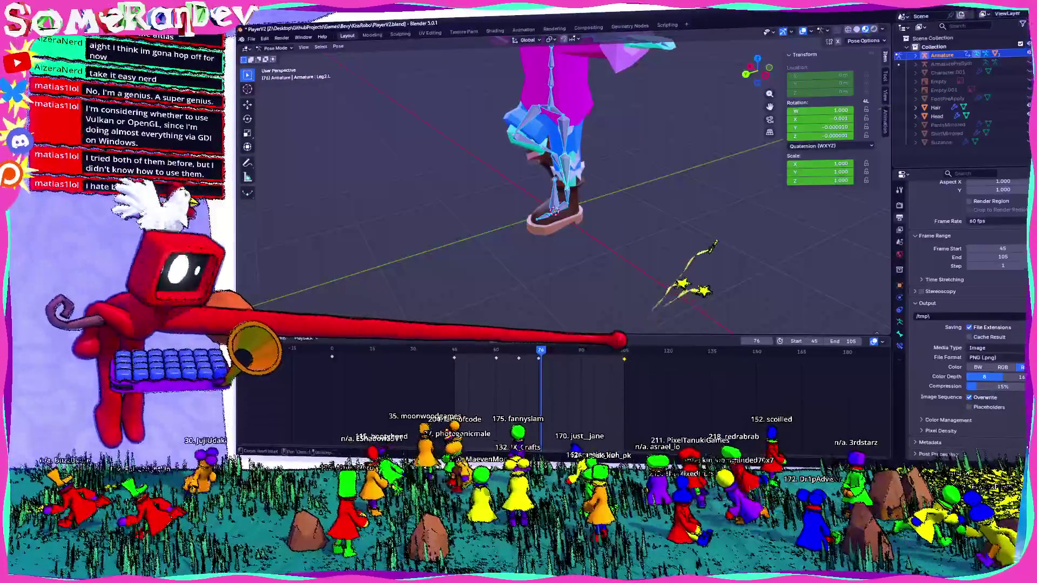
# Step: Preview the walk loop from the left side view and jump to frame 75
pyautogui.moveTo(567, 203)
pyautogui.mouseDown(button='middle')
pyautogui.moveTo(616, 203)
pyautogui.moveTo(600, 202)
pyautogui.mouseUp(button='middle')
pyautogui.press('ctrl+KP_3')
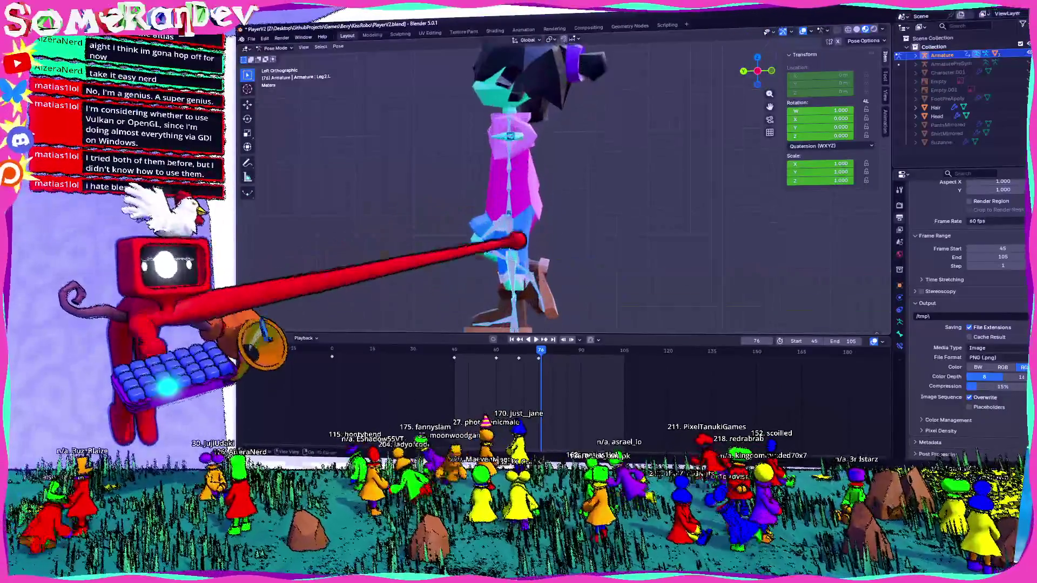
pyautogui.press('space')
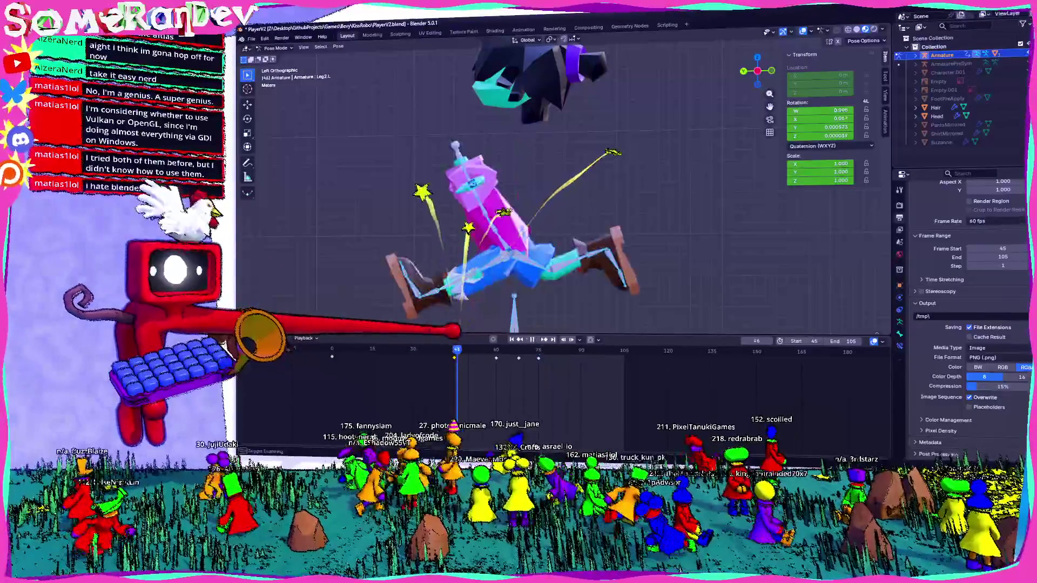
pyautogui.press('Escape')
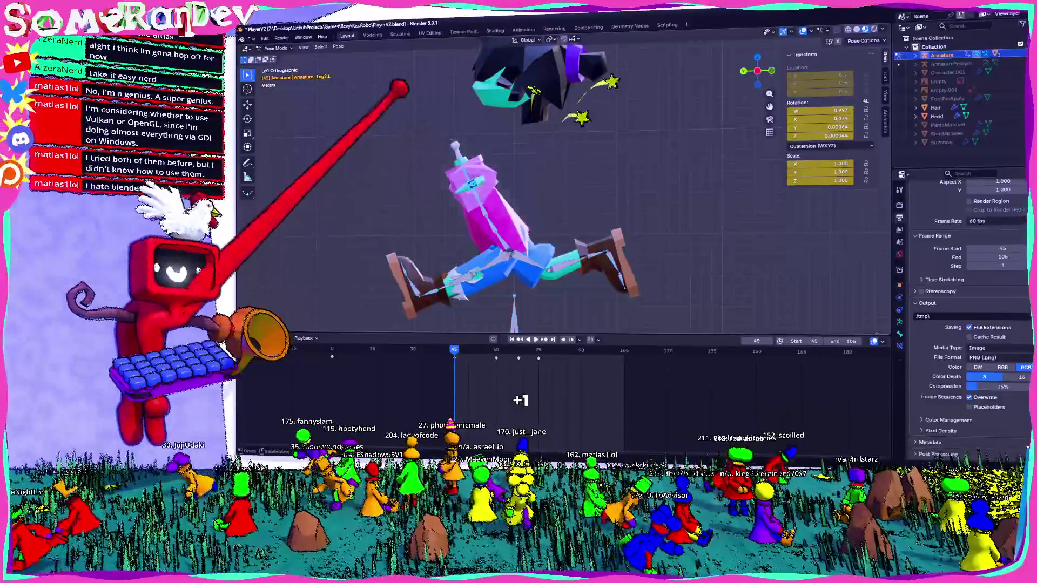
pyautogui.press('Up')
pyautogui.press('Up')
pyautogui.press('Up')
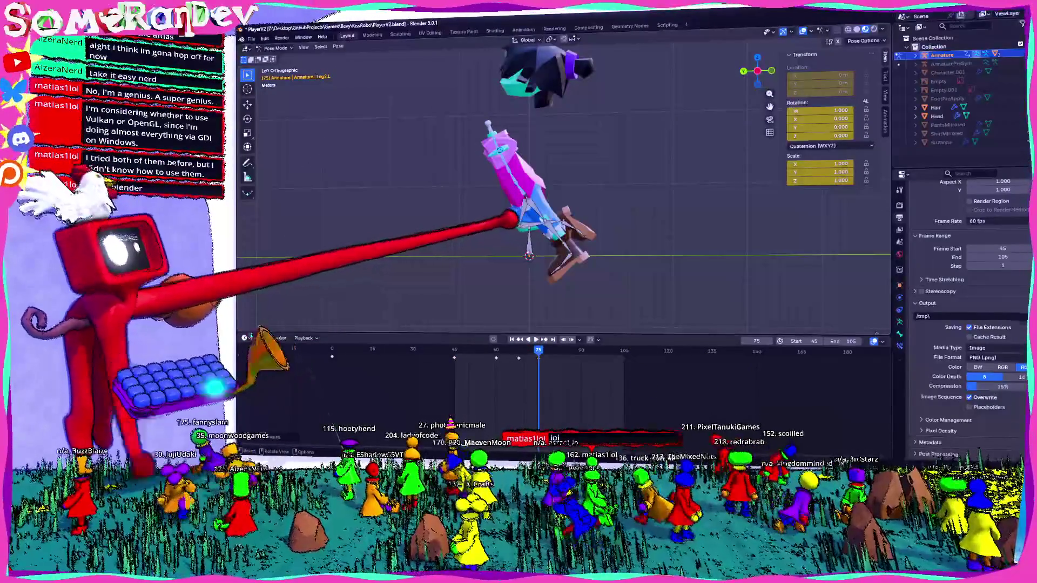
# Step: Replay the loop from frame 45, then paste the copied upright pose onto frame 75
pyautogui.hotkey('shift', 'Left')
pyautogui.press('space')
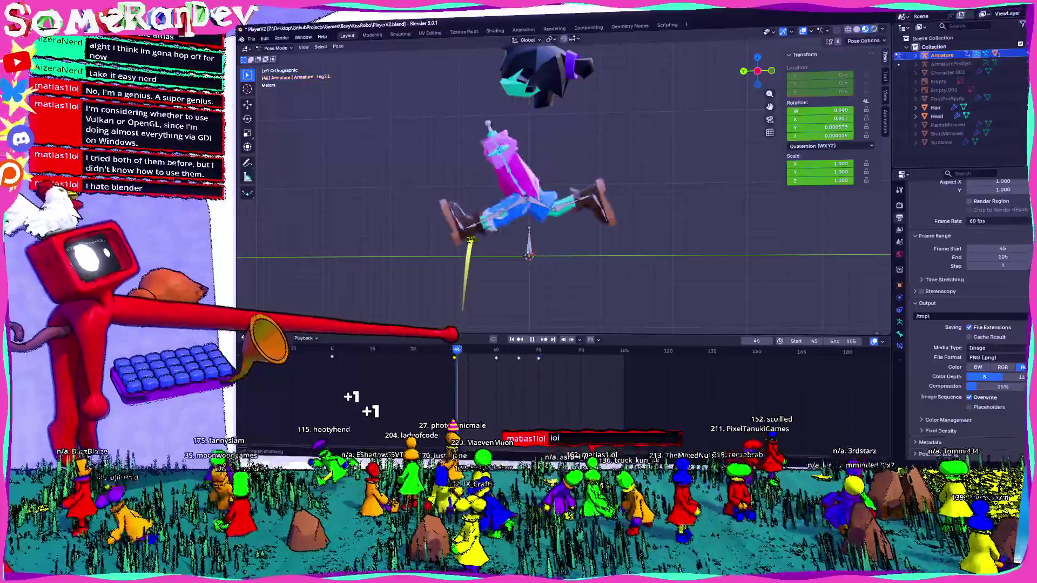
pyautogui.press('space')
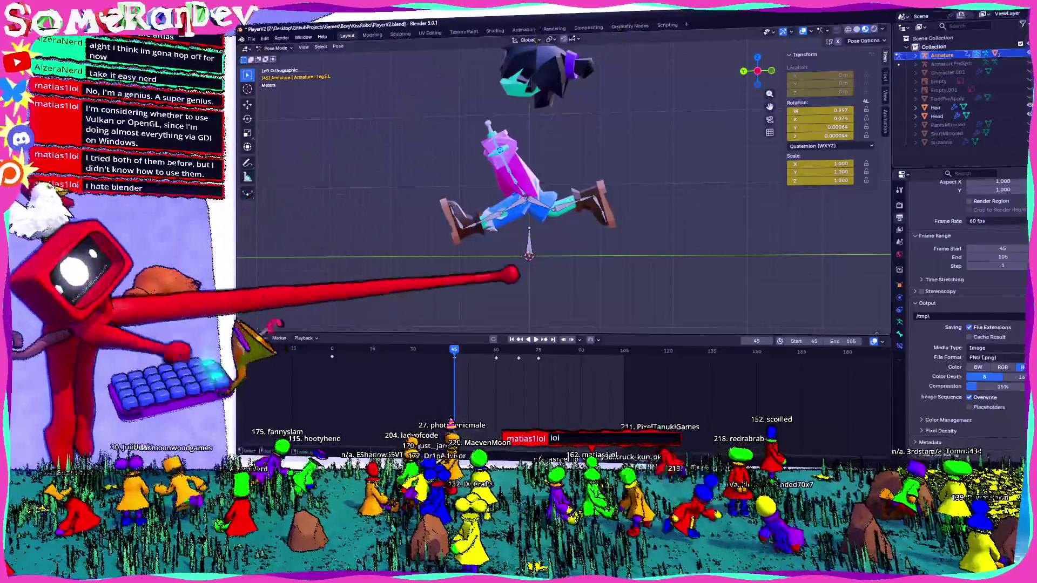
pyautogui.press('Up')
pyautogui.press('Up')
pyautogui.hotkey('ctrl', 'v')
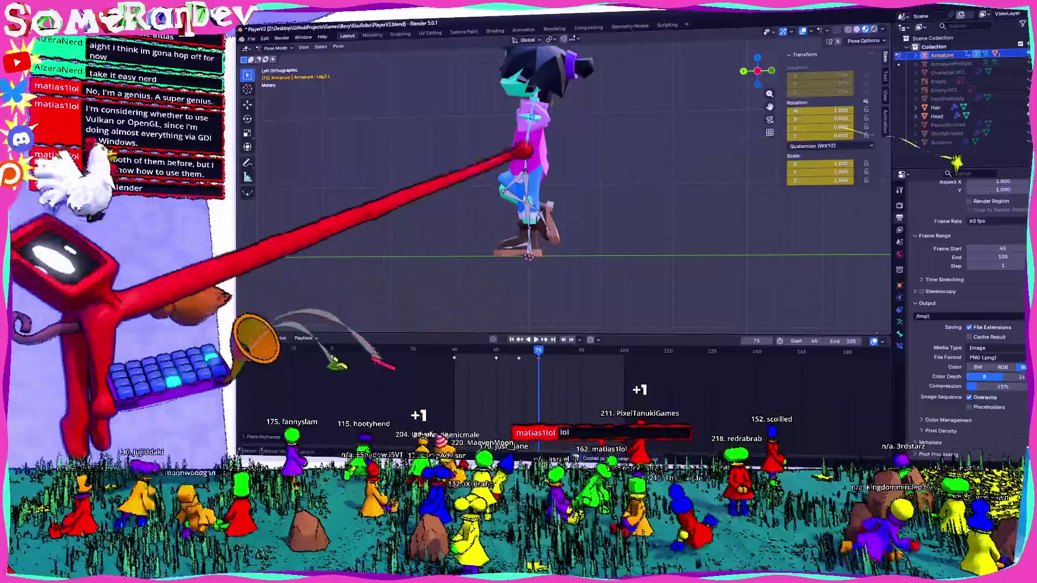
pyautogui.scroll(2, 563, 187)
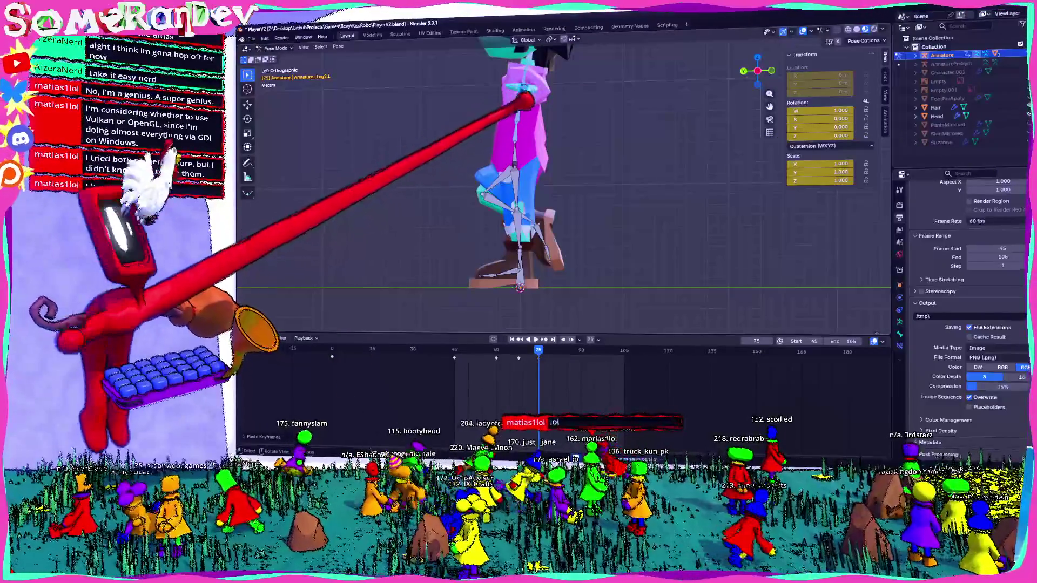
# Step: Tilt the body forward and bend the left leg up behind him at frame 75, then keyframe the pose
pyautogui.press('r')
pyautogui.click(601, 185)
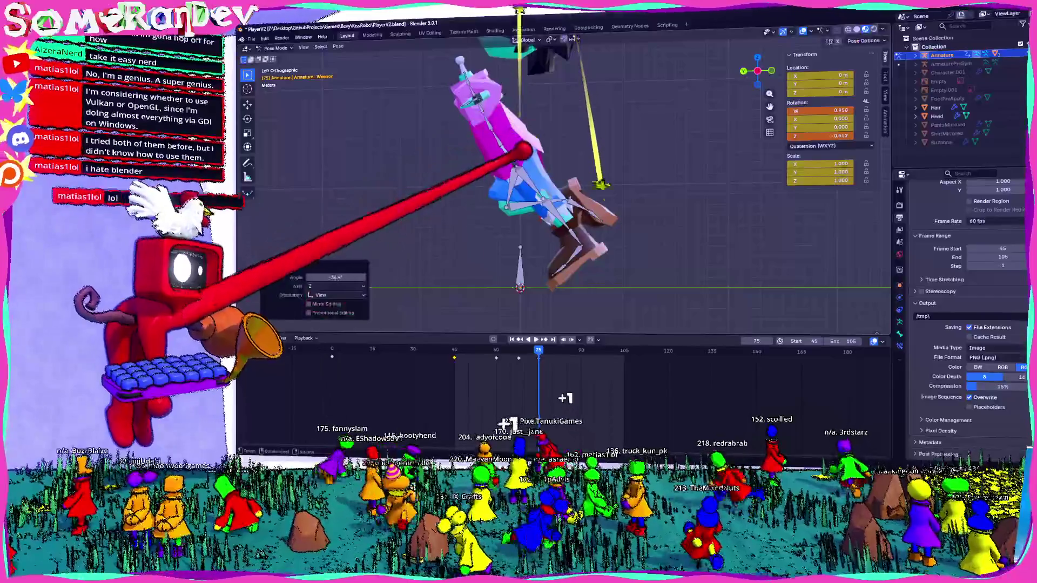
pyautogui.click(575, 206)
pyautogui.press('r')
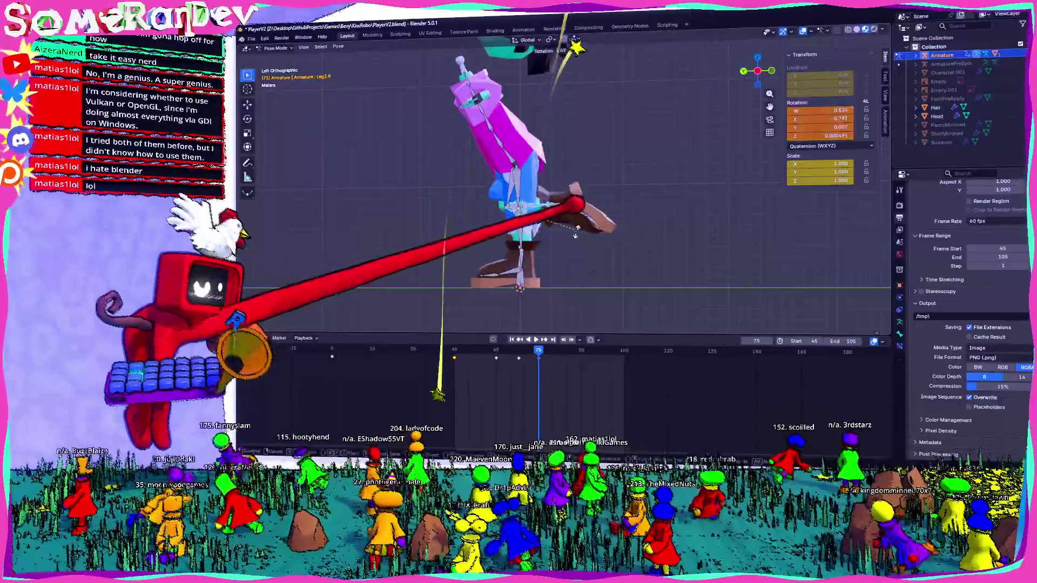
pyautogui.click(572, 235)
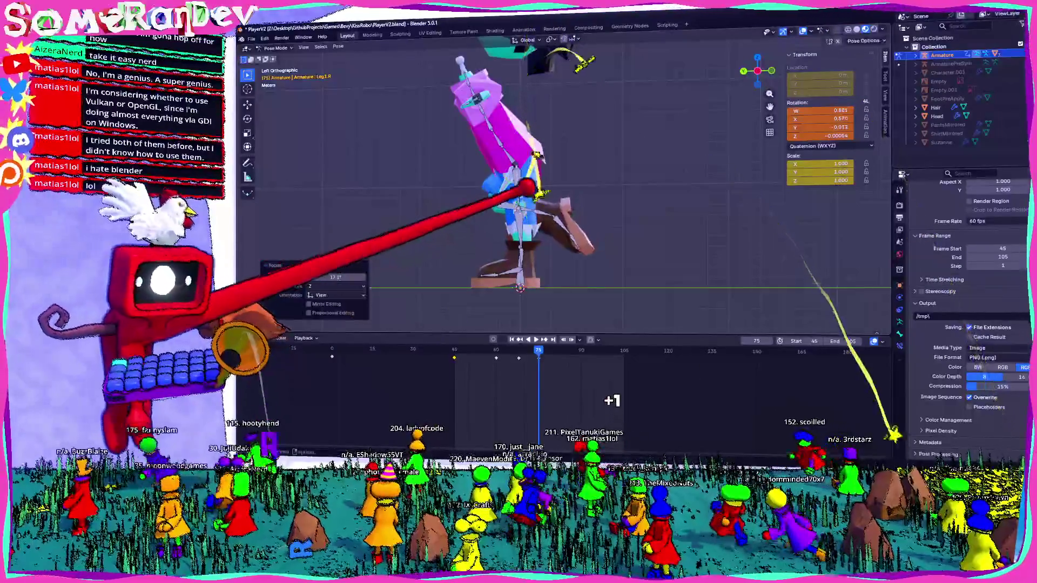
pyautogui.press('i')
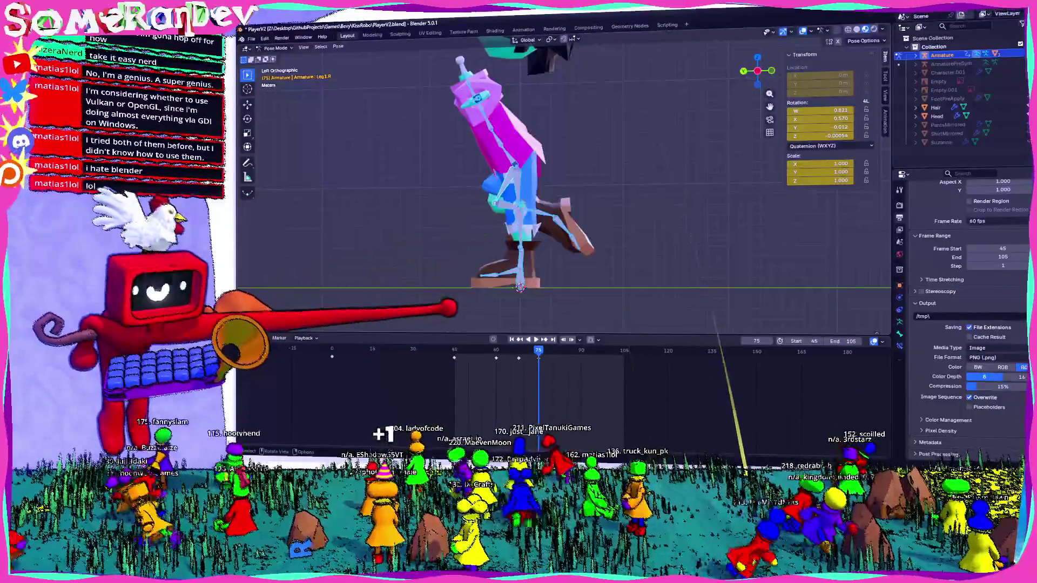